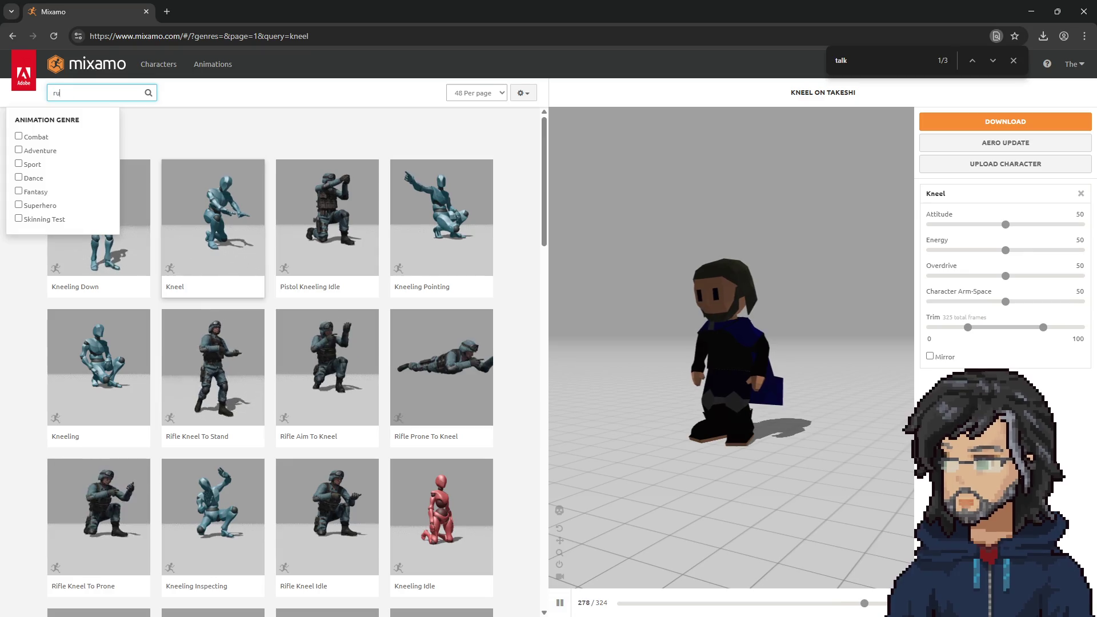
# Step: Search Mixamo for 'run' and preview Run Forward on Takeshi
pyautogui.press('BackSpace')
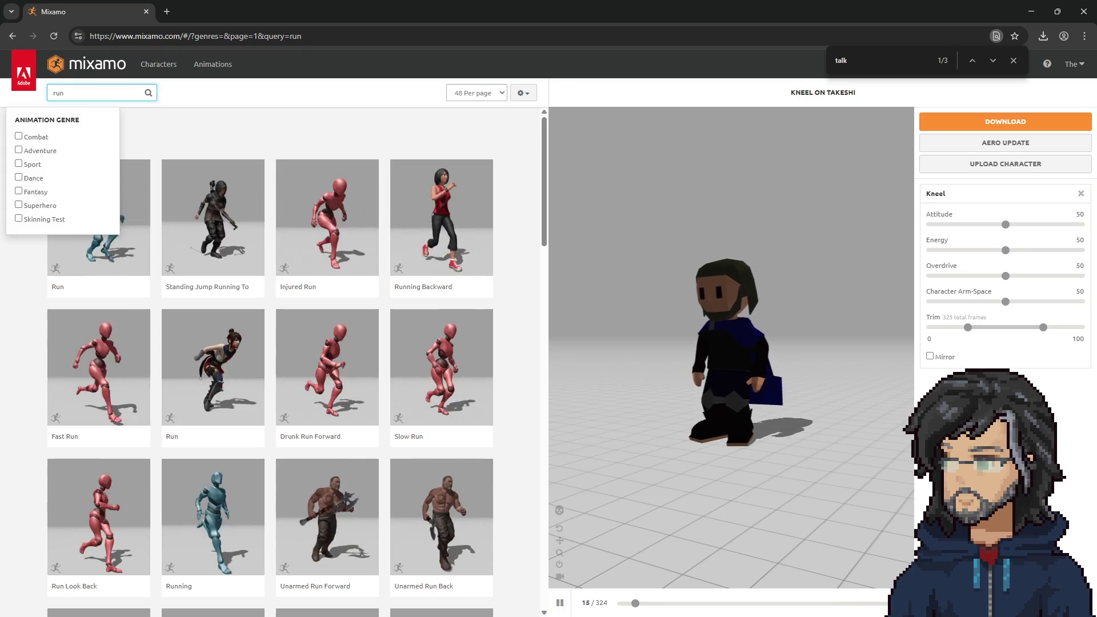
pyautogui.click(386, 157)
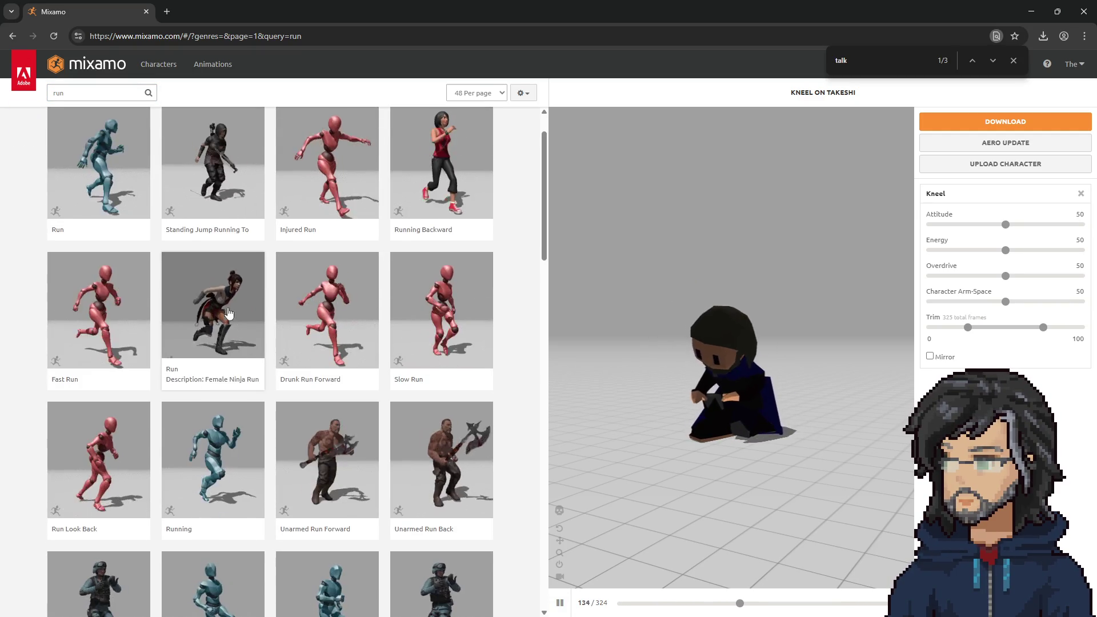
pyautogui.scroll(-10, 305, 402)
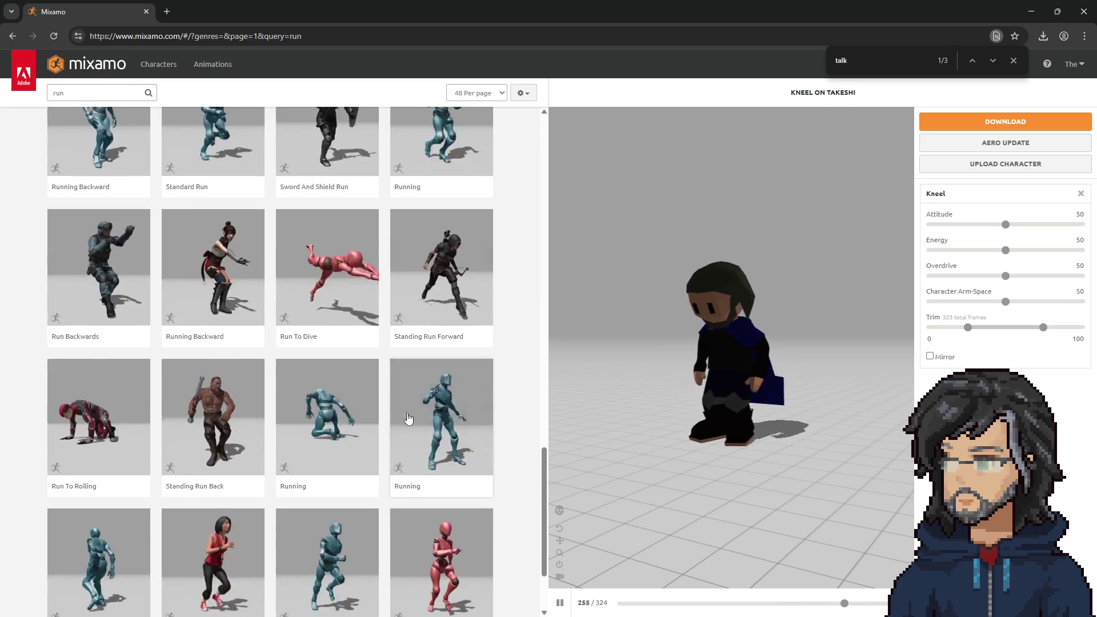
pyautogui.scroll(-2, 391, 408)
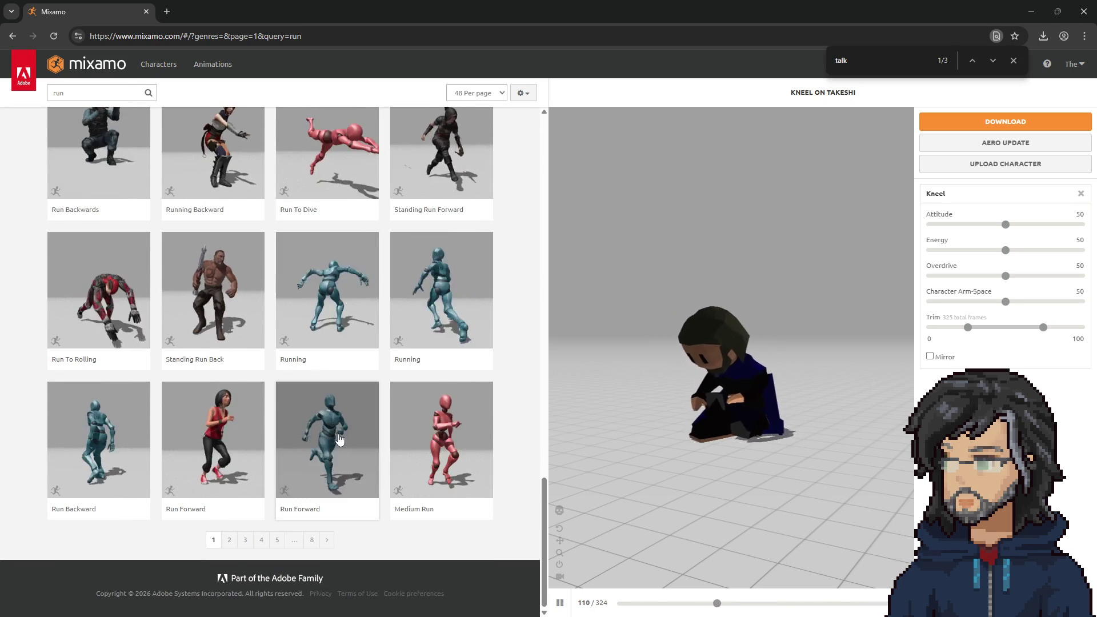
pyautogui.click(339, 442)
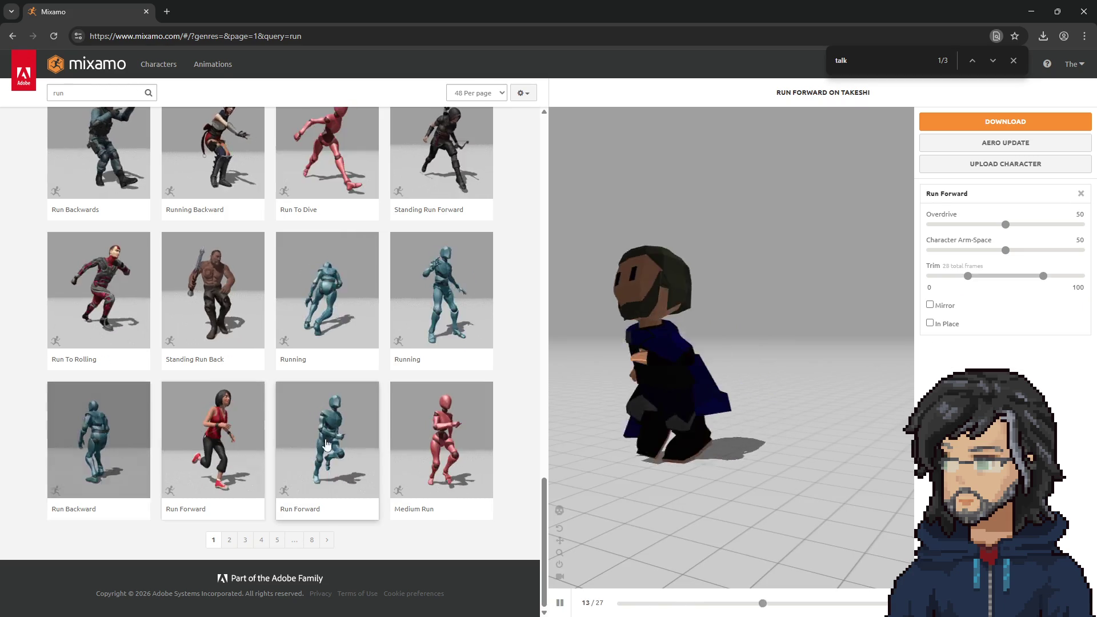
# Step: Preview several Running variants on Takeshi with In Place turned on
pyautogui.scroll(5, 358, 421)
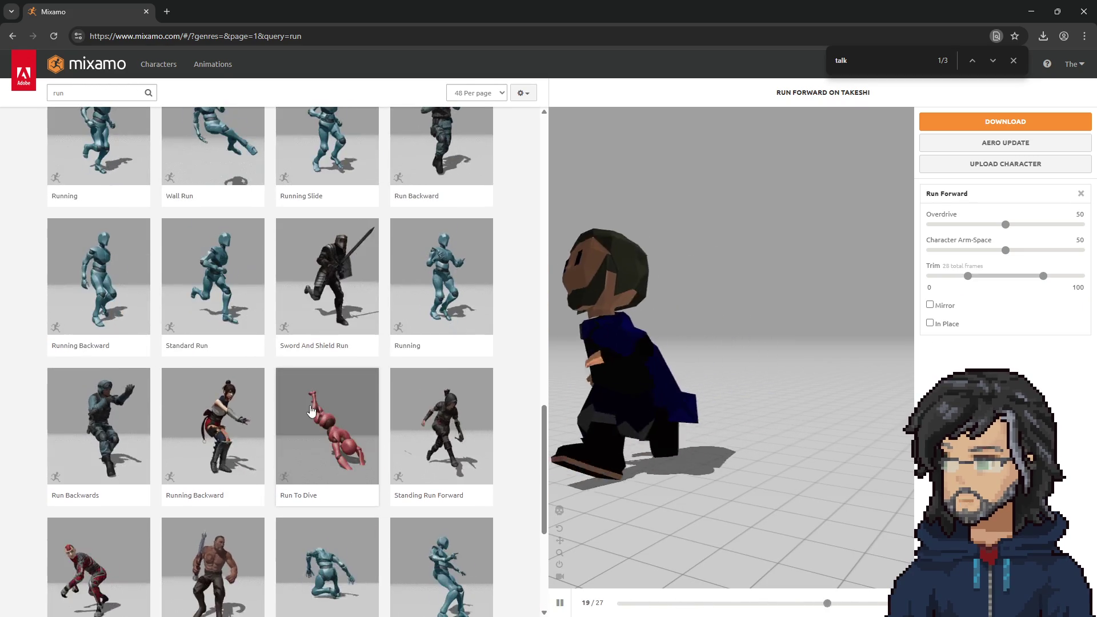
pyautogui.click(441, 286)
pyautogui.scroll(5, 354, 372)
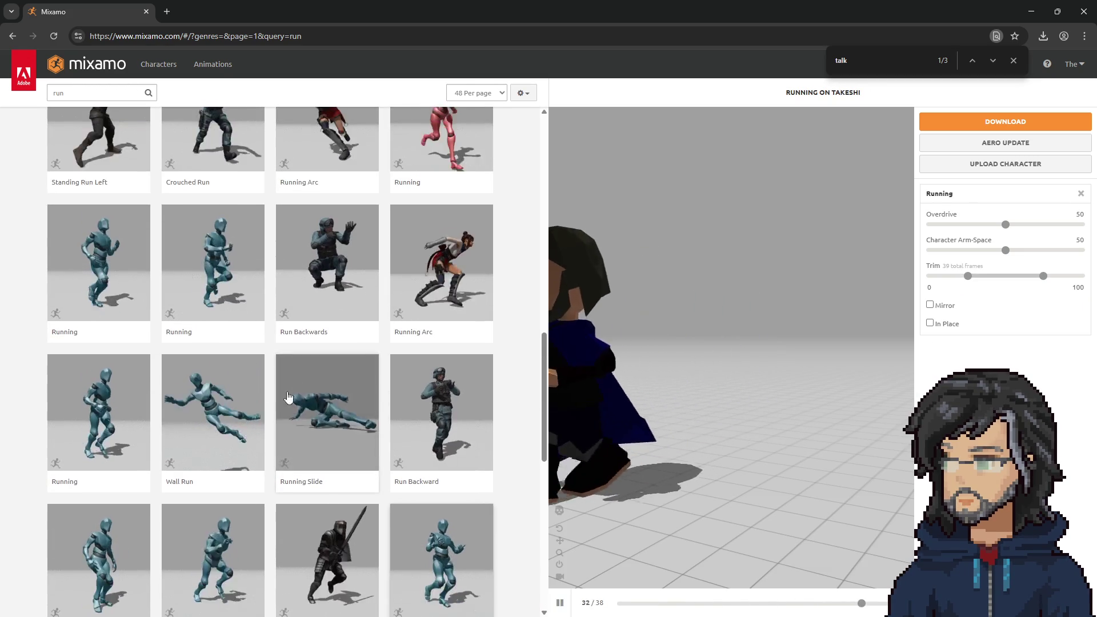
pyautogui.click(95, 441)
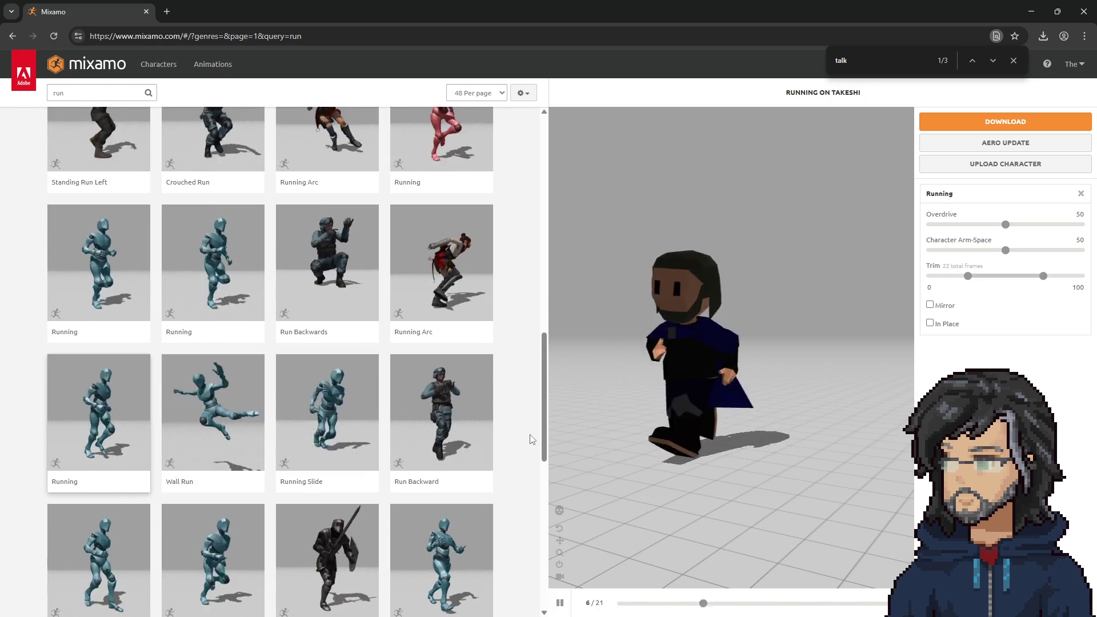
pyautogui.click(930, 323)
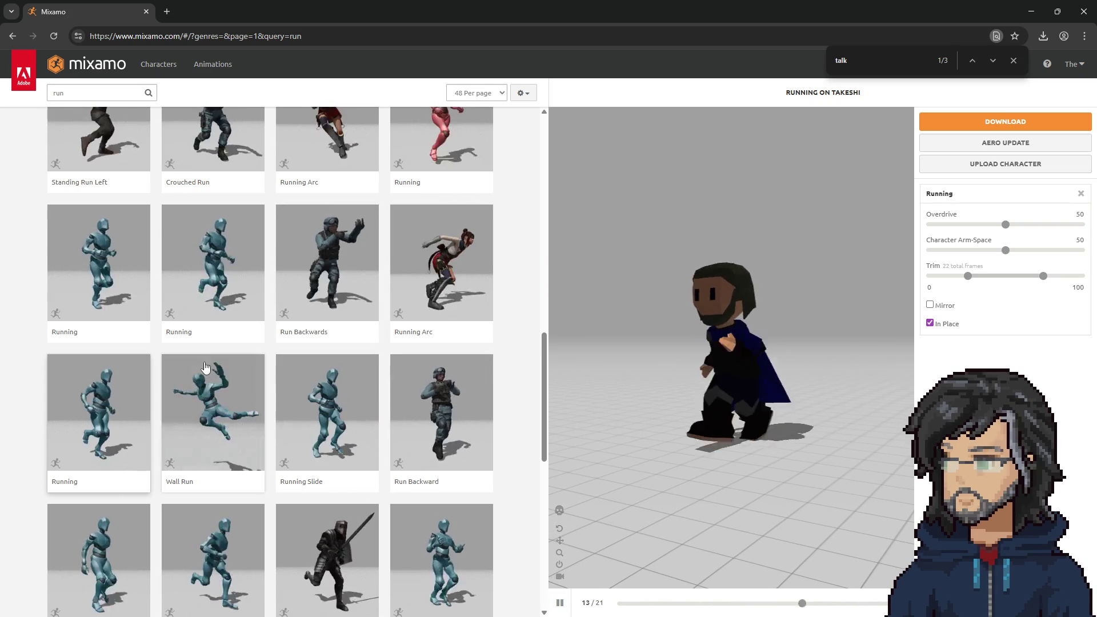
pyautogui.scroll(3, 233, 389)
pyautogui.click(234, 391)
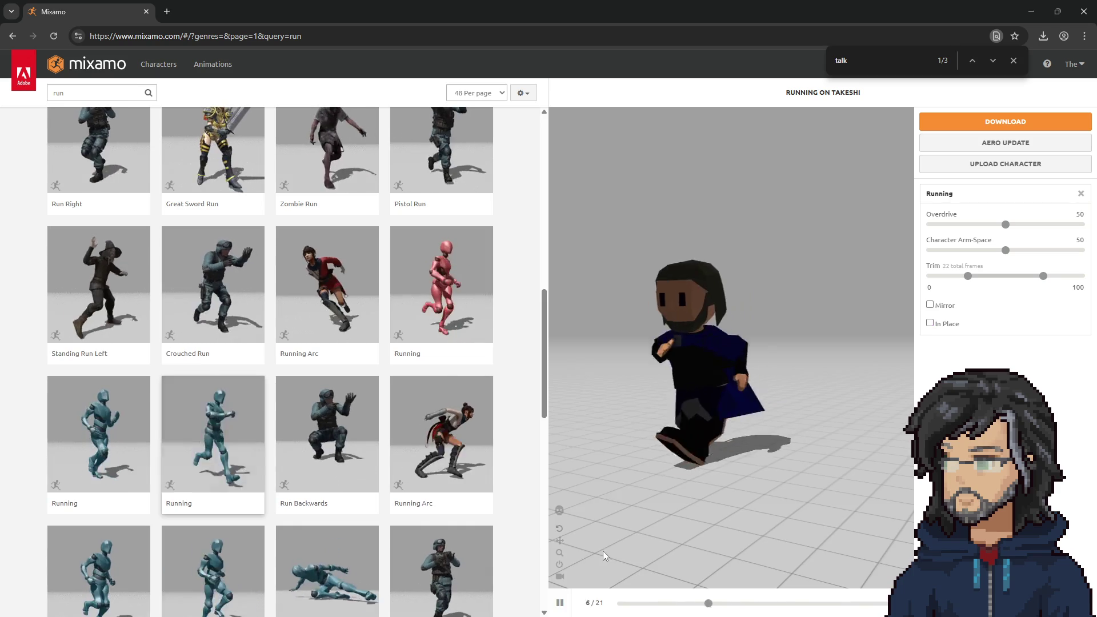
pyautogui.scroll(3, 275, 411)
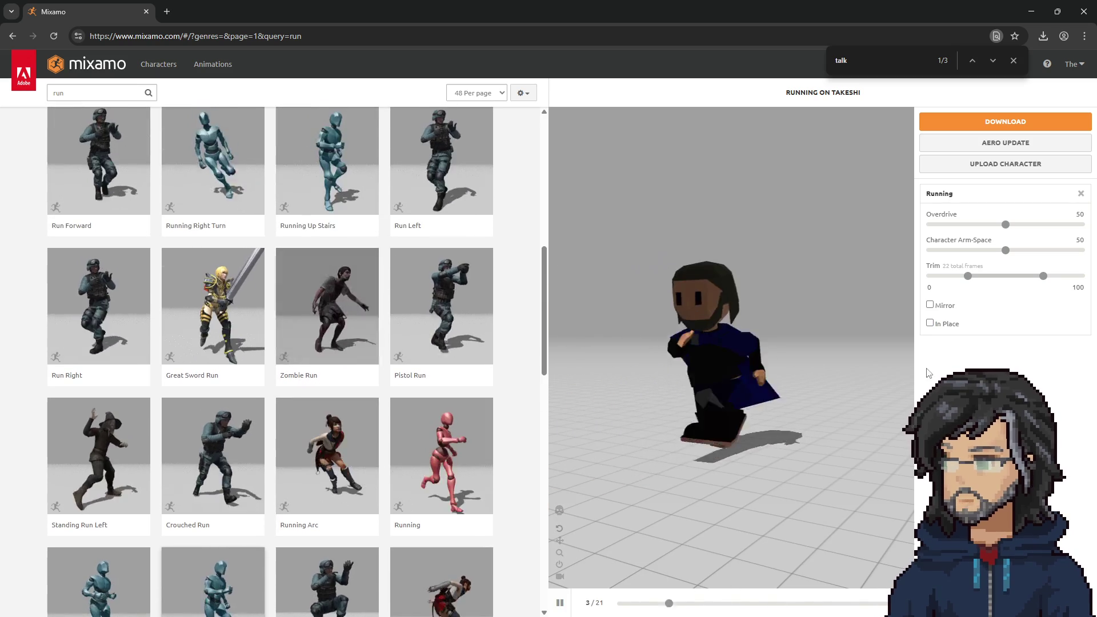
pyautogui.click(930, 323)
# Step: Compare more Running variants and the basic Run animation
pyautogui.scroll(-4, 320, 446)
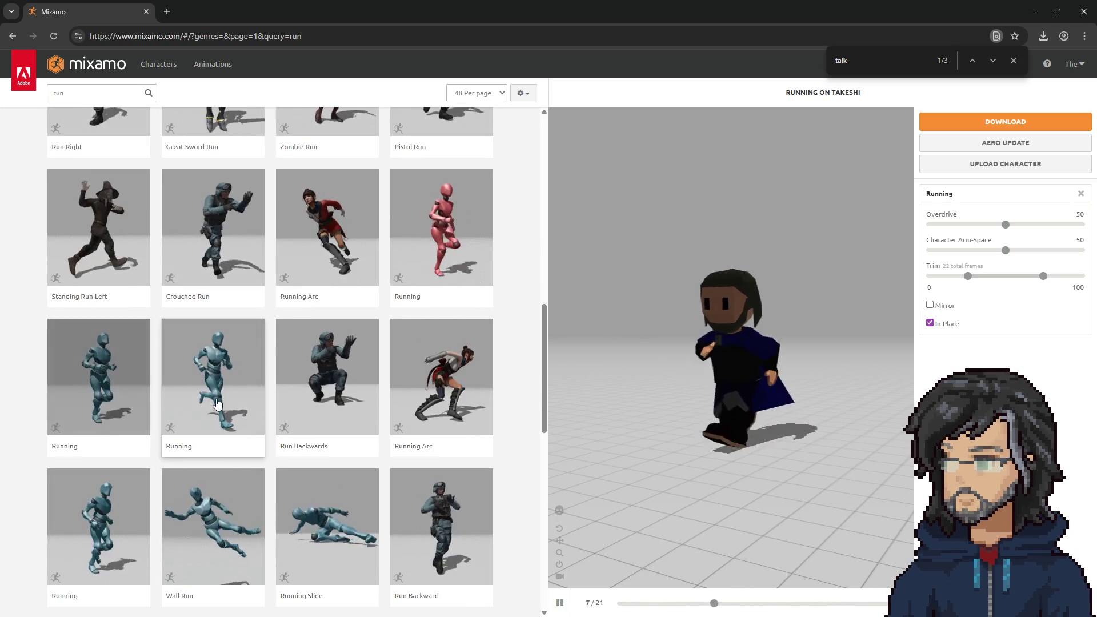
pyautogui.click(105, 405)
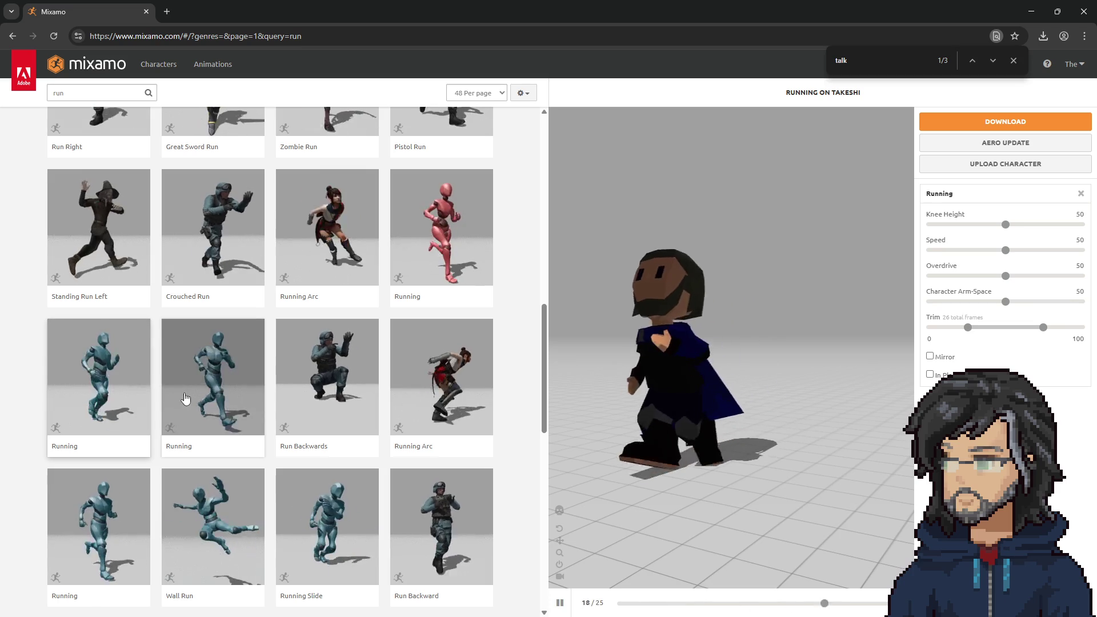
pyautogui.click(216, 404)
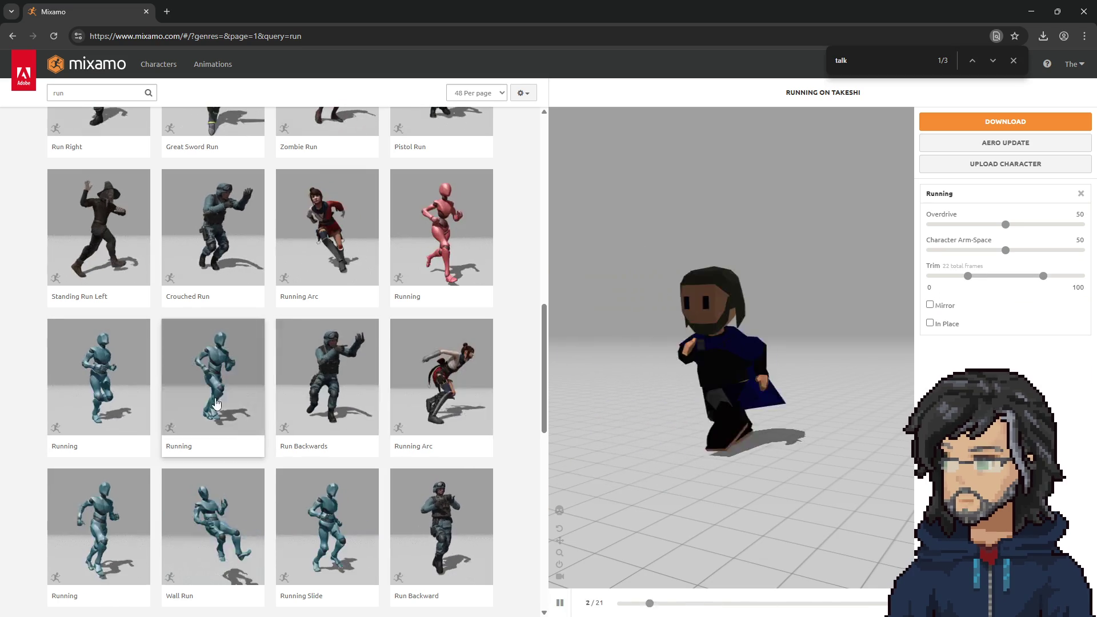
pyautogui.scroll(3, 319, 392)
pyautogui.scroll(7, 318, 393)
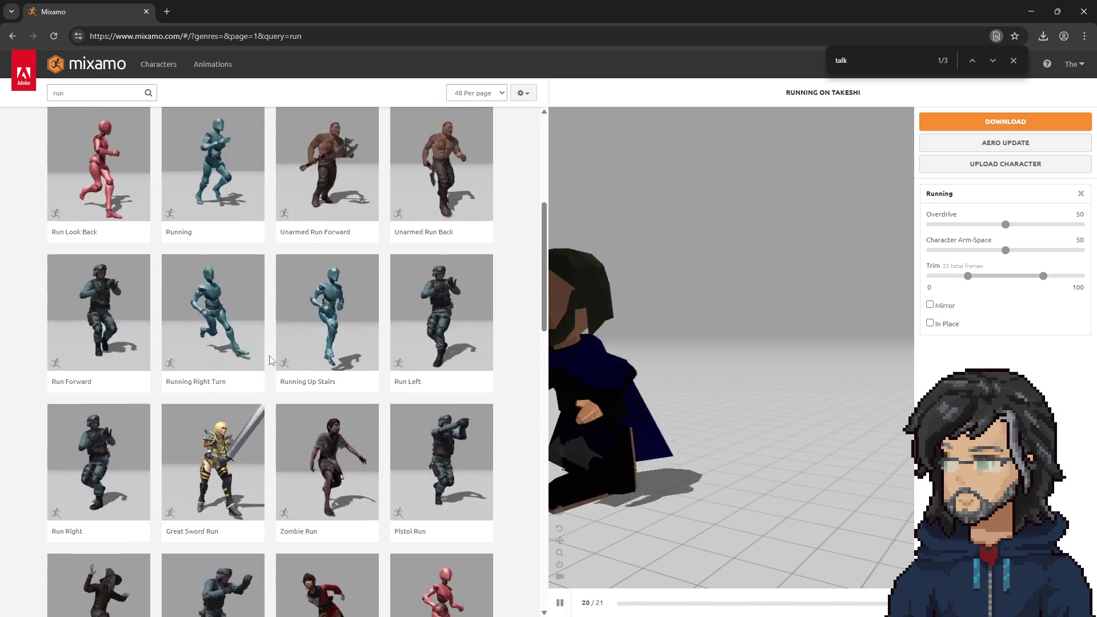
pyautogui.click(192, 360)
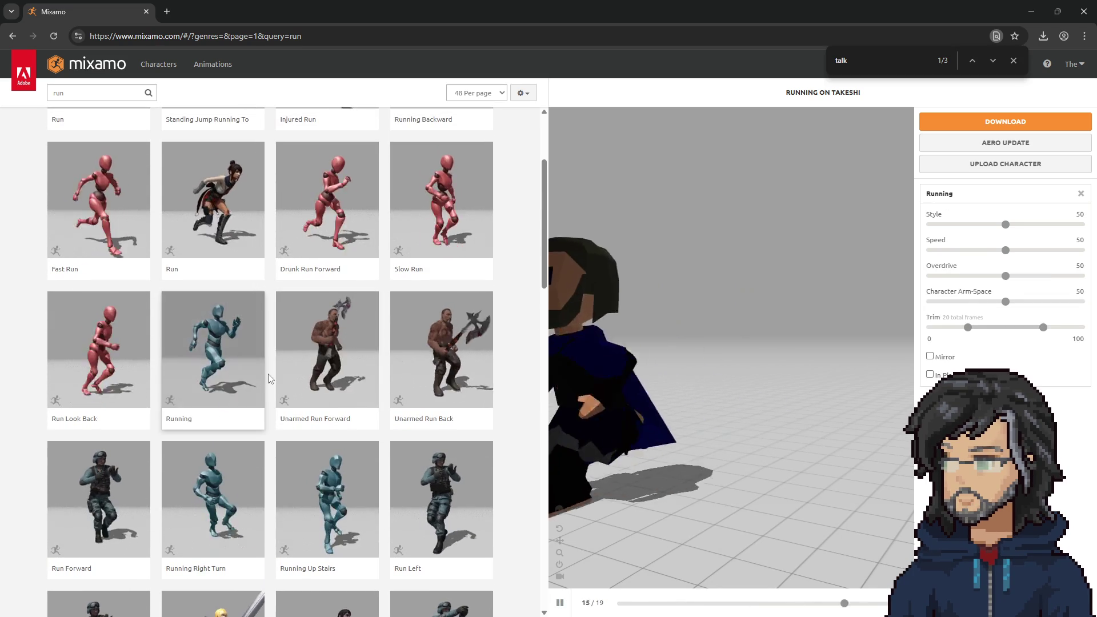
pyautogui.scroll(3, 220, 349)
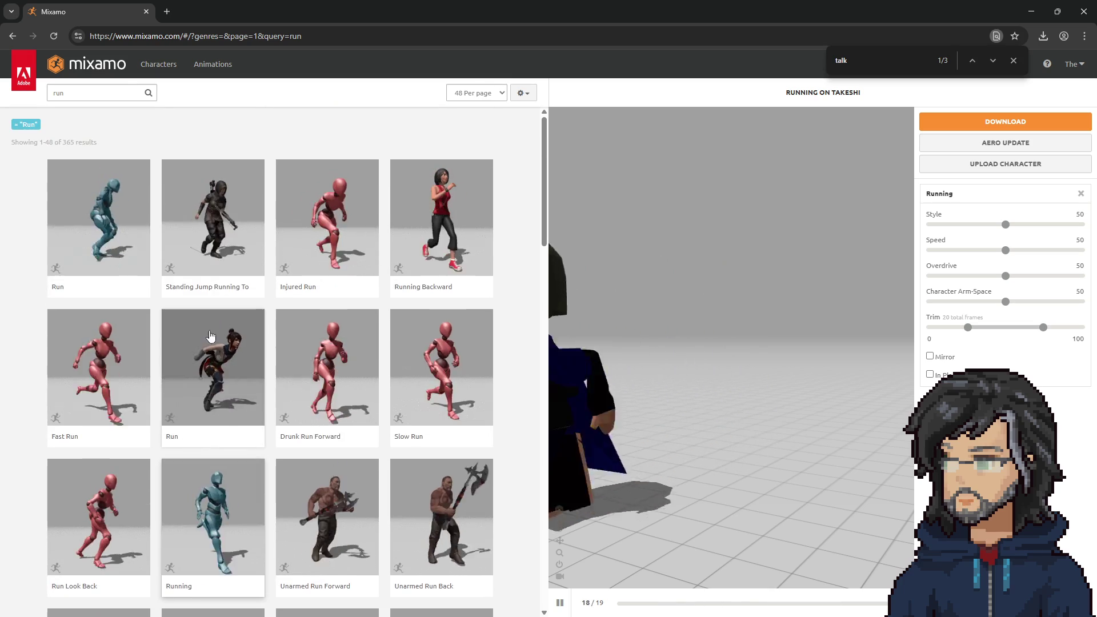
pyautogui.click(103, 228)
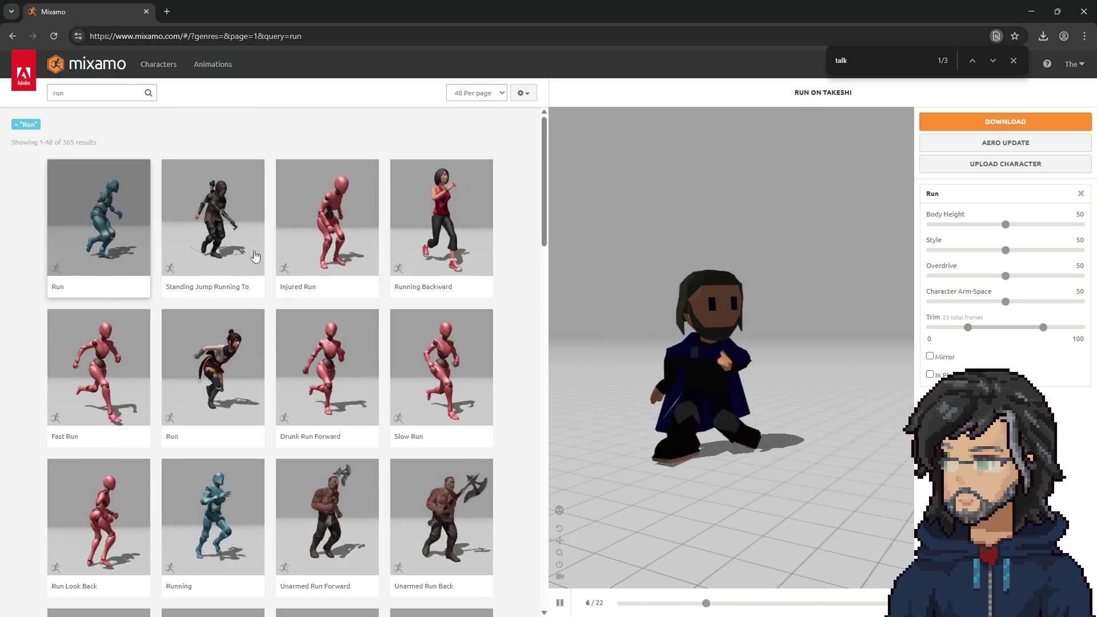
# Step: Preview Slow Run with In Place and orbit Takeshi to check it
pyautogui.scroll(-3, 356, 320)
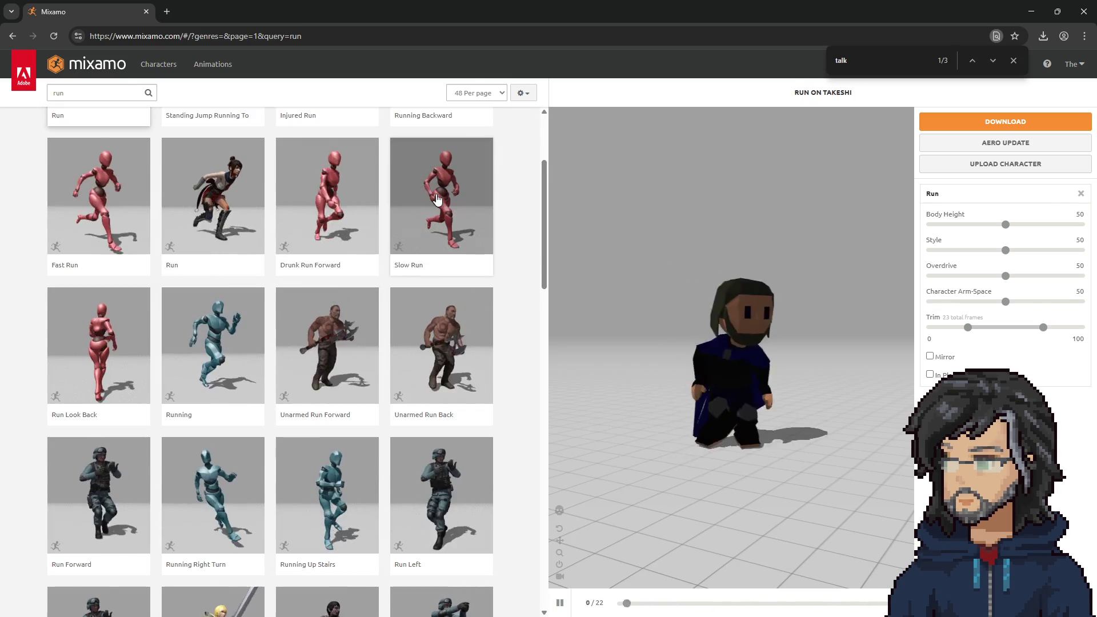
pyautogui.click(452, 243)
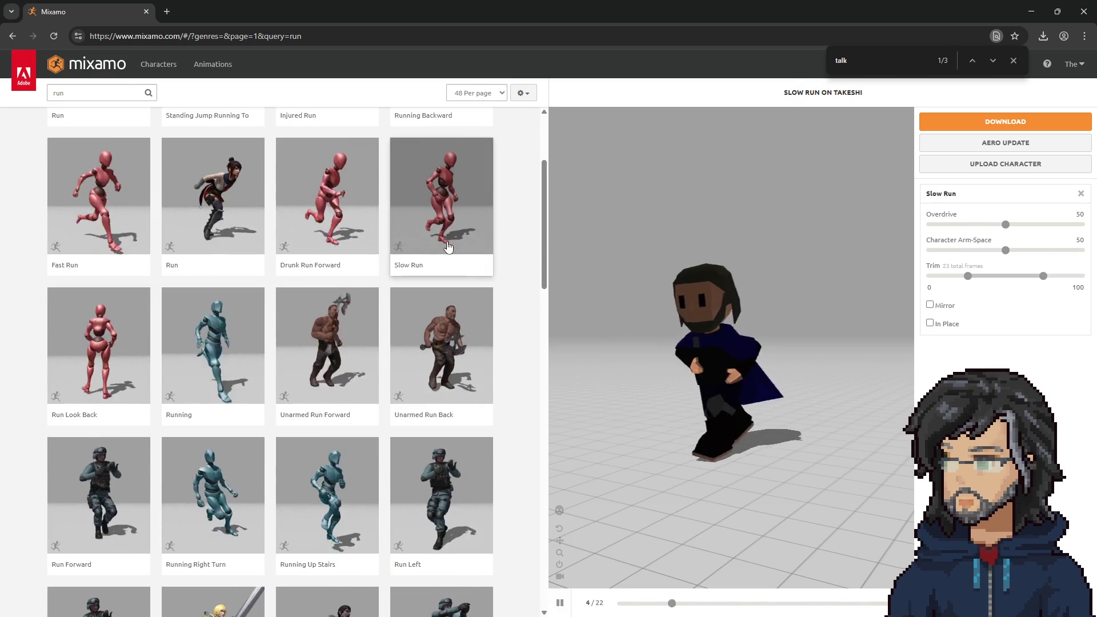
pyautogui.click(930, 323)
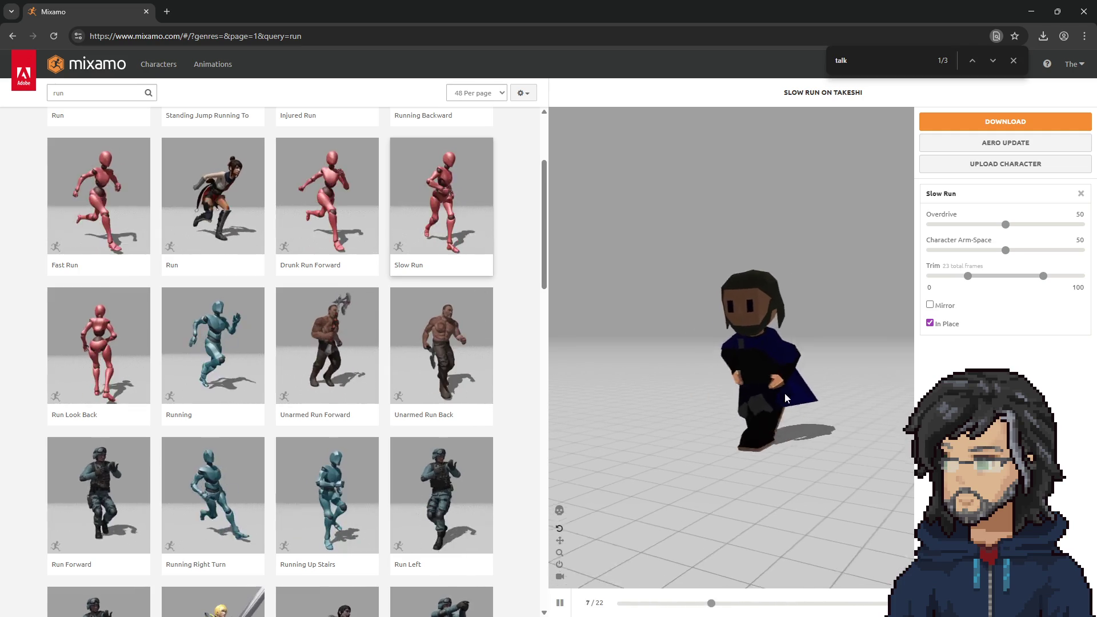
pyautogui.moveTo(747, 408)
pyautogui.mouseDown()
pyautogui.moveTo(571, 413)
pyautogui.moveTo(790, 409)
pyautogui.mouseUp()
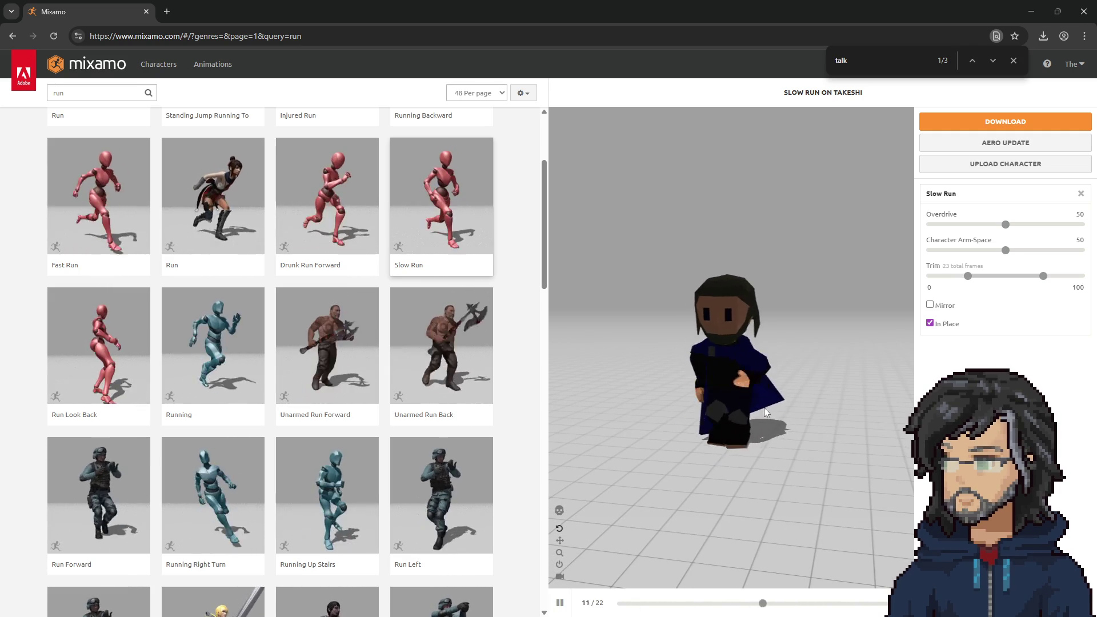
pyautogui.hotkey('alt', 'Tab')
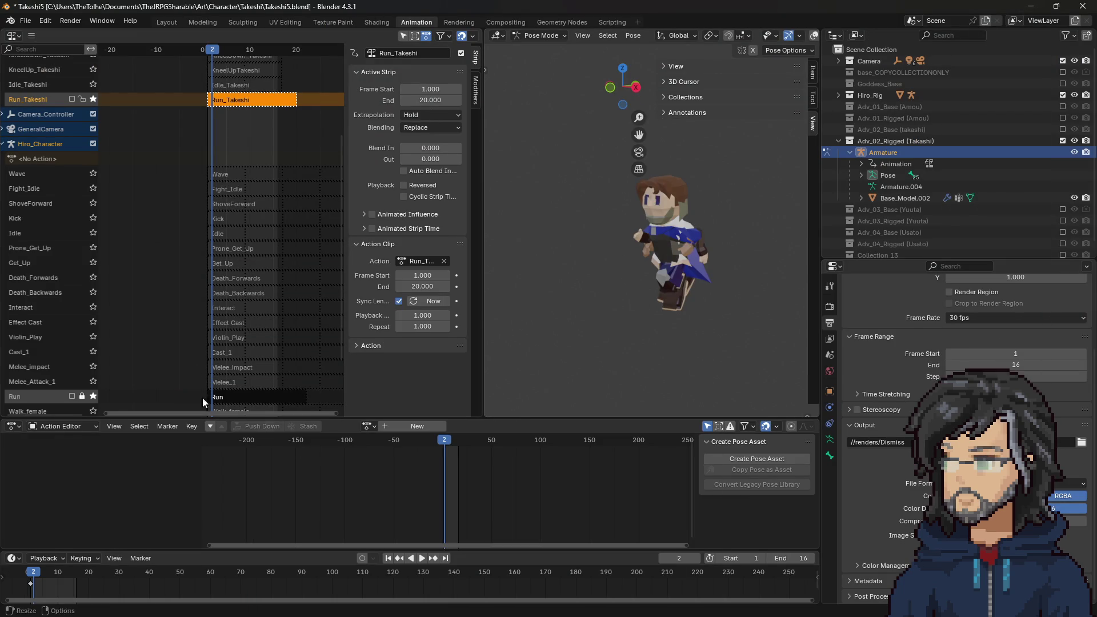
# Step: Exclude the Adv_02_Rigged (Takashi) collection, stop playback at frame 18, and minimize Blender
pyautogui.click(1062, 141)
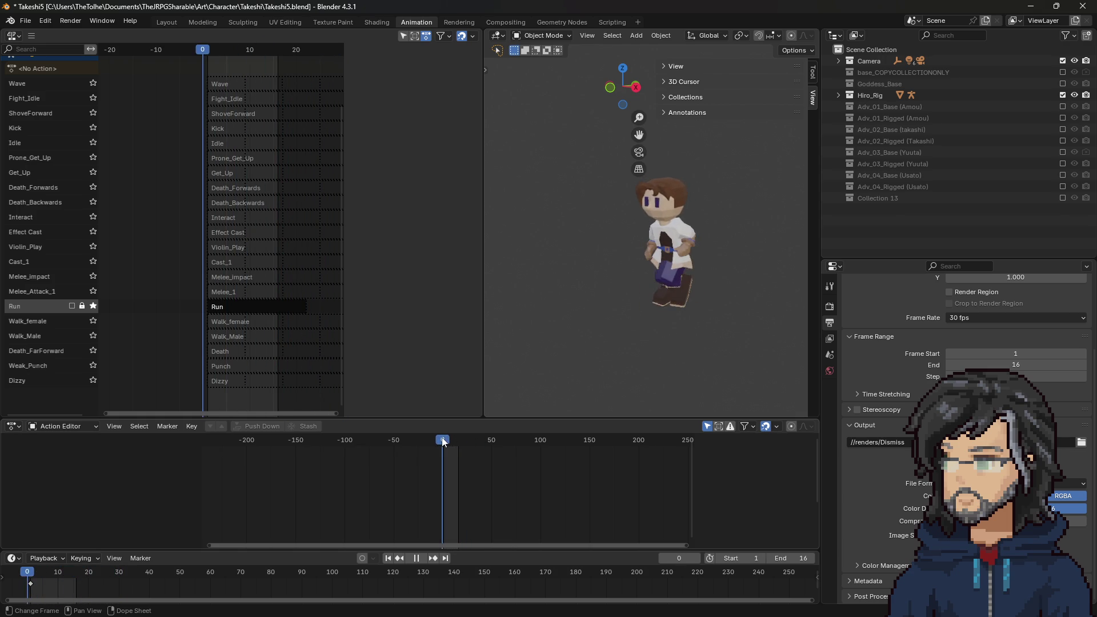
pyautogui.press('space')
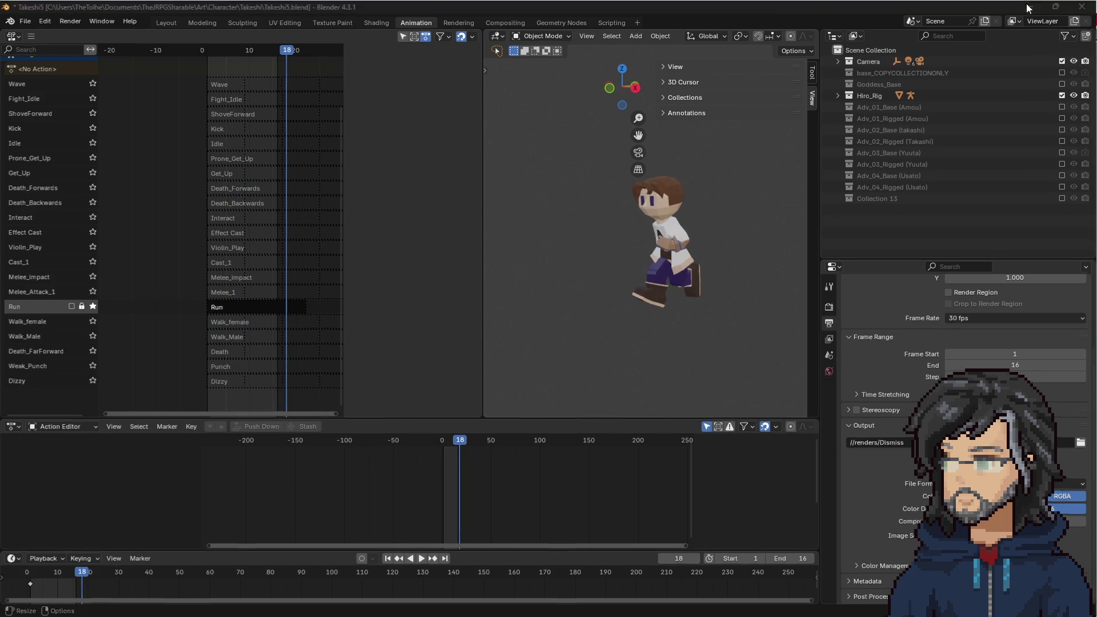
pyautogui.click(1031, 6)
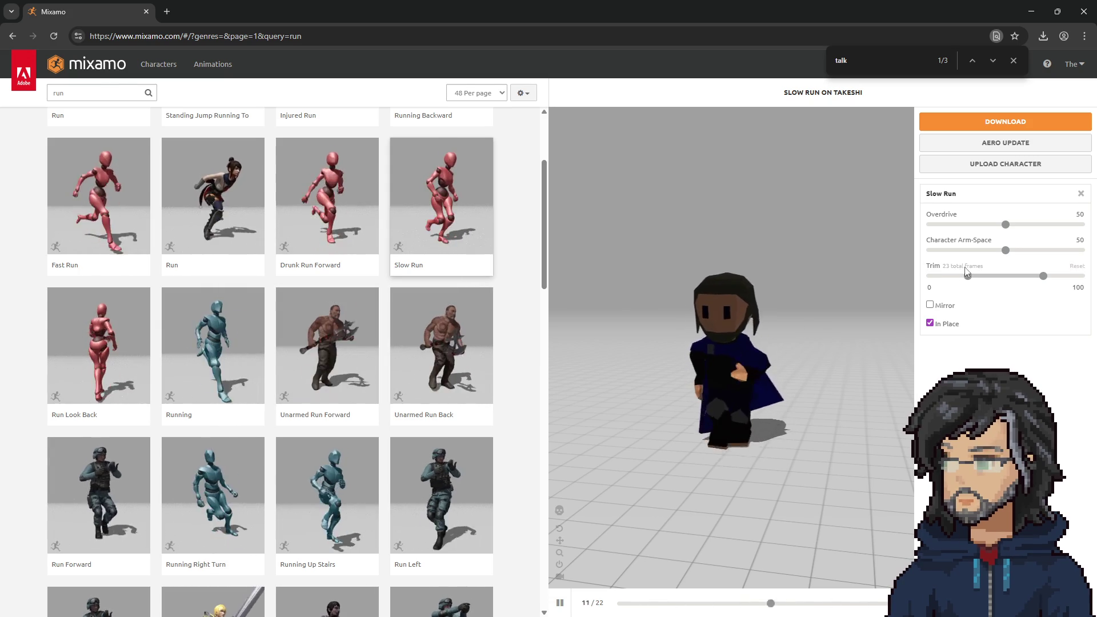
pyautogui.hotkey('alt', 'Tab')
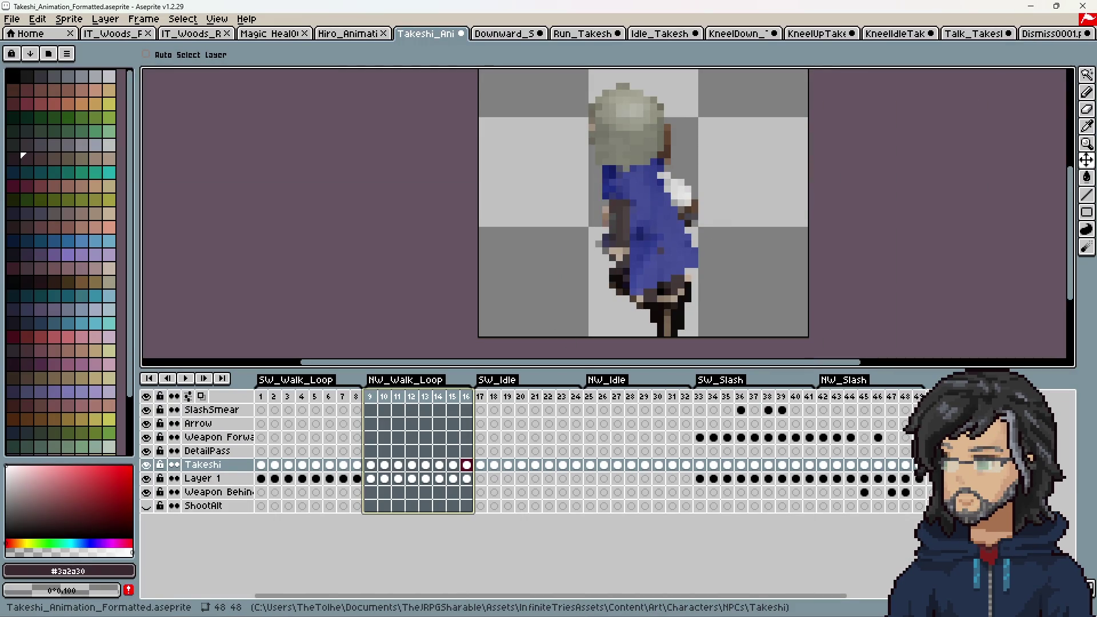
# Step: Select the Run strip to show its properties, play it, and pause at frame 14
pyautogui.hotkey('alt', 'Tab')
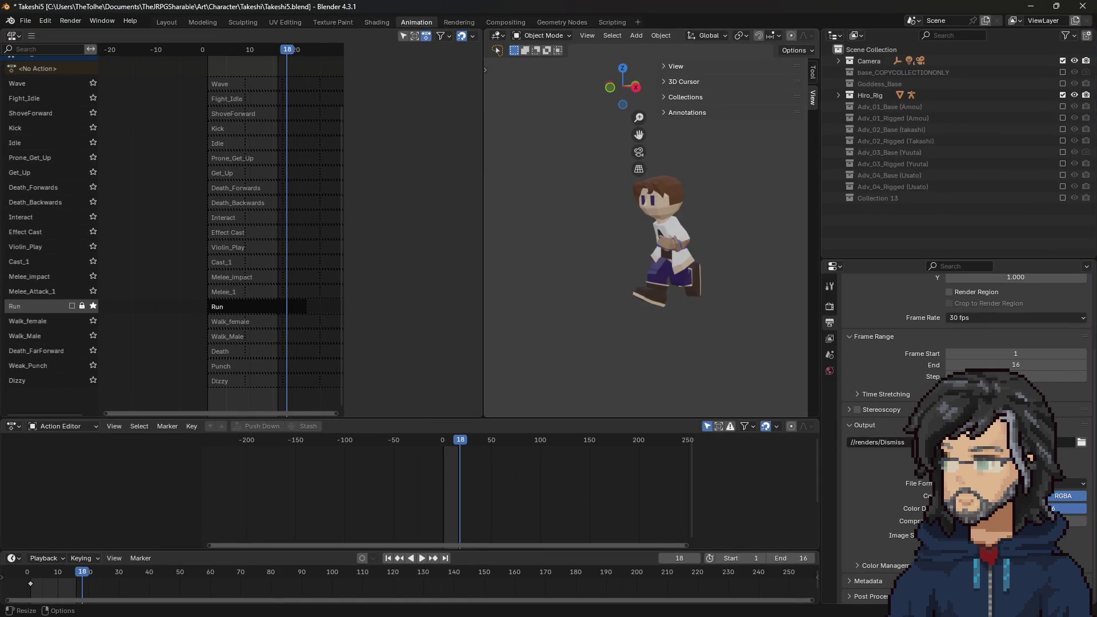
pyautogui.scroll(2, 240, 354)
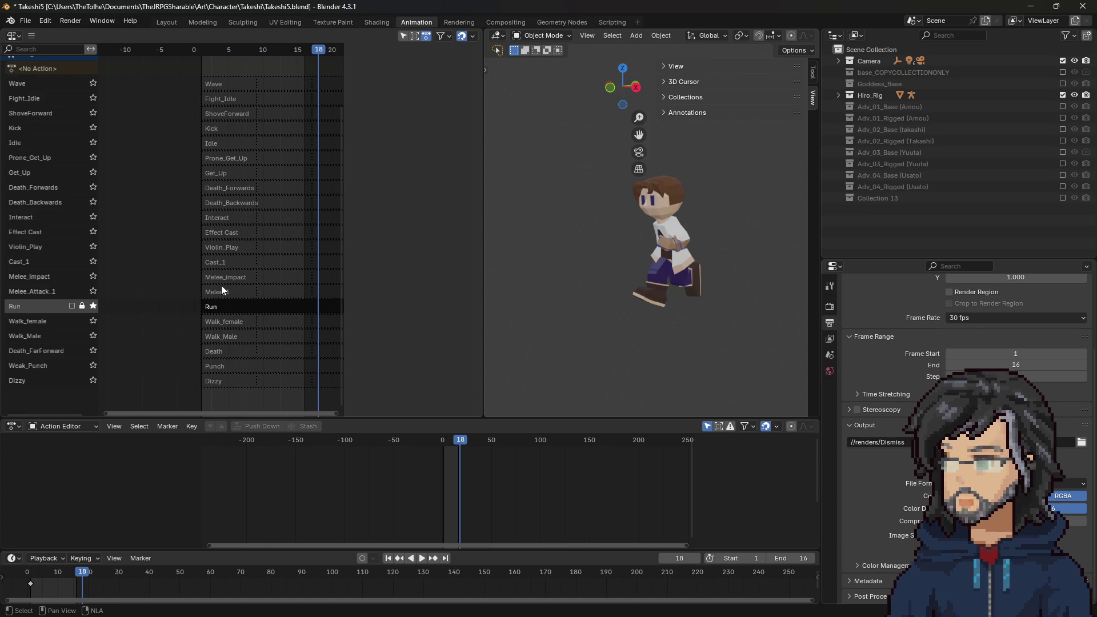
pyautogui.click(246, 305)
pyautogui.press('n')
pyautogui.scroll(-2, 236, 283)
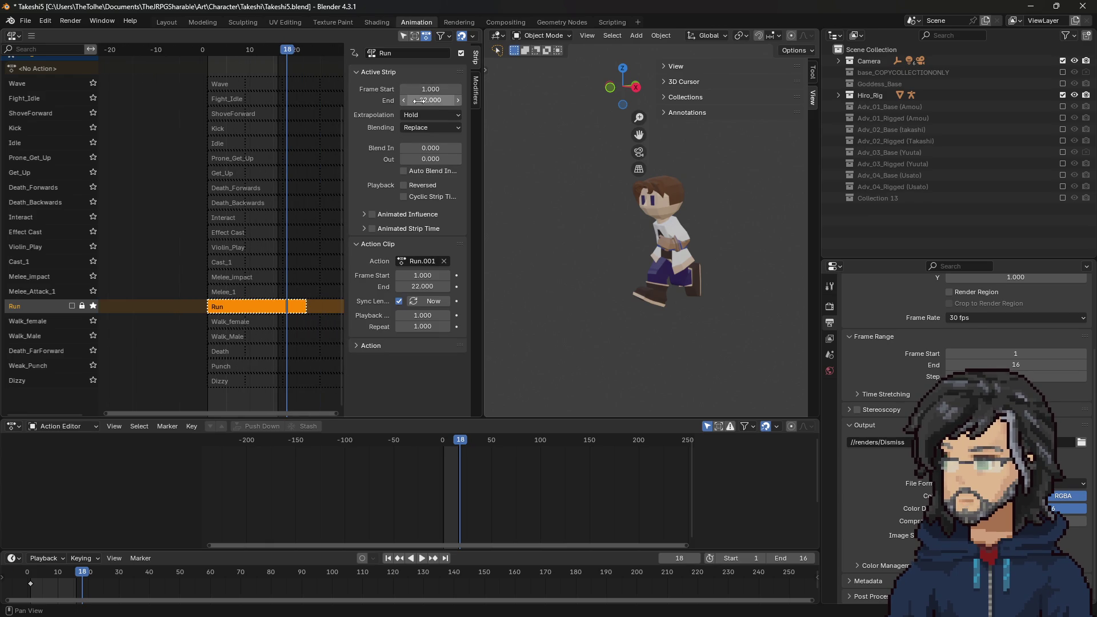
pyautogui.scroll(-1, 216, 280)
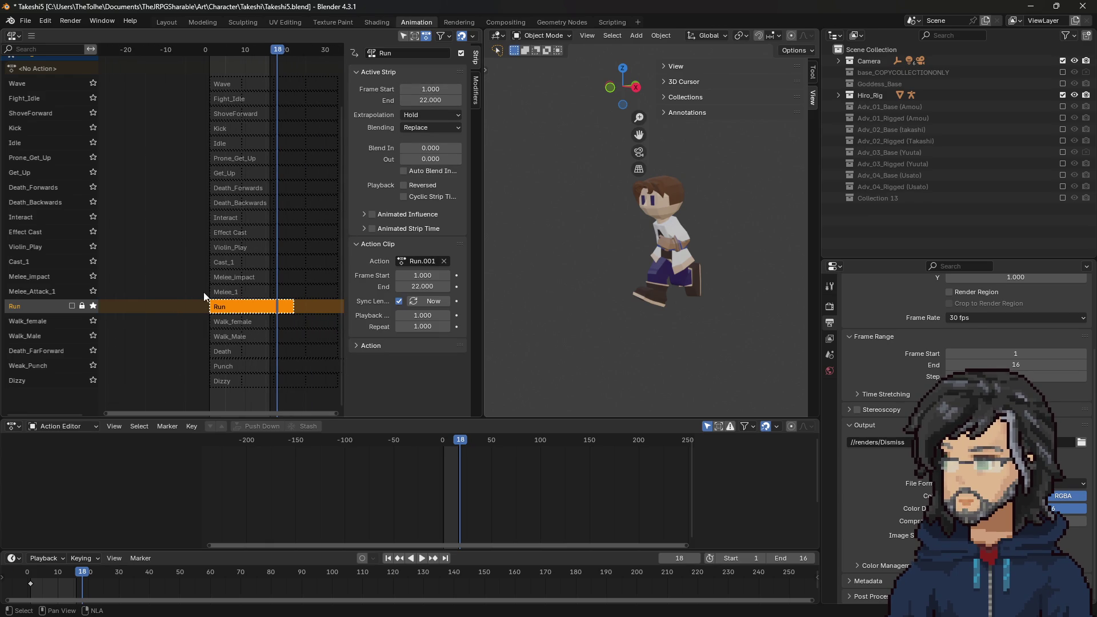
pyautogui.press('space')
pyautogui.moveTo(439, 442)
pyautogui.mouseDown()
pyautogui.moveTo(471, 444)
pyautogui.moveTo(444, 444)
pyautogui.mouseUp()
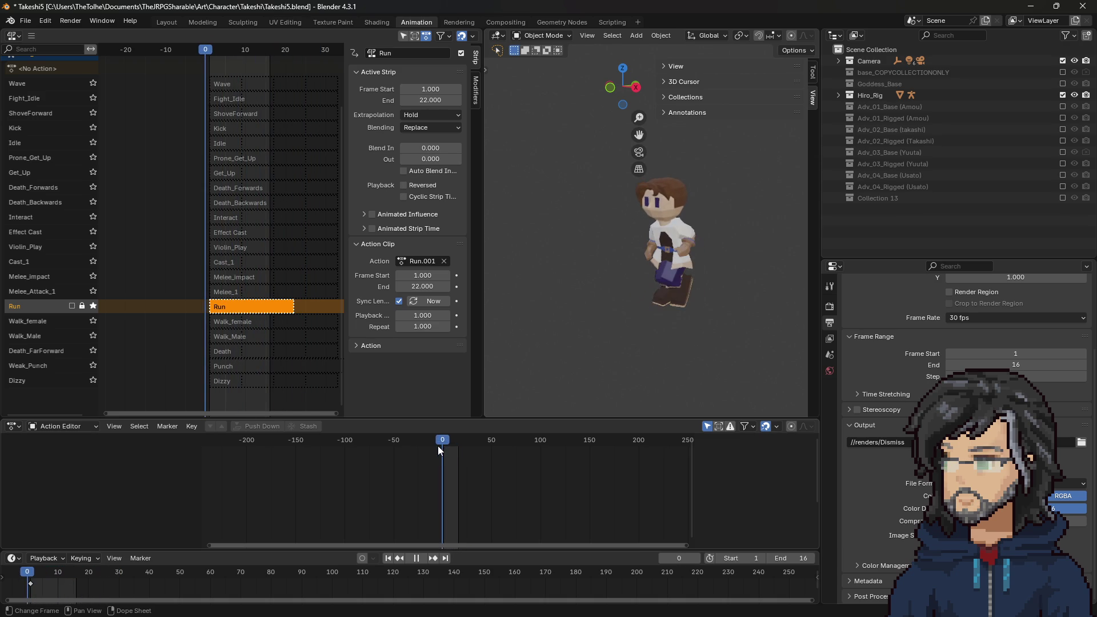
pyautogui.press('space')
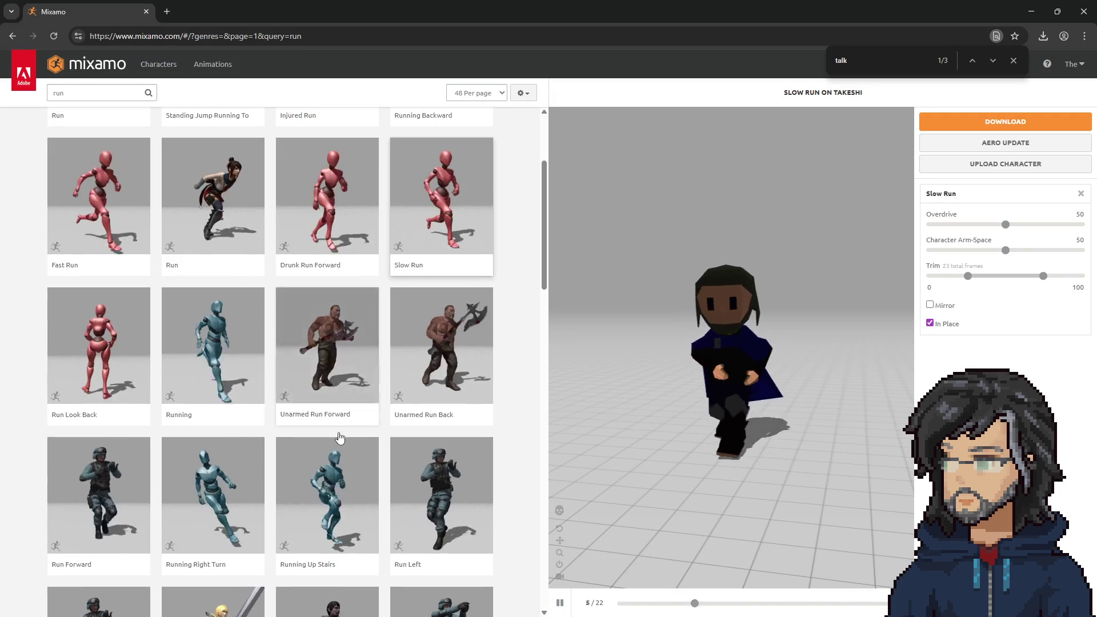
# Step: Pause Slow Run, preview the second Running card, and set it In Place
pyautogui.scroll(-4, 337, 428)
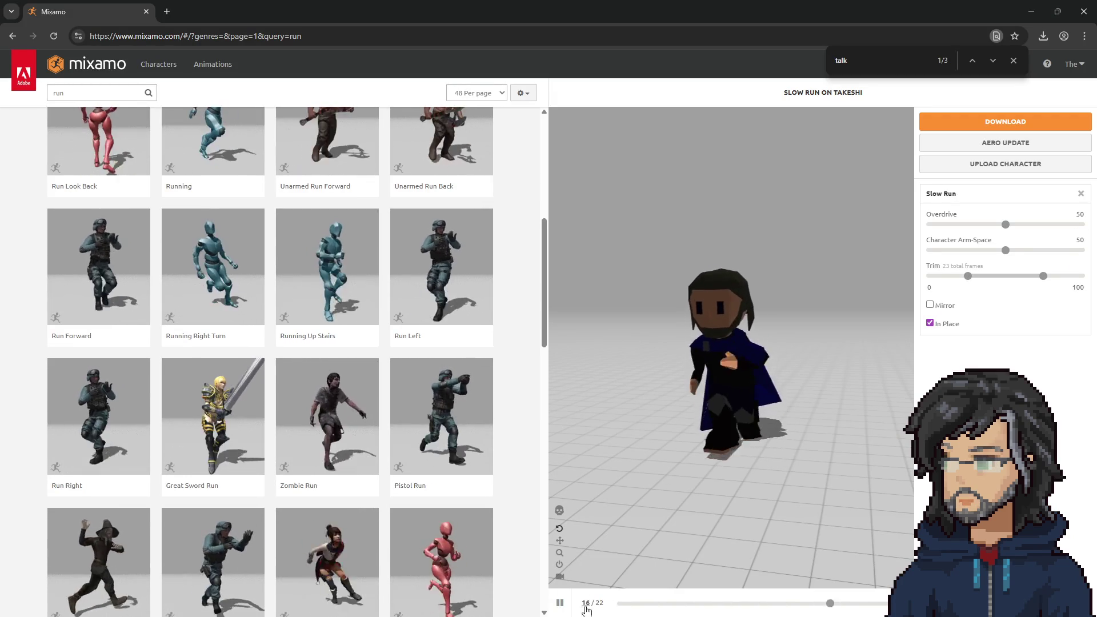
pyautogui.scroll(-5, 199, 434)
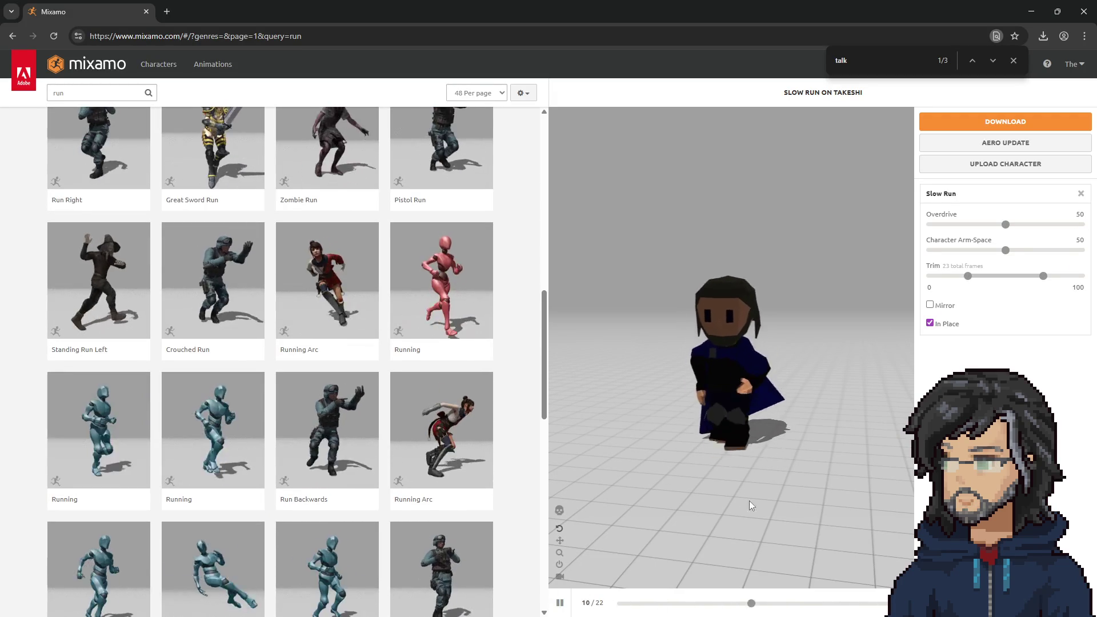
pyautogui.click(560, 604)
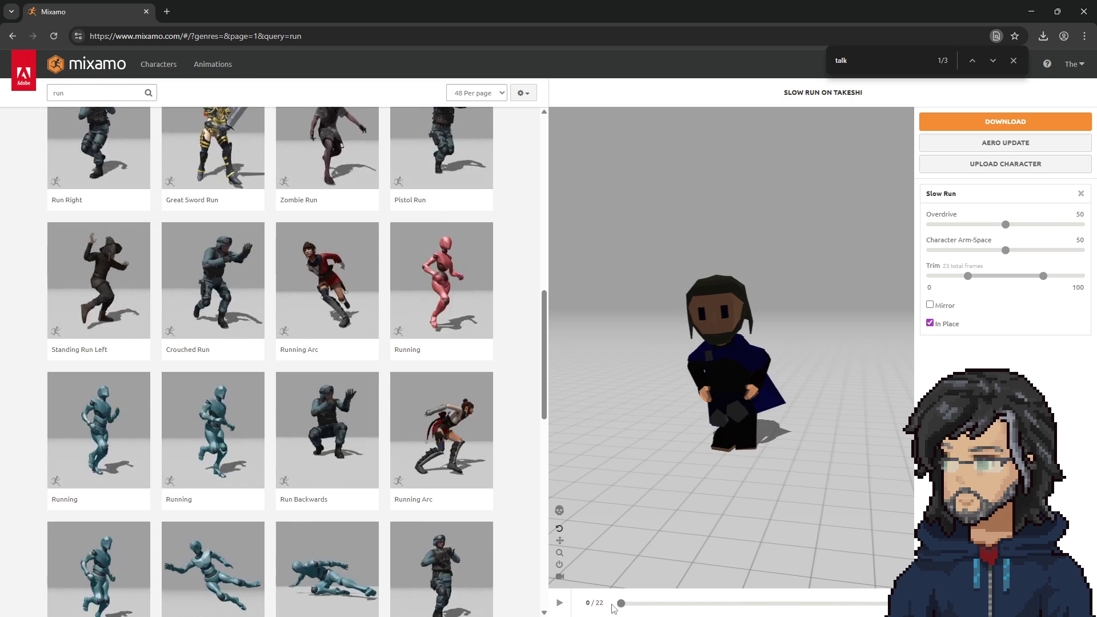
pyautogui.click(85, 470)
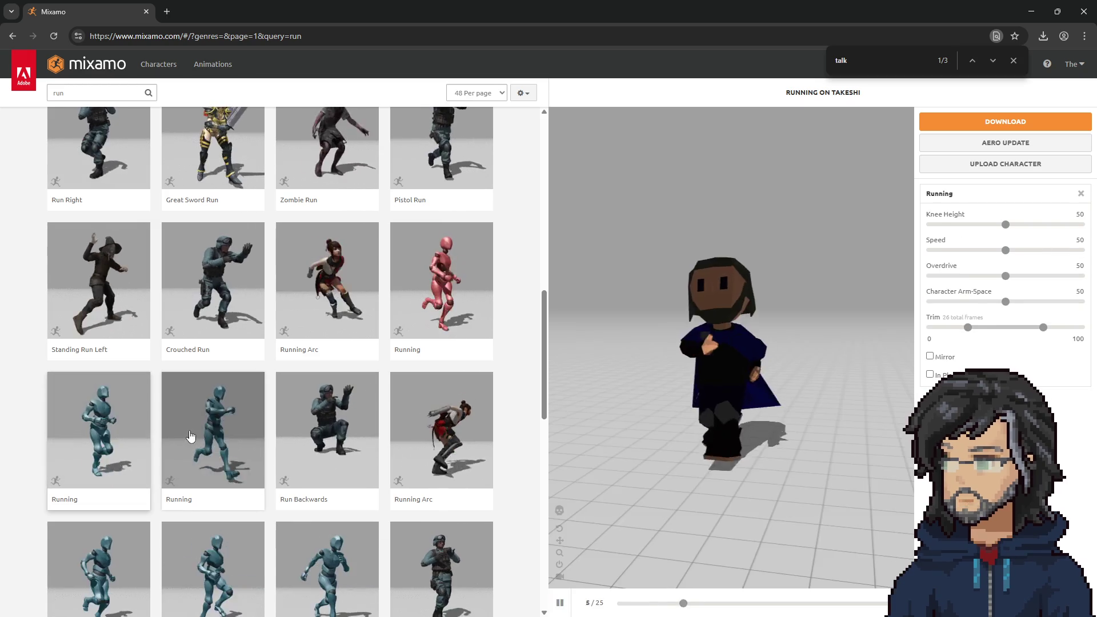
pyautogui.click(195, 441)
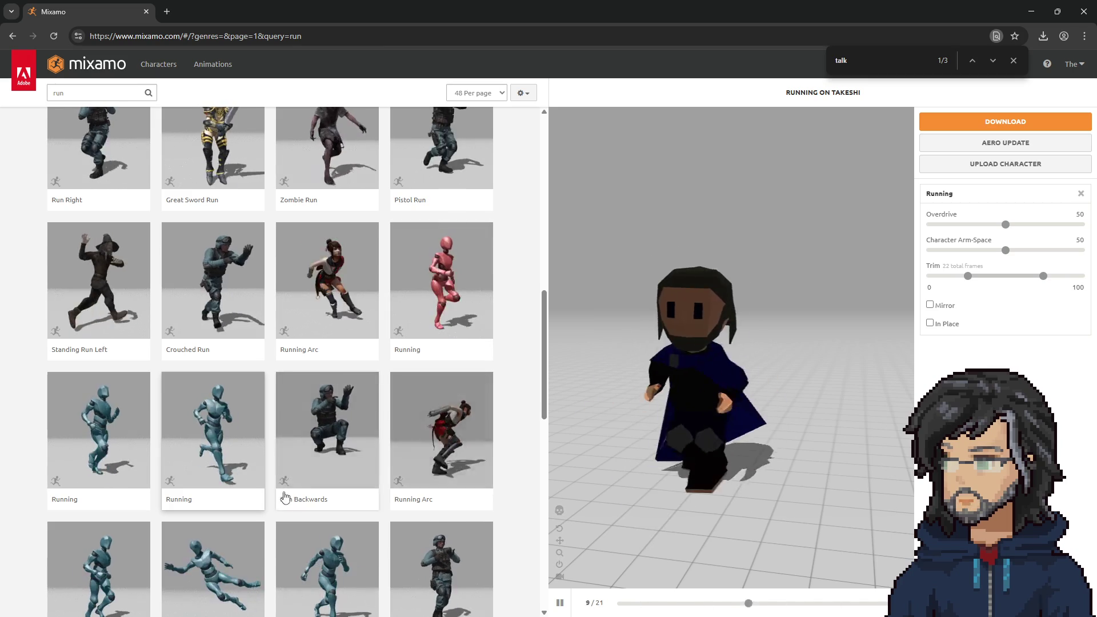
pyautogui.scroll(-5, 313, 424)
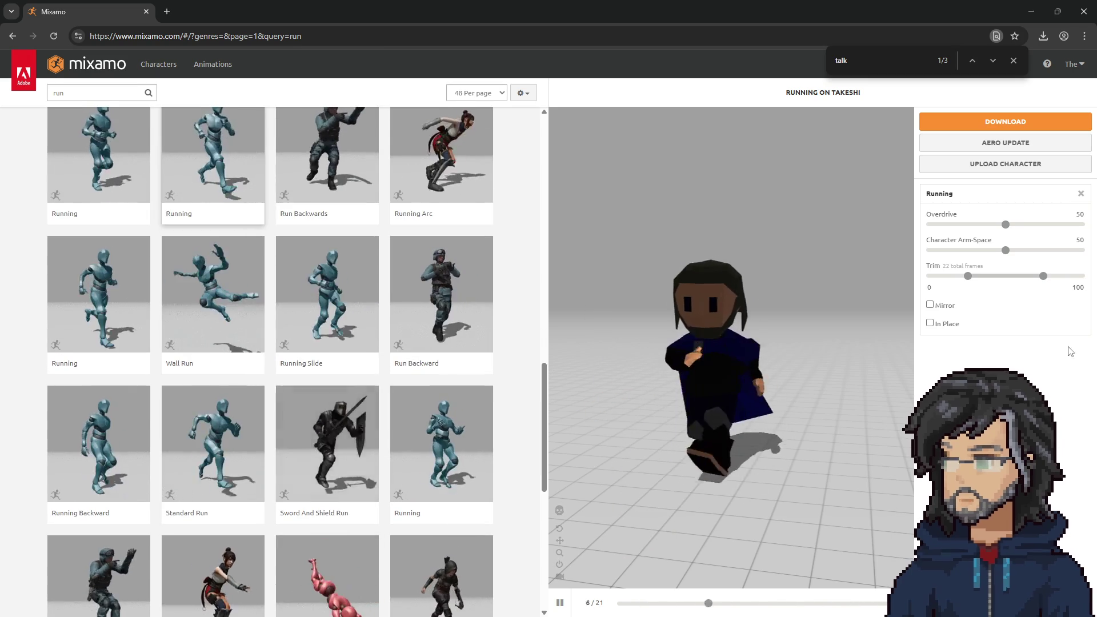
pyautogui.click(940, 324)
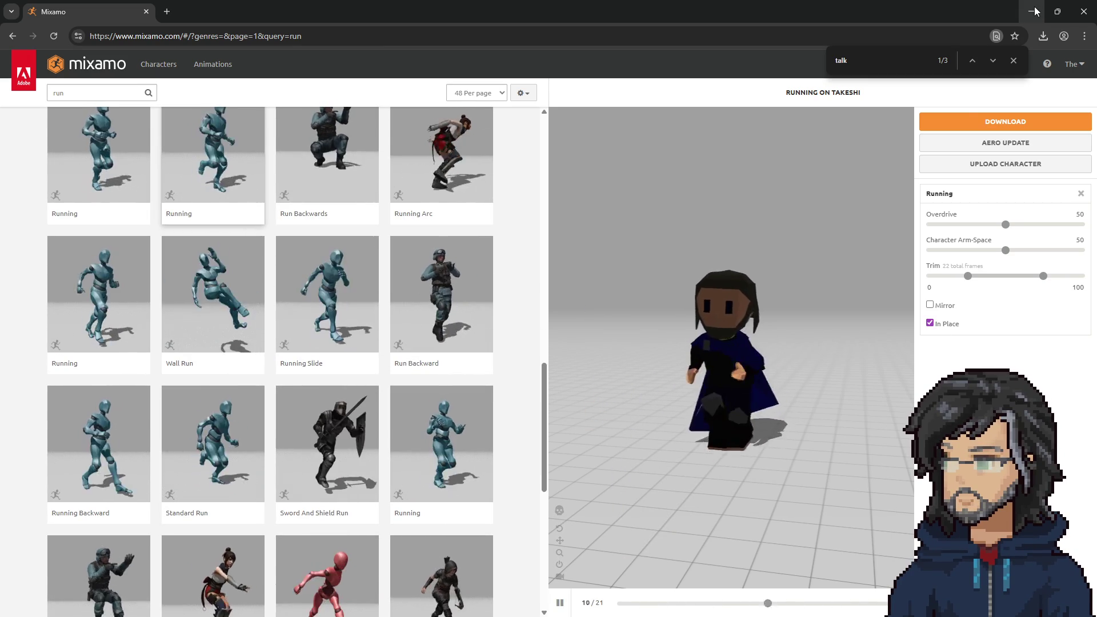
# Step: Download Running as FBX Binary with skin at 30 fps, saved as Running_1.fbx
pyautogui.click(979, 122)
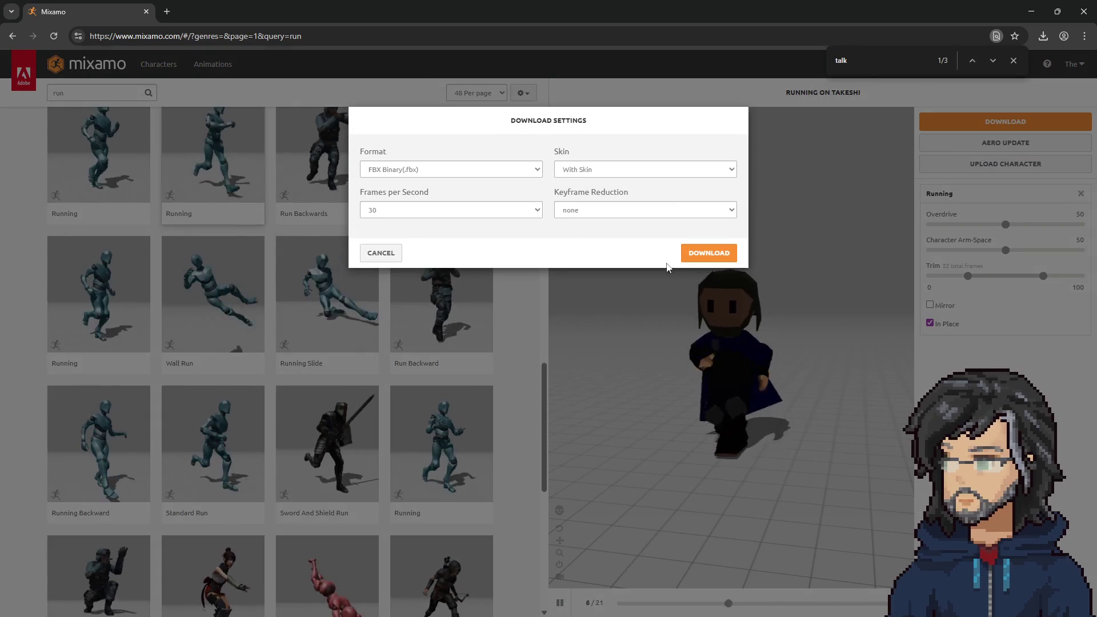
pyautogui.click(709, 249)
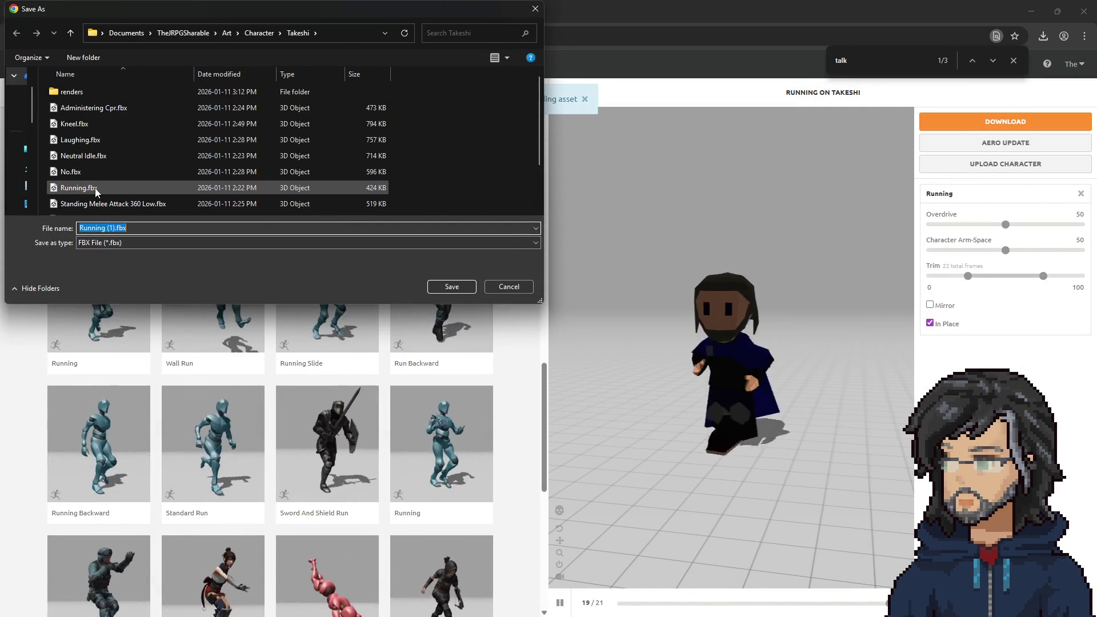
pyautogui.click(95, 189)
pyautogui.click(109, 229)
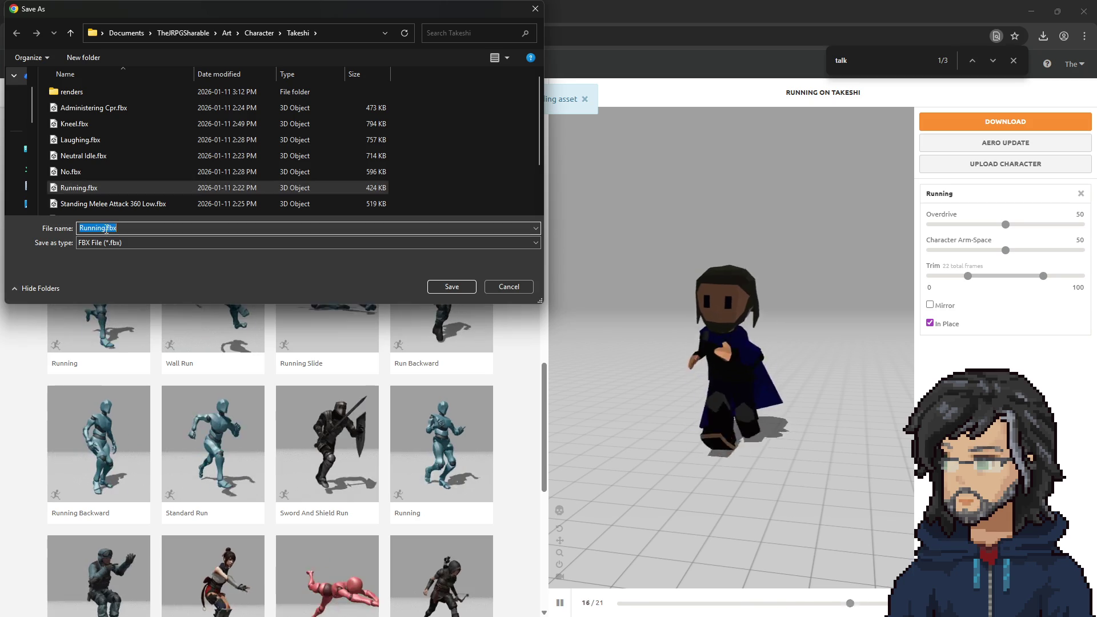
pyautogui.click(109, 229)
pyautogui.write('-')
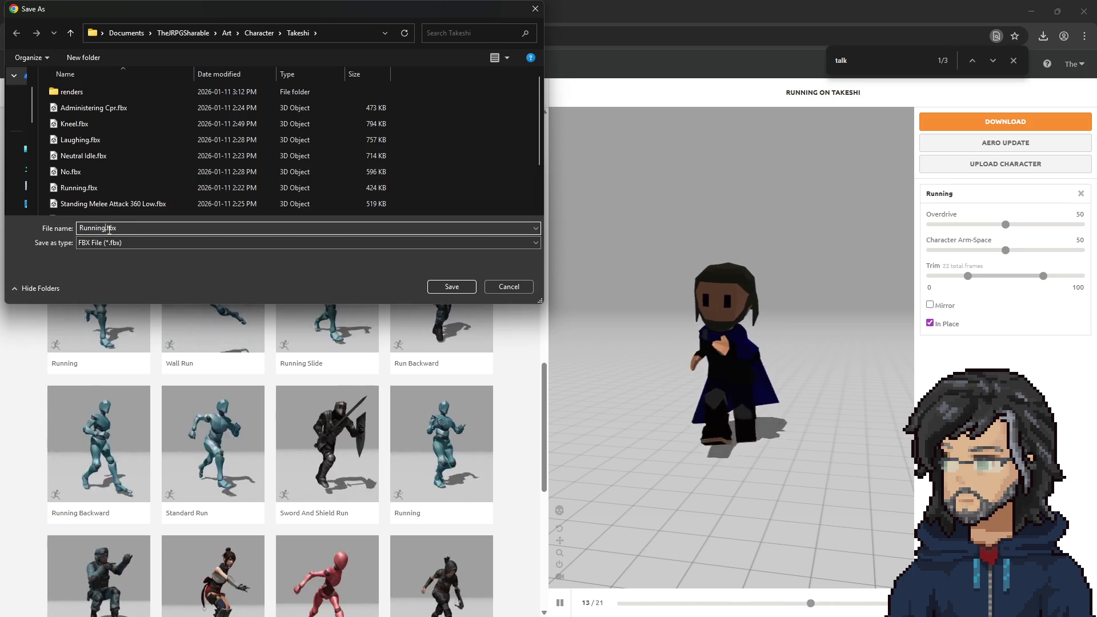
pyautogui.press('Return')
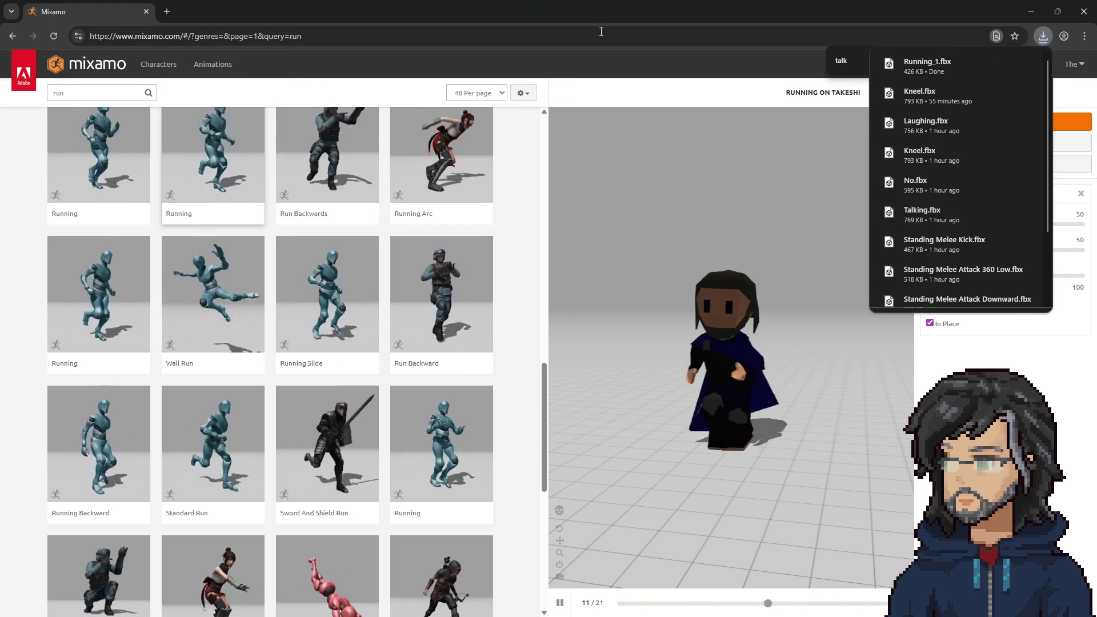
pyautogui.hotkey('alt', 'Tab')
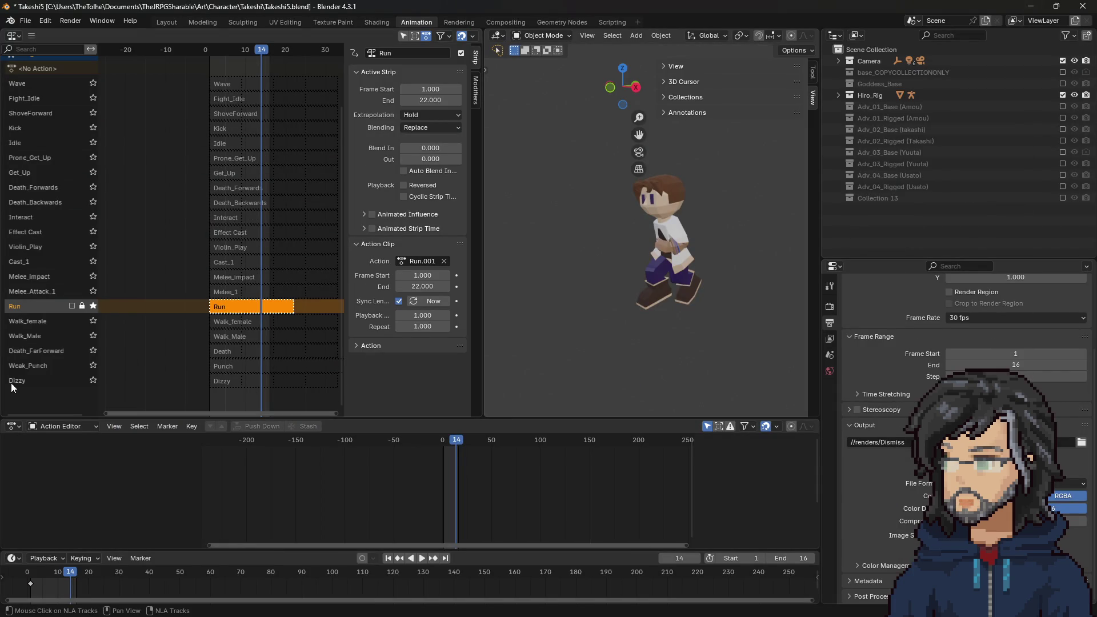
# Step: Hide Hiro_Rig and show the Adv_02_Rigged (Takashi) collection and Collection 13
pyautogui.press('Home')
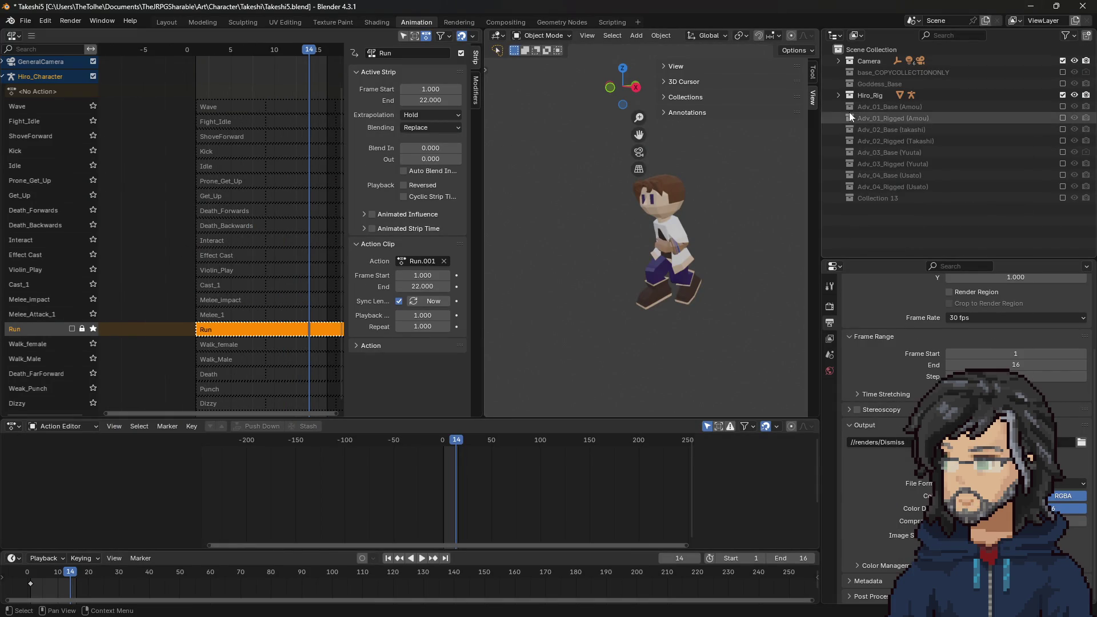
pyautogui.click(1062, 95)
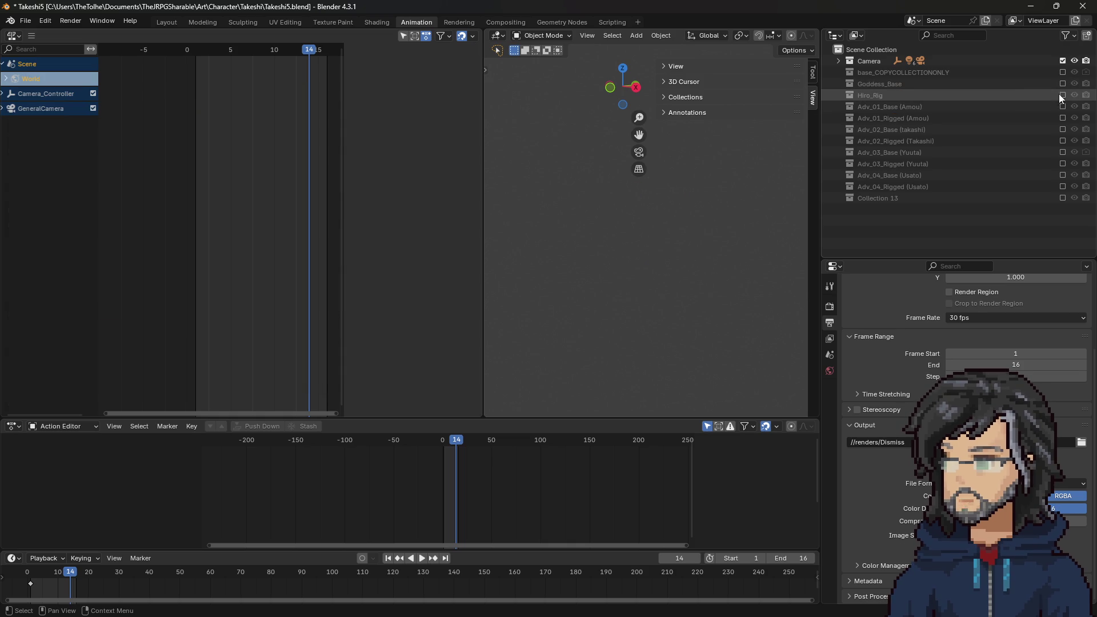
pyautogui.click(1062, 140)
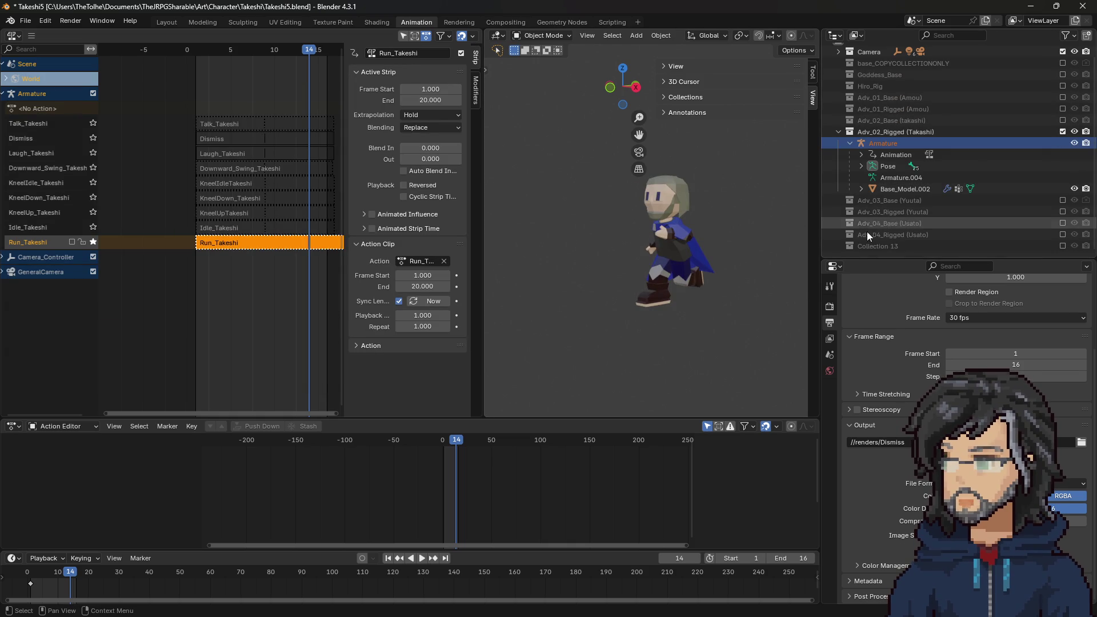
pyautogui.click(1062, 246)
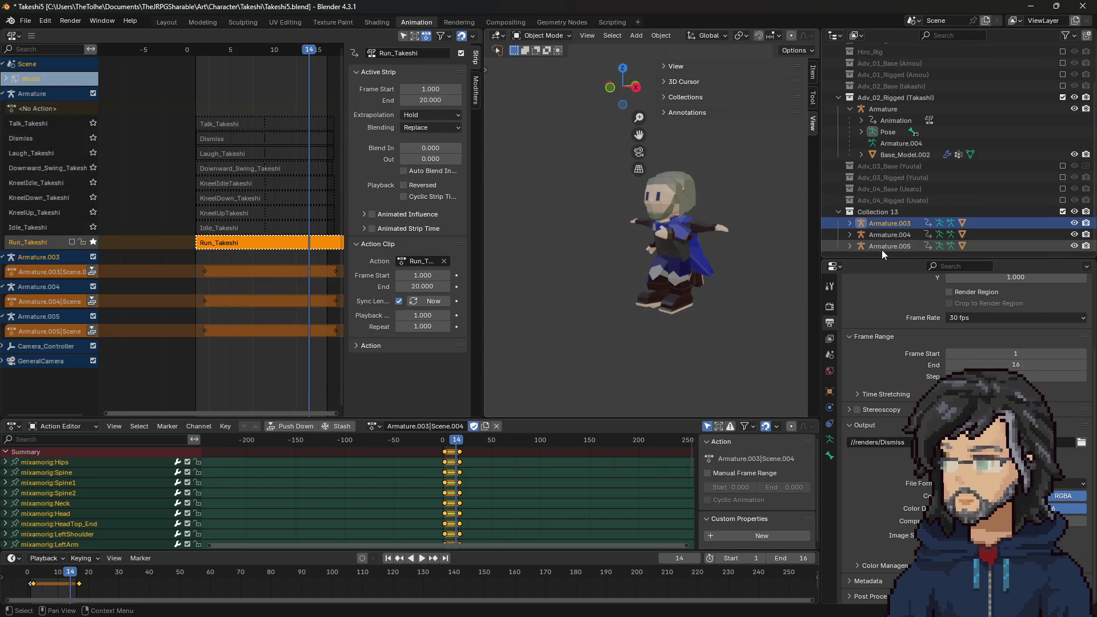
# Step: Delete leftover Armature.003–.005 from Collection 13 and select Collection 13
pyautogui.rightClick(883, 249)
pyautogui.click(882, 244)
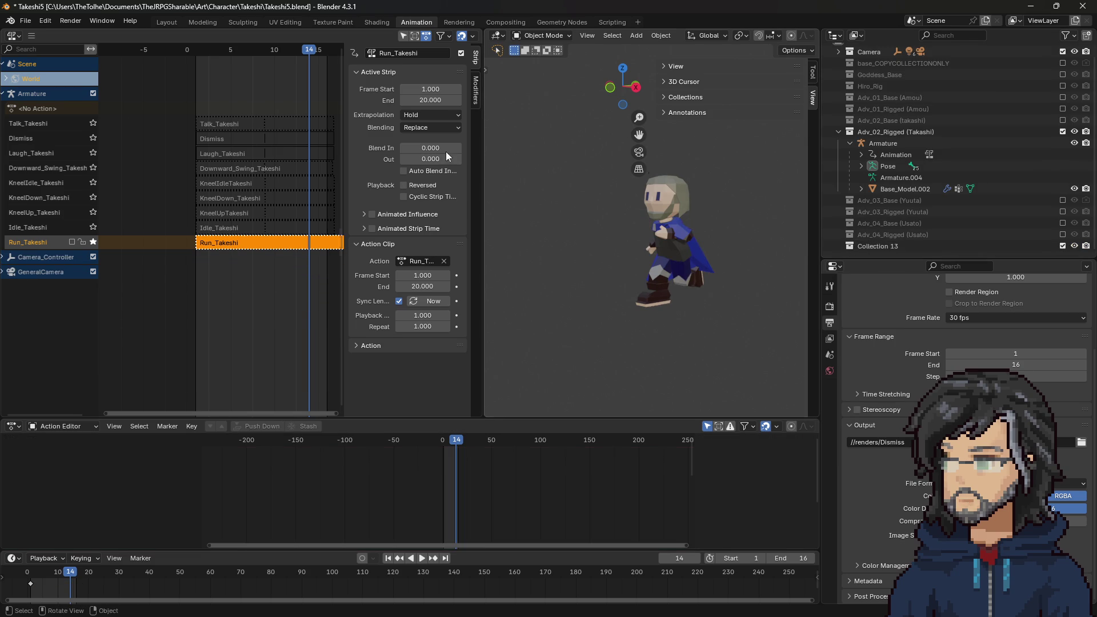
pyautogui.click(866, 245)
pyautogui.click(25, 21)
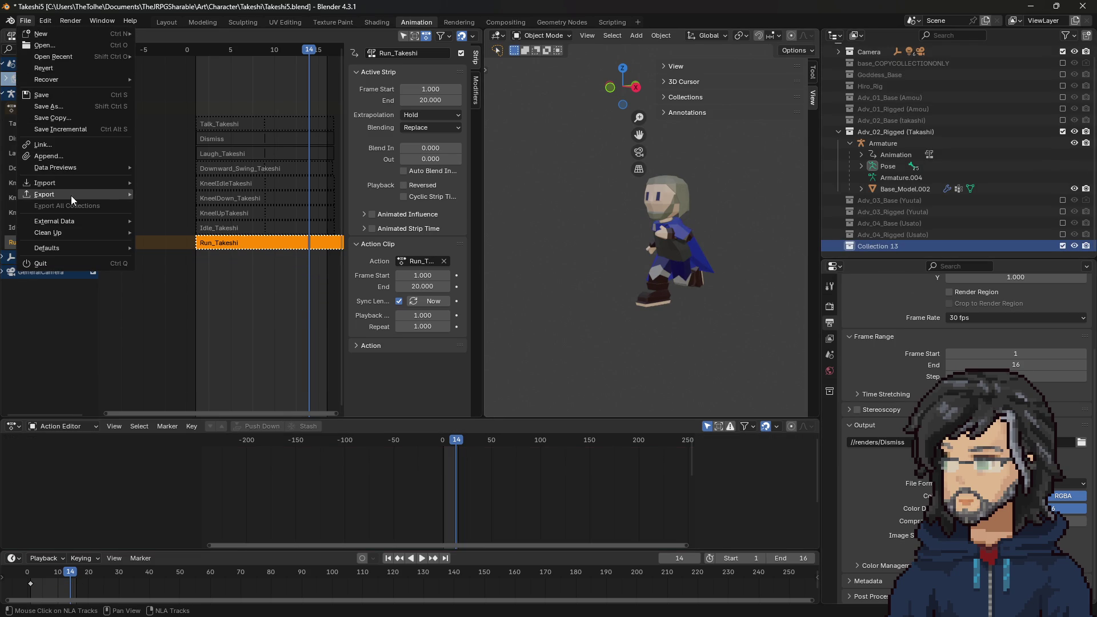
# Step: Import Running_1.fbx as an FBX into Collection 13
pyautogui.moveTo(72, 184)
pyautogui.click(177, 285)
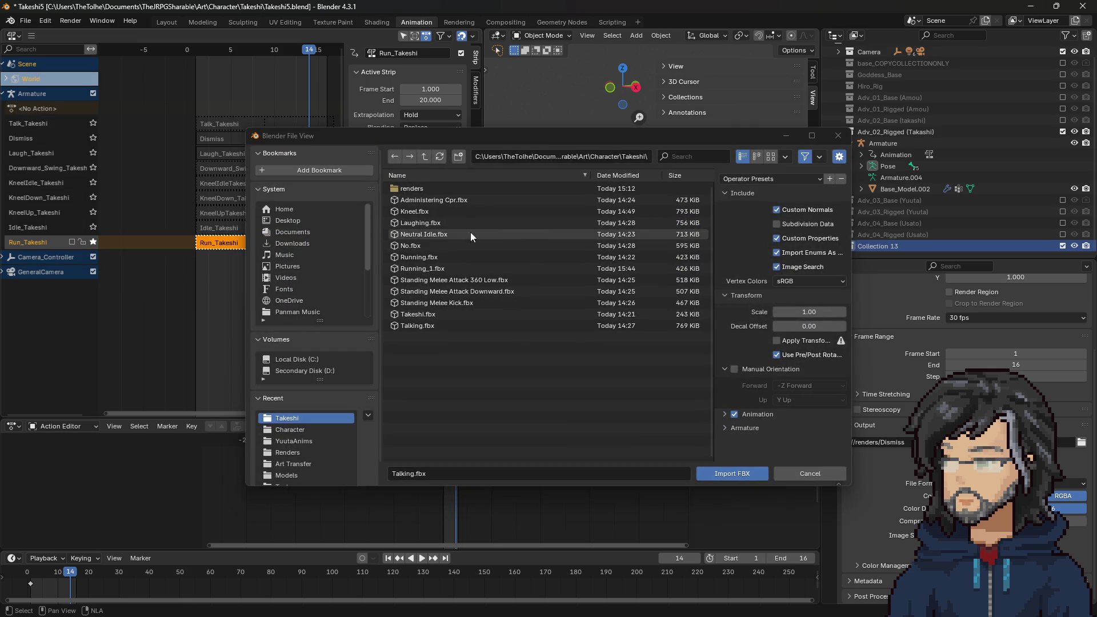
pyautogui.click(459, 262)
pyautogui.click(457, 269)
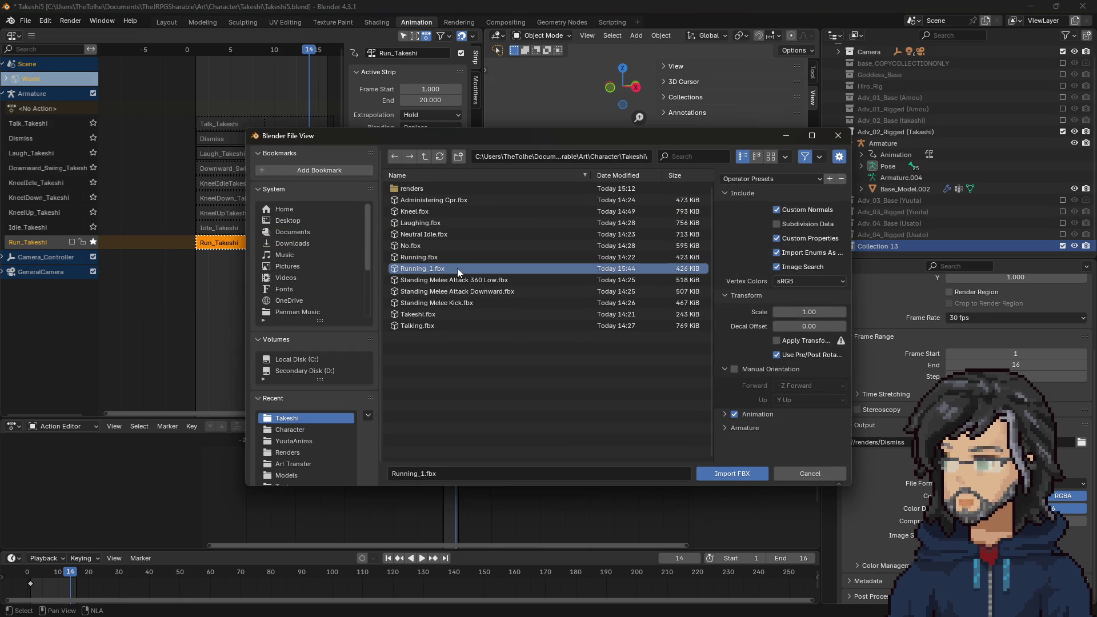
pyautogui.doubleClick(457, 269)
pyautogui.scroll(-1, 951, 230)
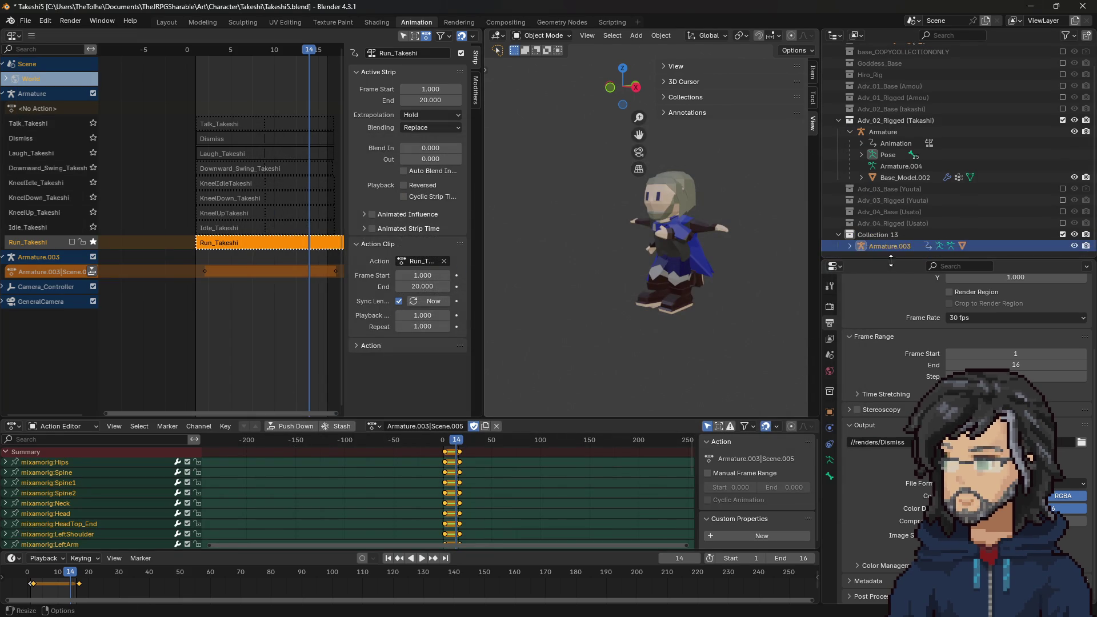
pyautogui.click(375, 426)
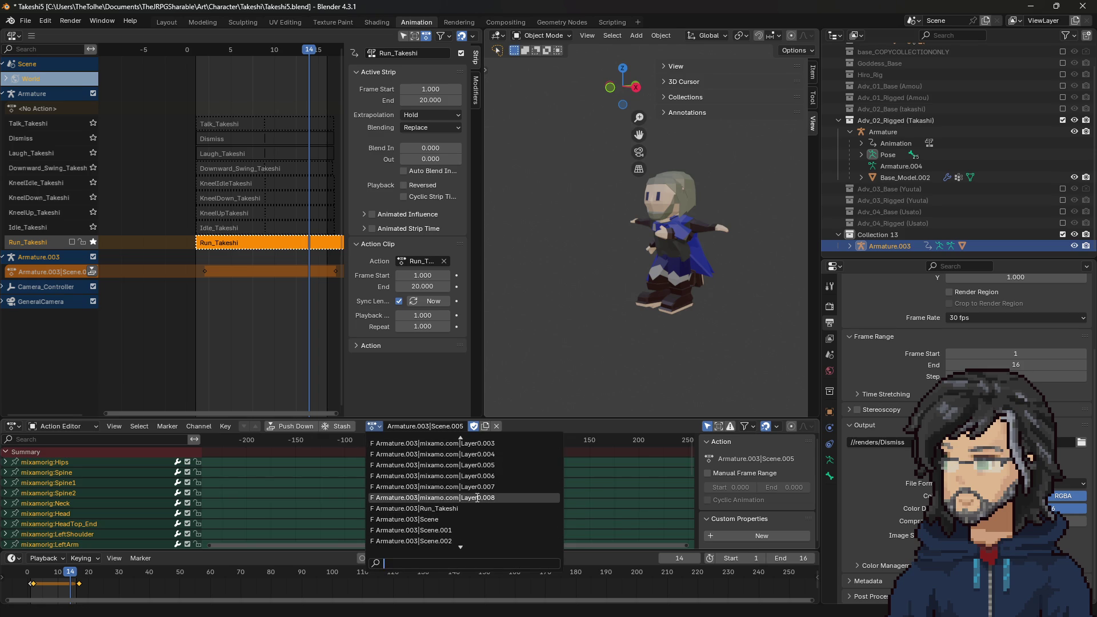
# Step: Assign the imported mixamo running action and play it through frame 17
pyautogui.click(478, 498)
pyautogui.press('space')
pyautogui.moveTo(459, 440); pyautogui.dragTo(453, 444)
pyautogui.moveTo(445, 442)
pyautogui.mouseDown()
pyautogui.moveTo(460, 441)
pyautogui.moveTo(448, 441)
pyautogui.mouseUp()
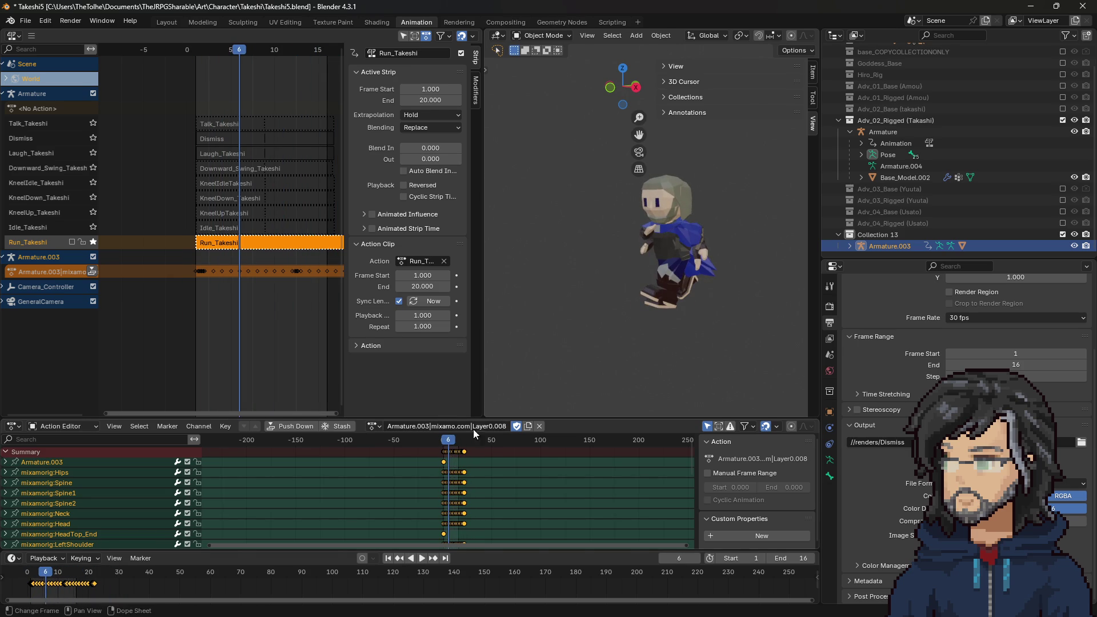
# Step: Give Takashi's Armature the Armature.003|mixamo.com|Layer0.008 action in Pose Mode, checking frame 23
pyautogui.click(886, 131)
pyautogui.hotkey('ctrl', 'Tab')
pyautogui.click(369, 426)
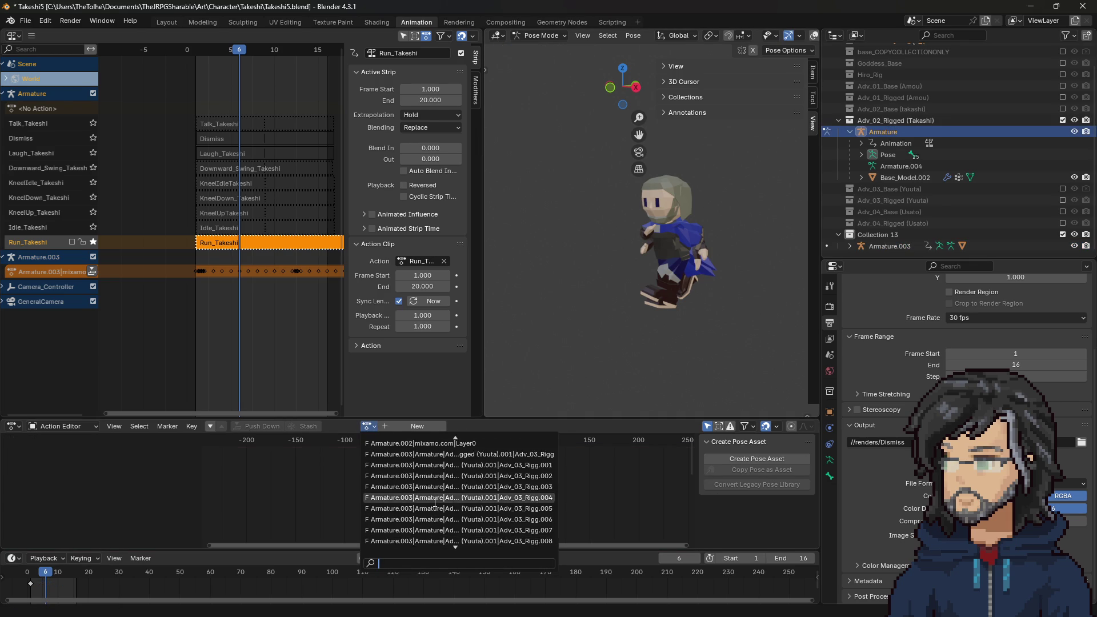
pyautogui.write('008')
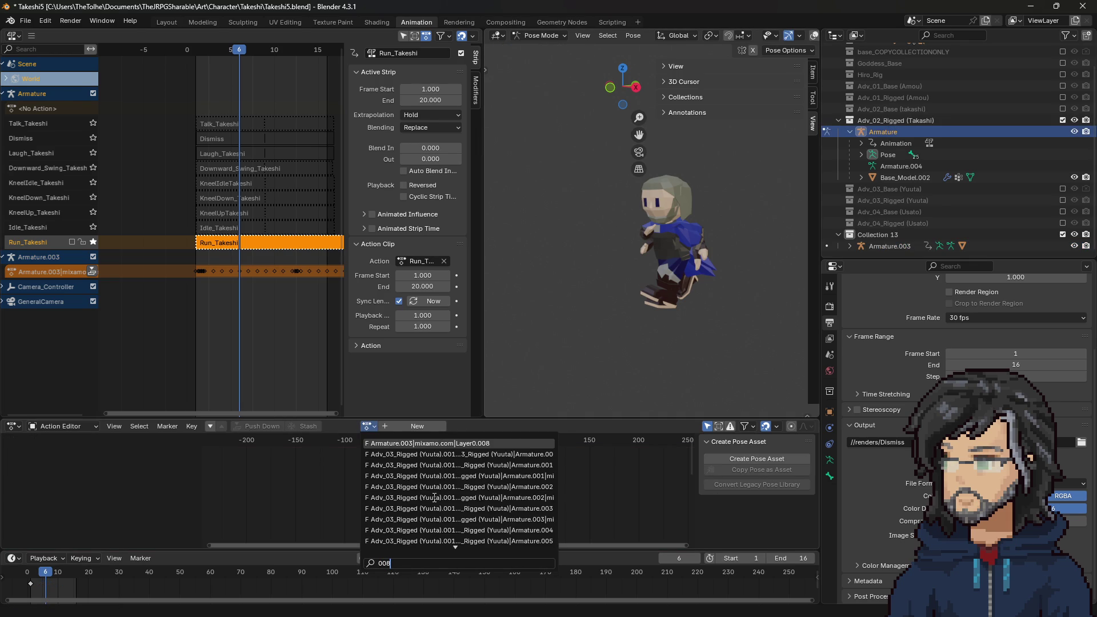
pyautogui.click(435, 444)
pyautogui.moveTo(434, 441); pyautogui.dragTo(465, 440)
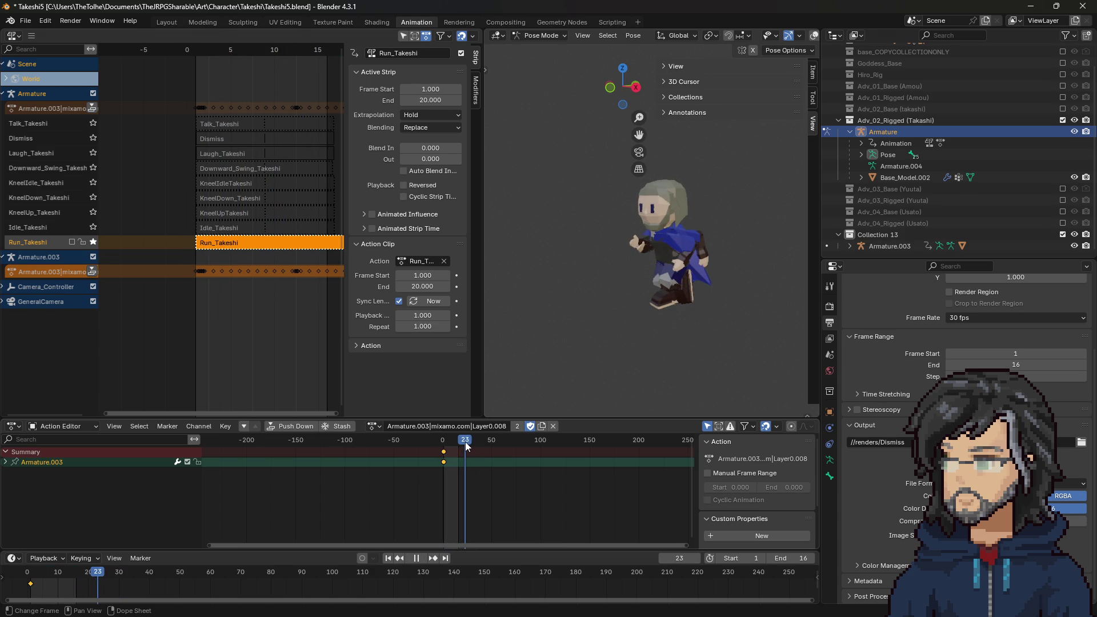
pyautogui.press('space')
# Step: Rename the action Run_22Frames_Takeshi and push it down as an NLA strip
pyautogui.click(455, 427)
pyautogui.write('Run_2')
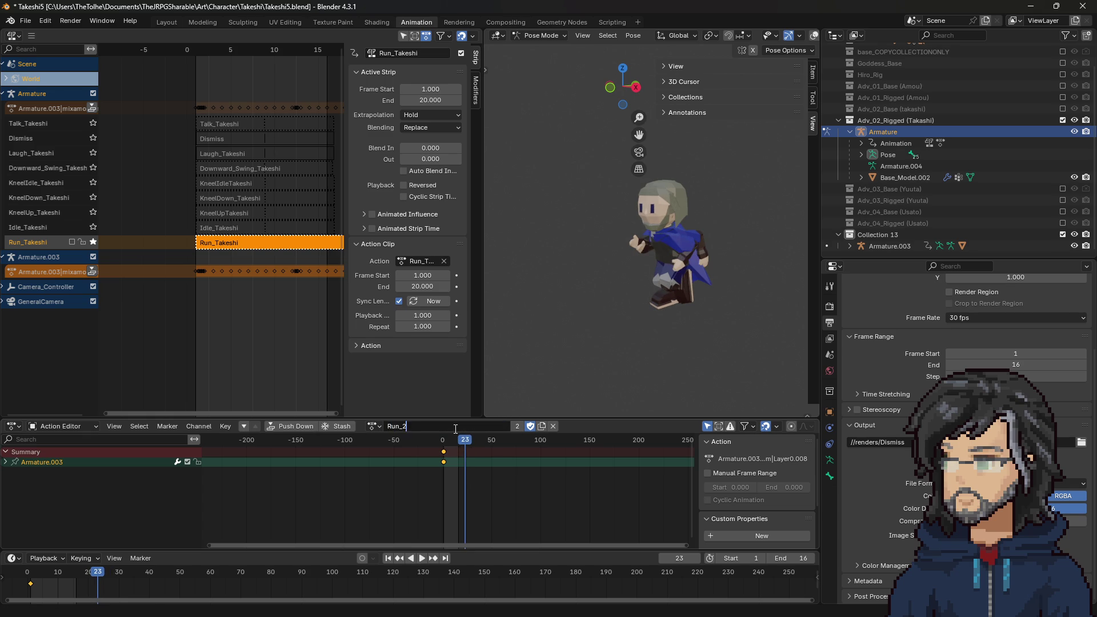
pyautogui.write('2Frames')
pyautogui.press('Return')
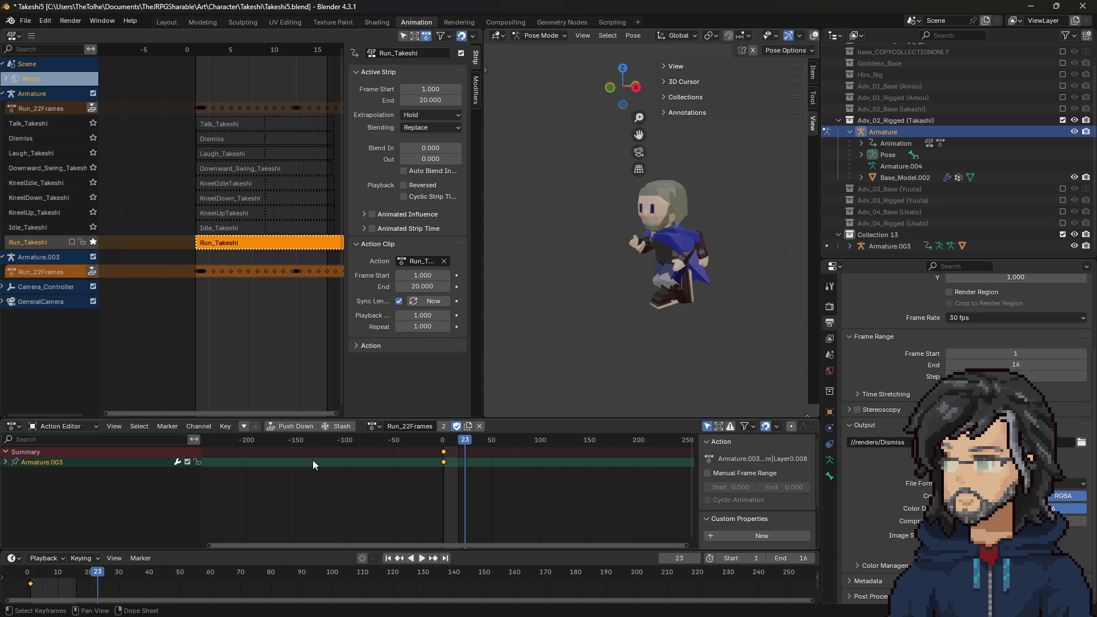
pyautogui.click(432, 426)
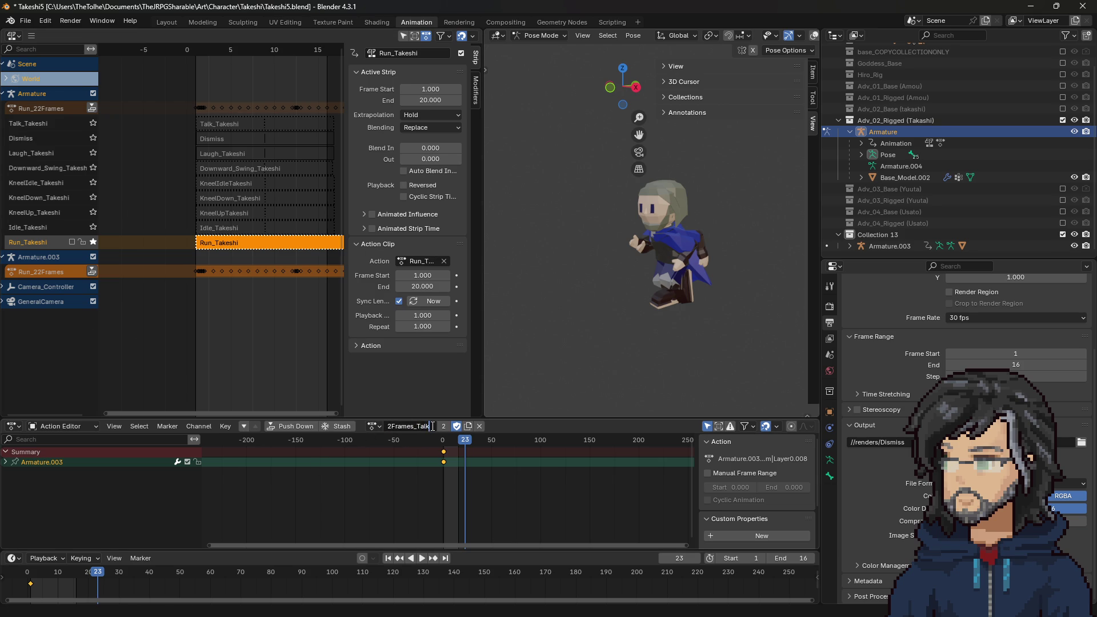
pyautogui.write('eshi')
pyautogui.press('Return')
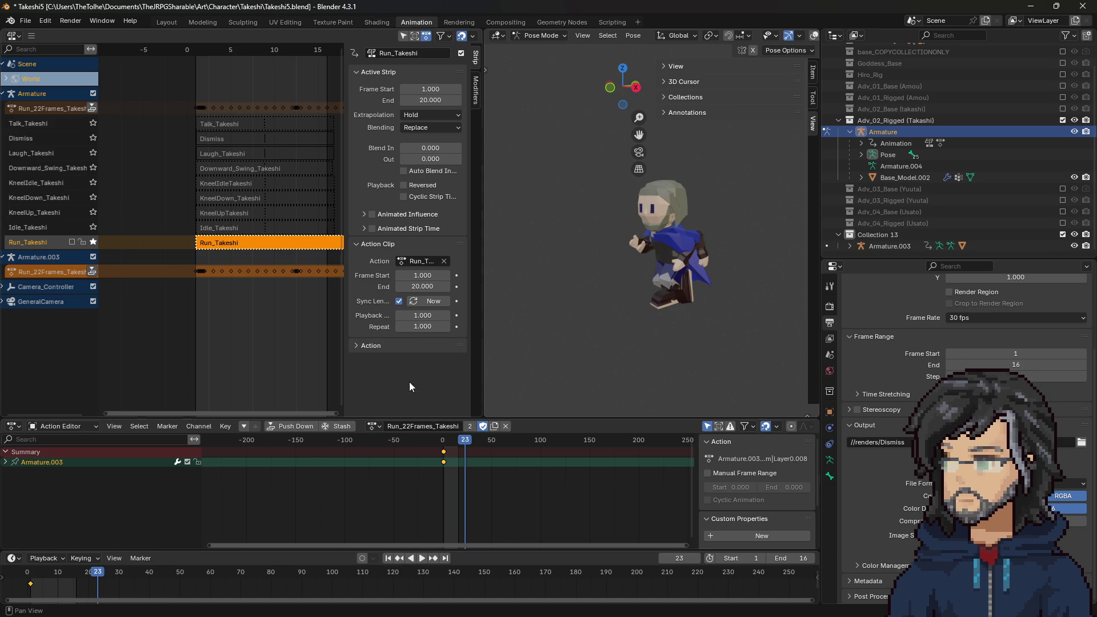
pyautogui.click(289, 426)
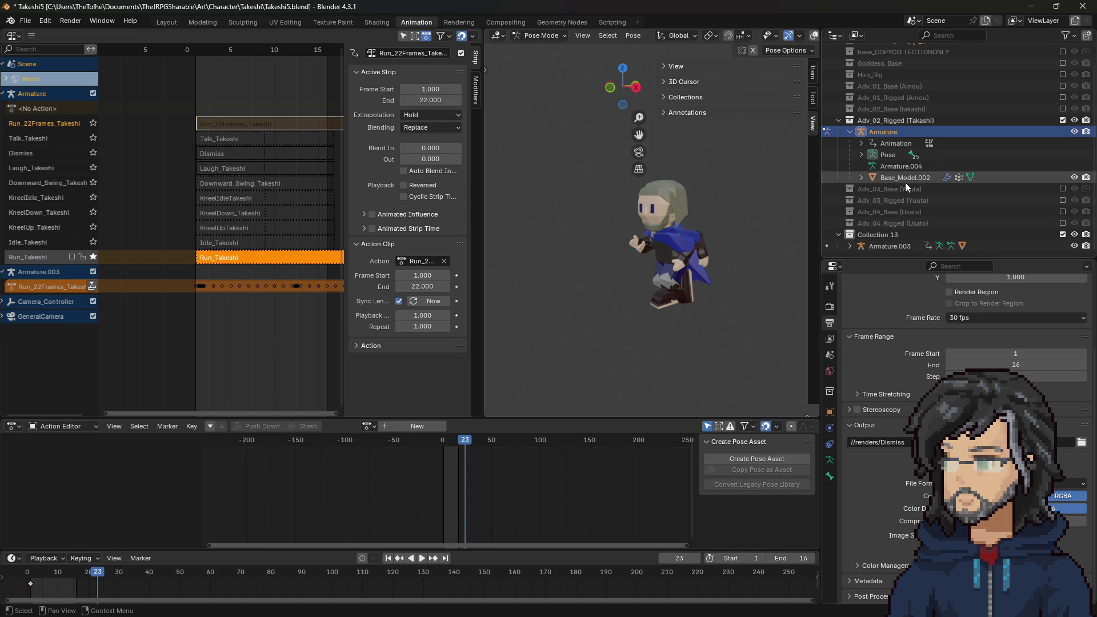
# Step: Delete the extra Armature.003 rig and rewind the timeline to frame 0
pyautogui.click(885, 246)
pyautogui.rightClick(890, 249)
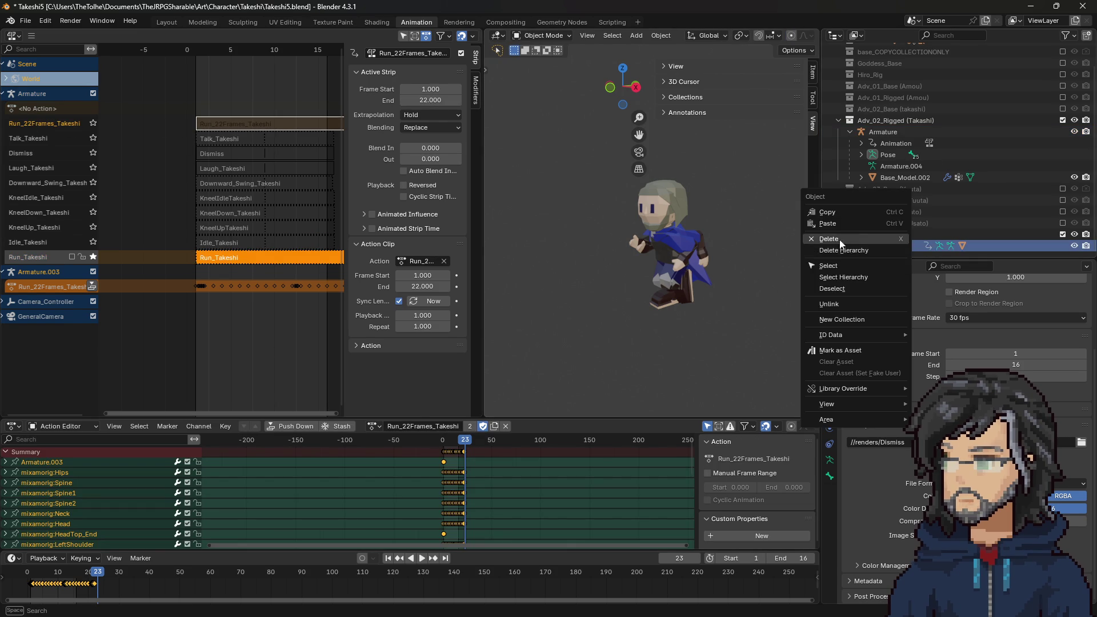
pyautogui.click(889, 249)
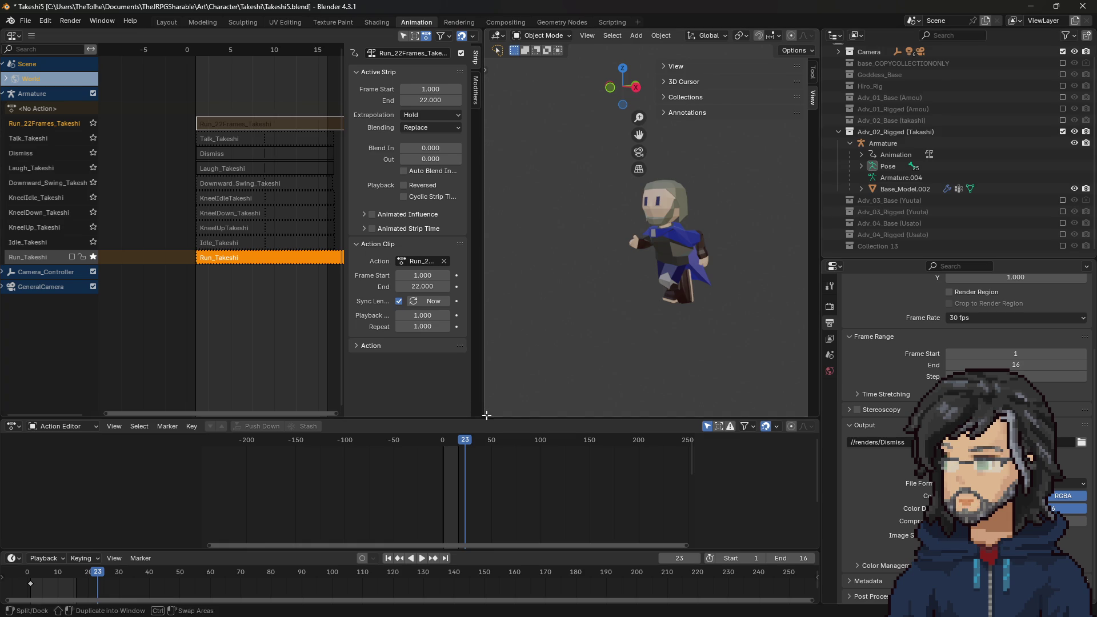
pyautogui.moveTo(465, 441); pyautogui.dragTo(443, 441)
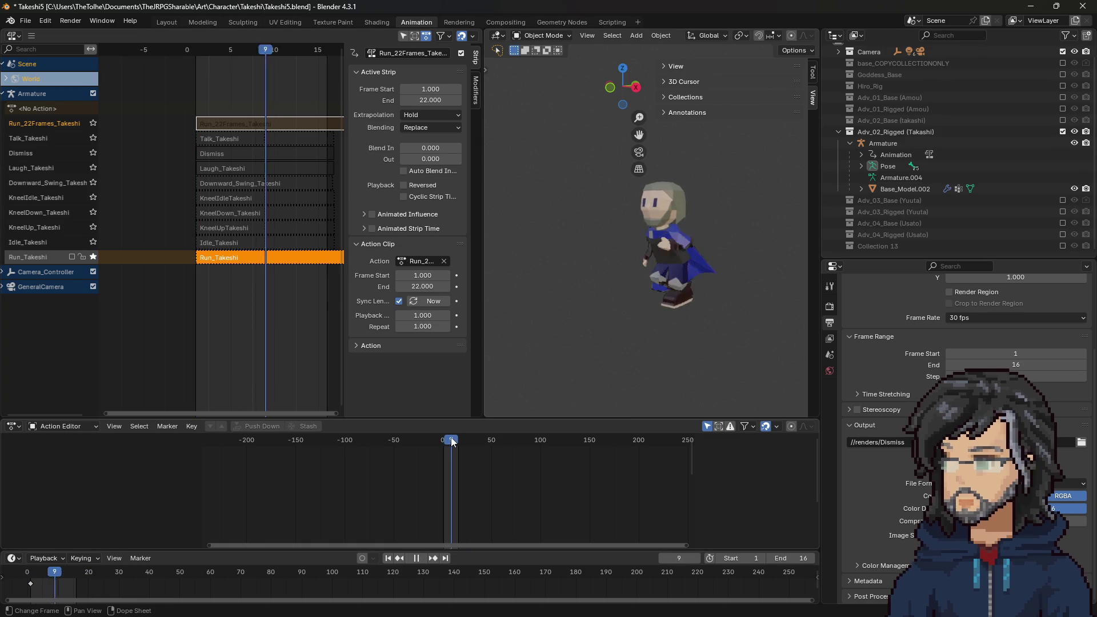
pyautogui.press('Escape')
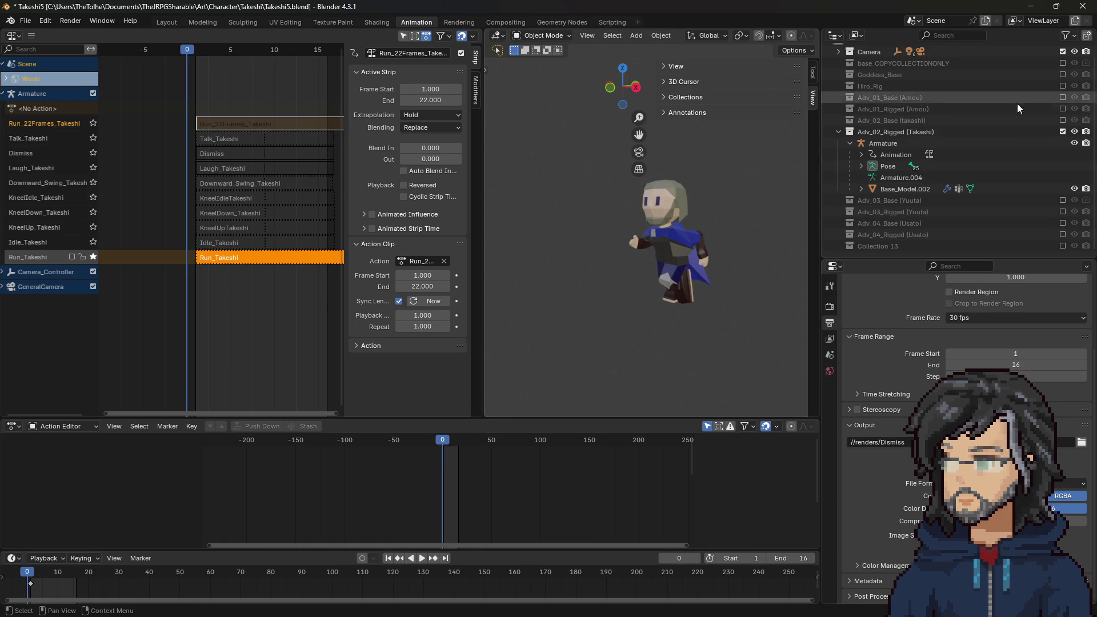
# Step: Show Hiro_Rig and make Hiro's Run strip the active NLA strip
pyautogui.click(1063, 86)
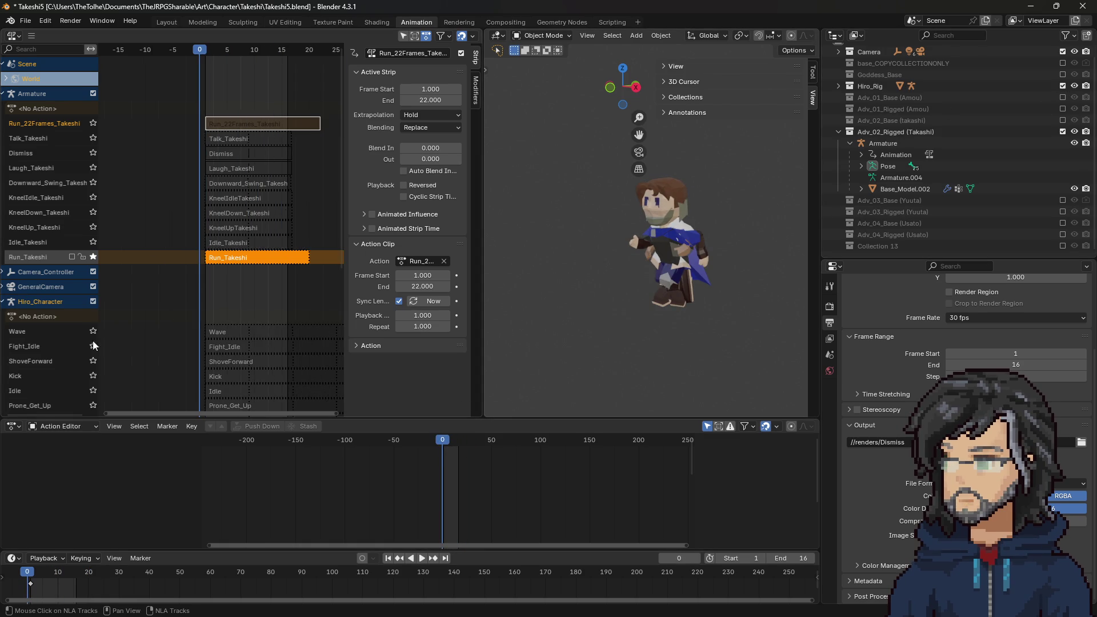
pyautogui.scroll(-10, 54, 349)
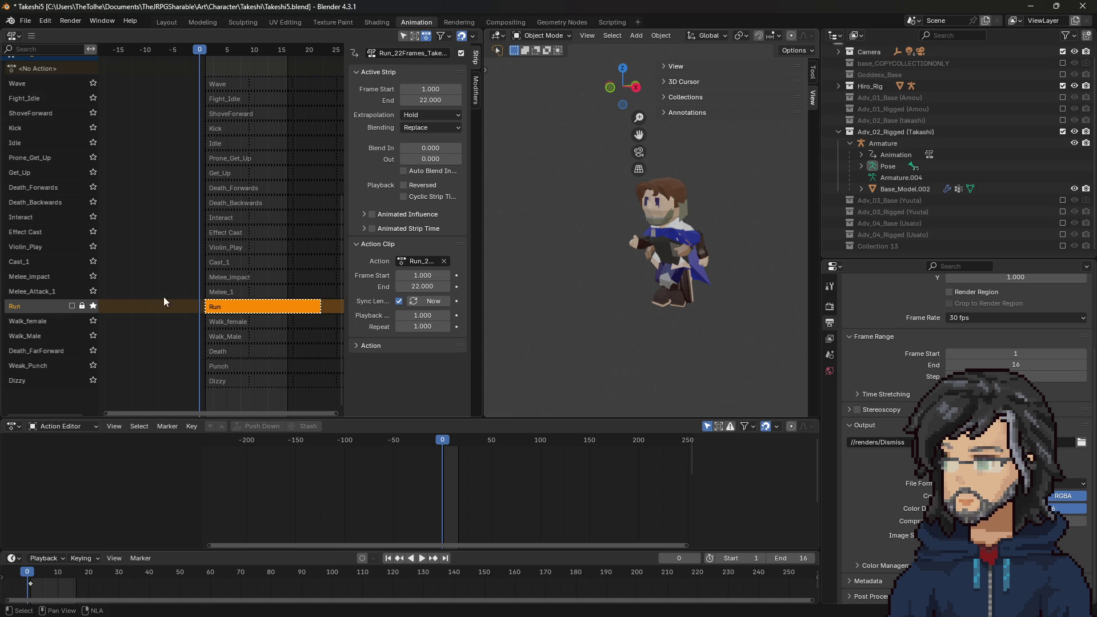
pyautogui.click(302, 307)
# Step: Save incrementally as Takeshi6.blend, then open Takeshi5.blend without running scripts
pyautogui.click(26, 23)
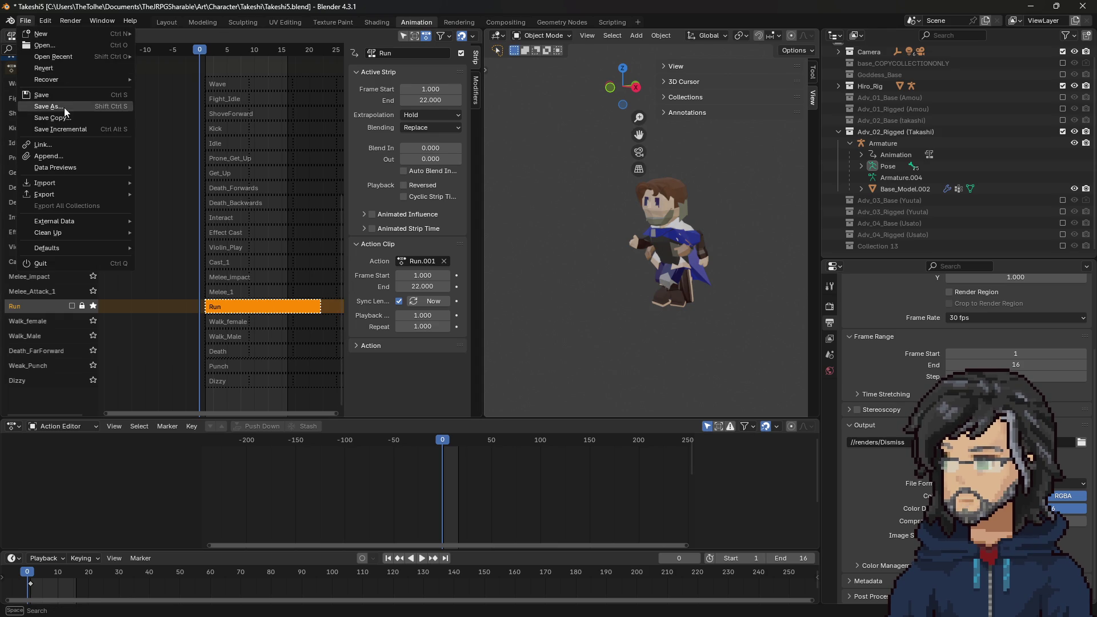
pyautogui.click(74, 130)
pyautogui.click(26, 20)
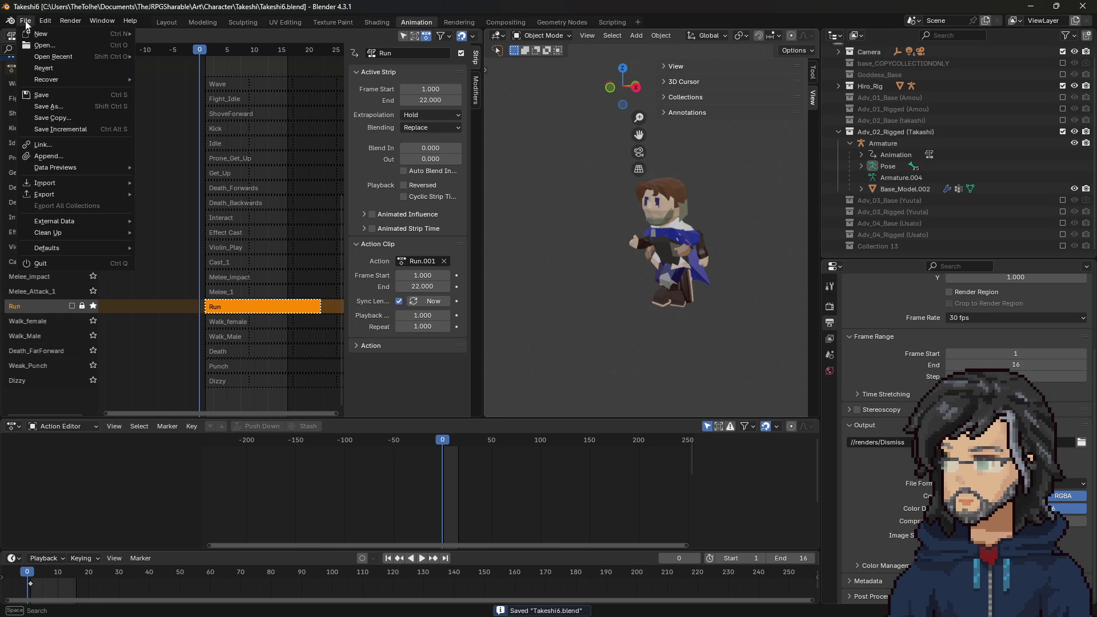
pyautogui.moveTo(78, 56)
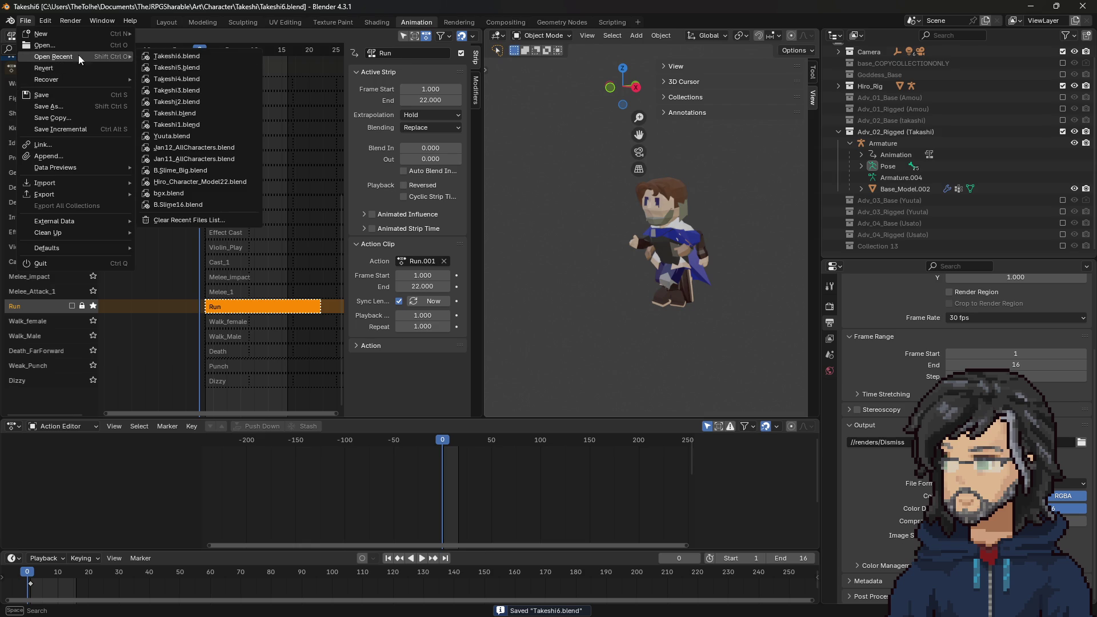
pyautogui.click(178, 67)
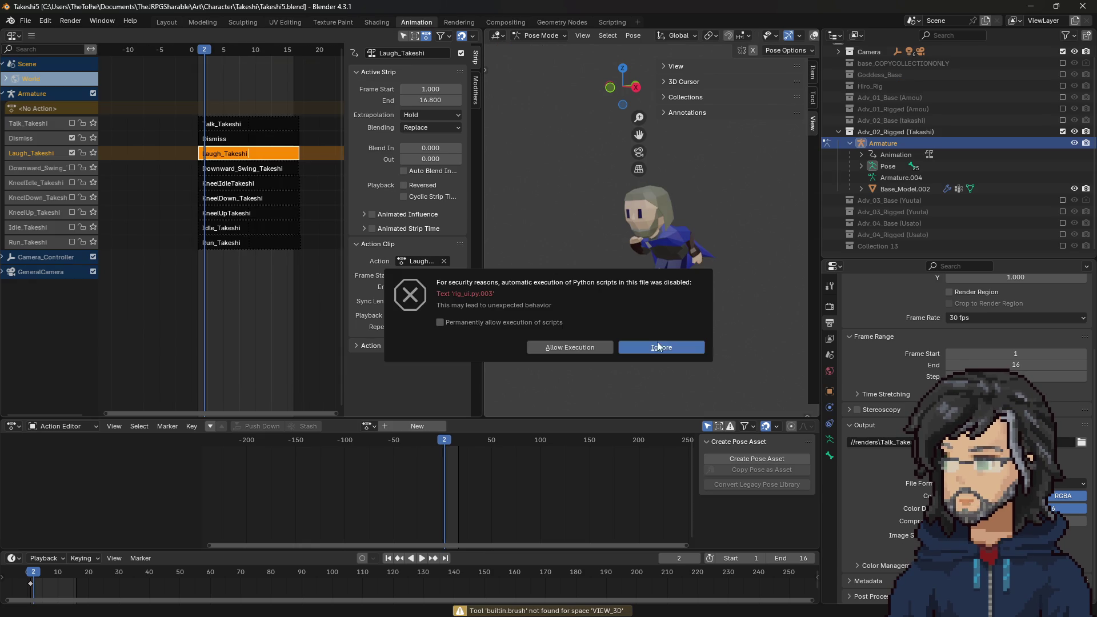
pyautogui.click(670, 347)
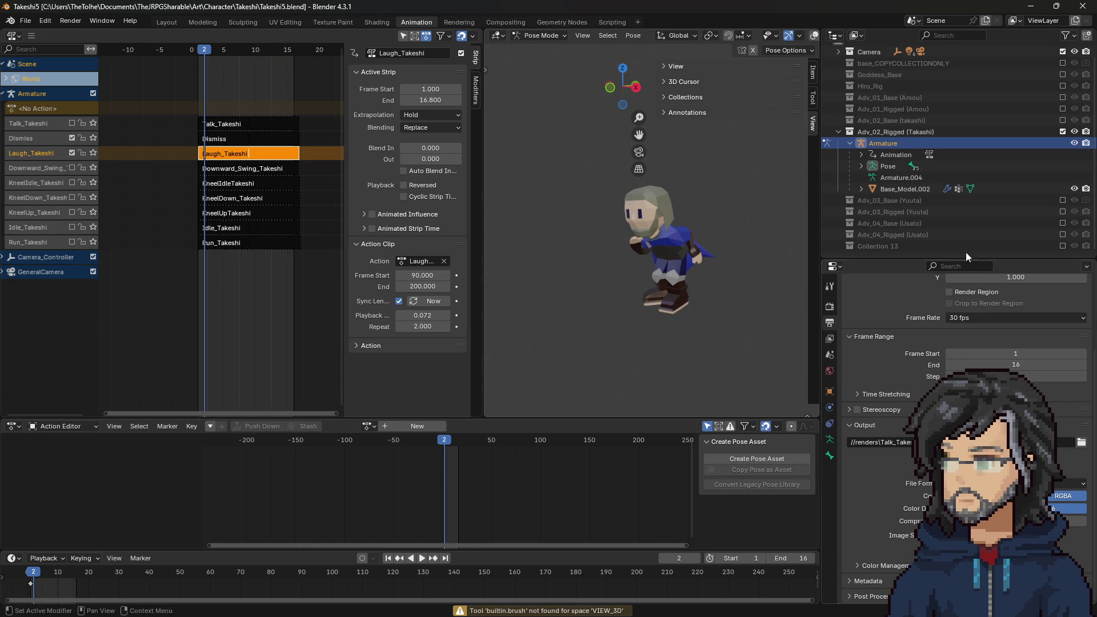
# Step: Show Hiro_Rig and read the Run strip's playback scale of 0.381
pyautogui.click(1062, 86)
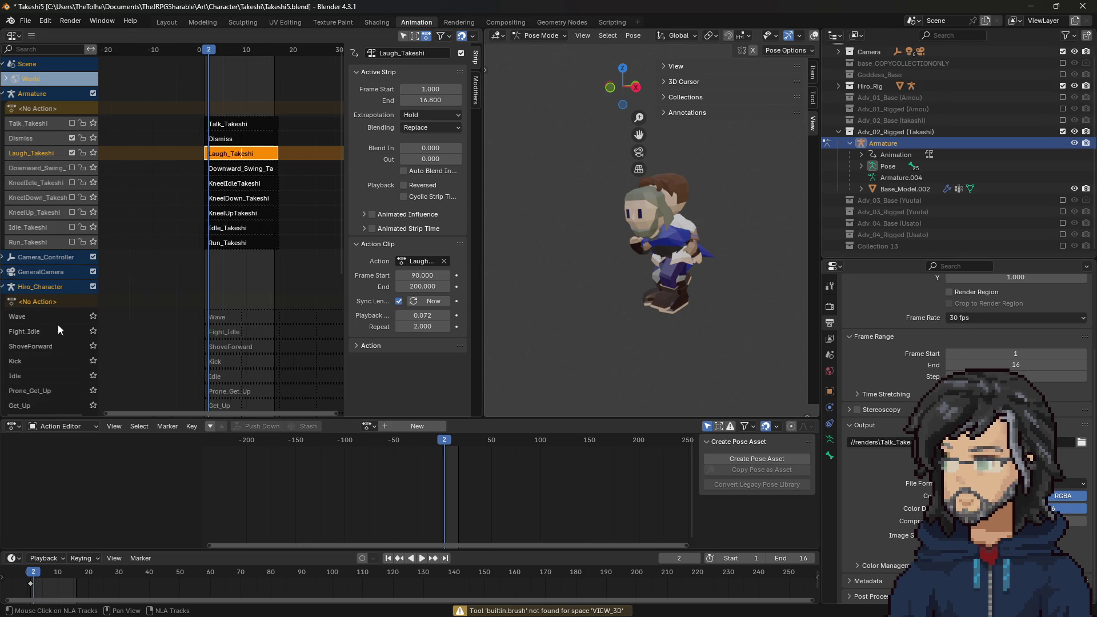
pyautogui.scroll(-10, 64, 321)
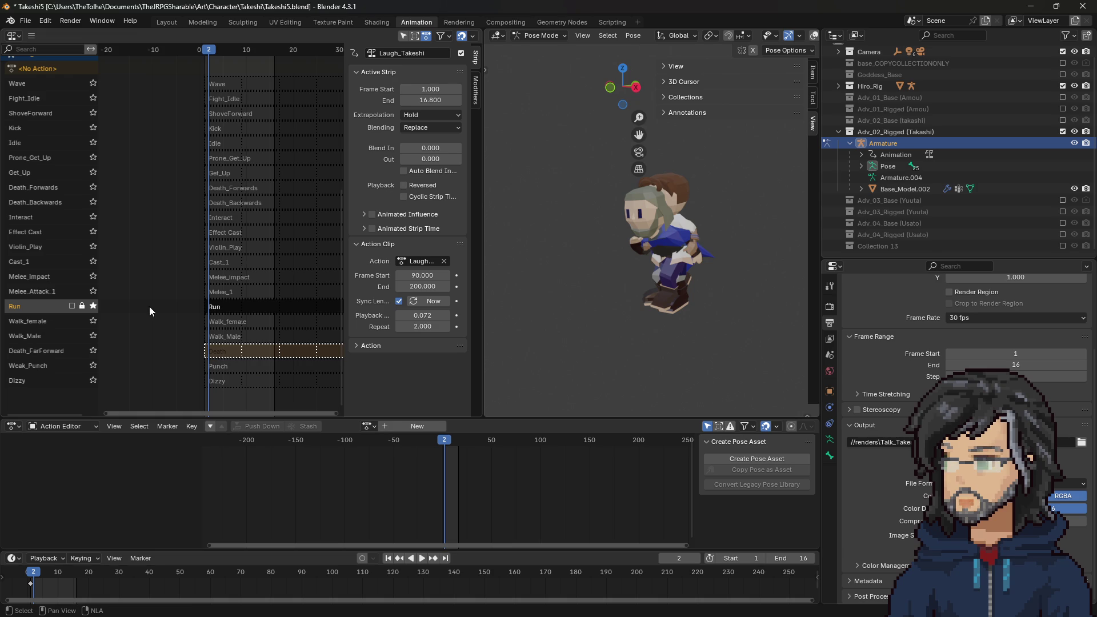
pyautogui.click(240, 306)
pyautogui.click(422, 316)
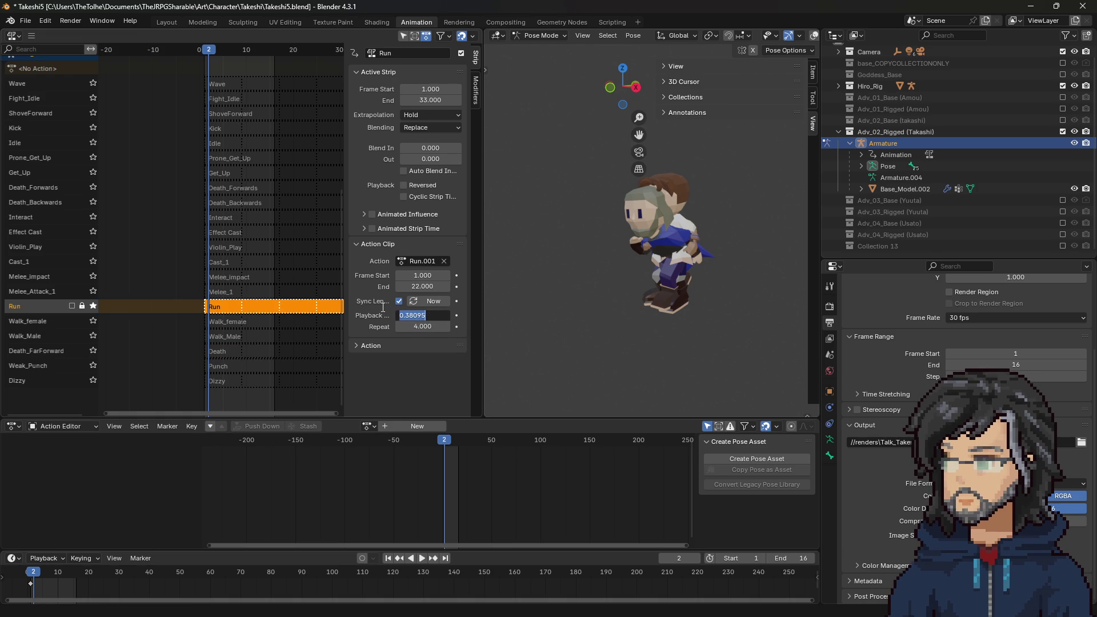
pyautogui.press('Return')
# Step: Reopen Takeshi6.blend from the recent files list
pyautogui.click(25, 20)
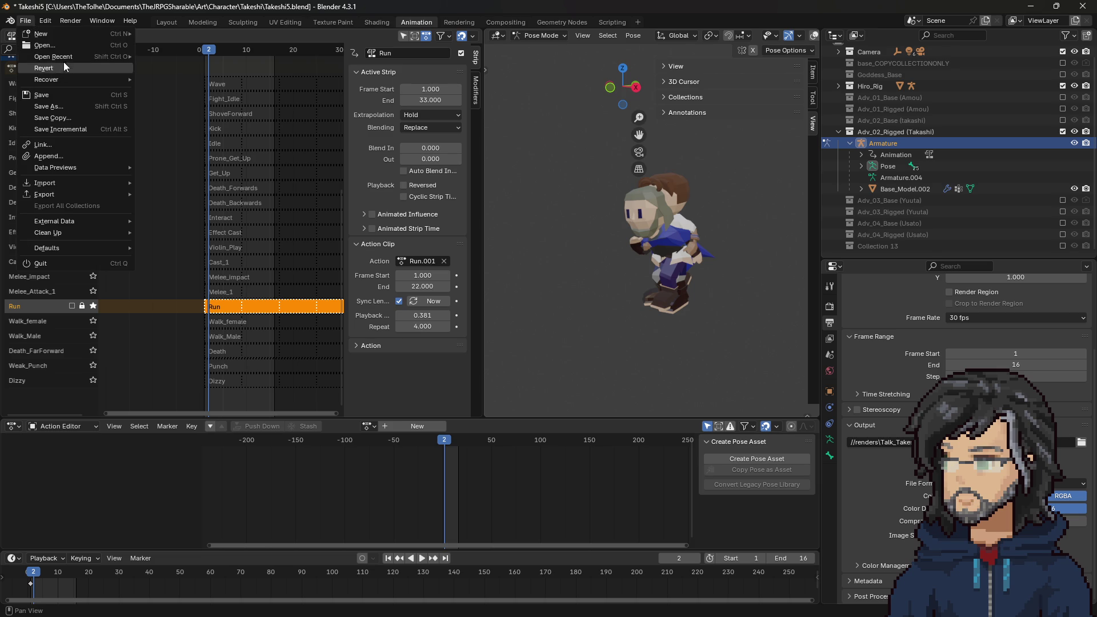
pyautogui.moveTo(63, 57)
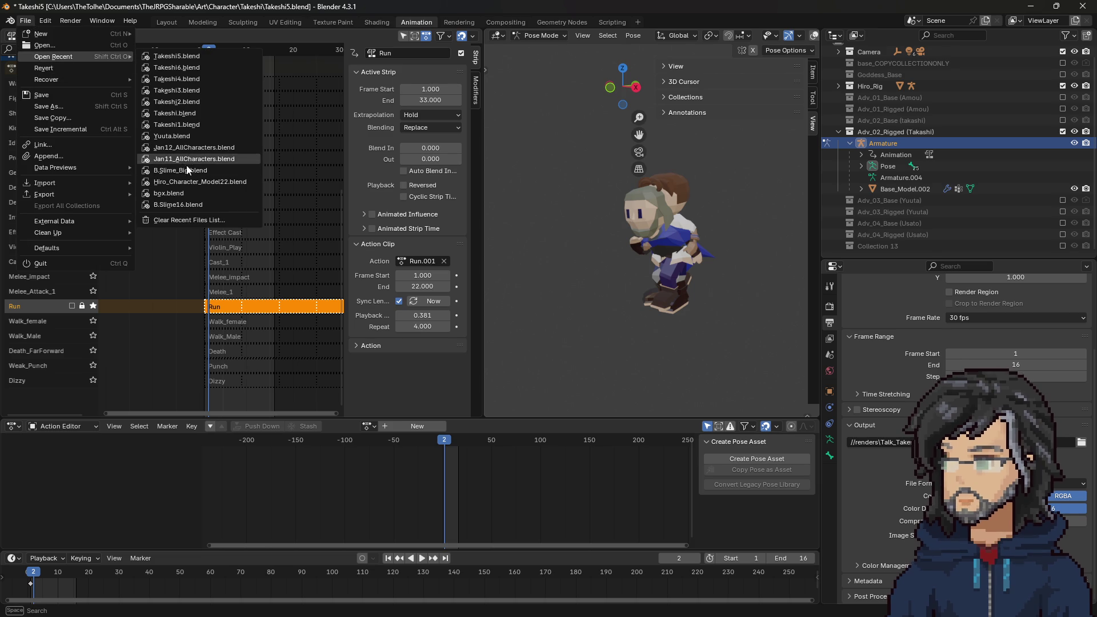
pyautogui.click(184, 67)
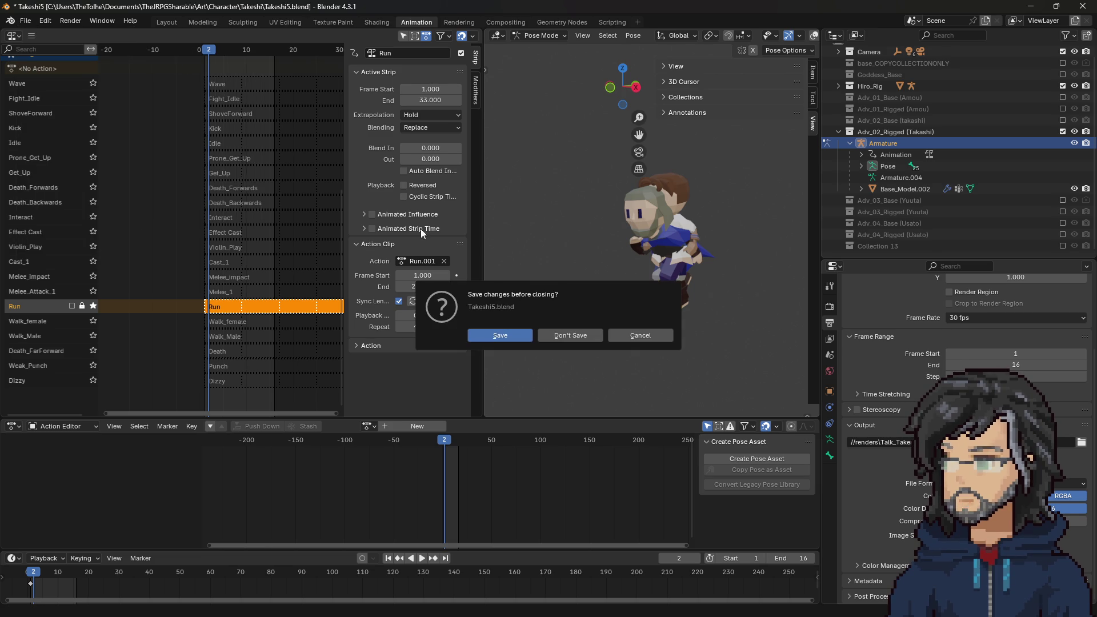
# Step: Reopen Takeshi6.blend without scripts and give the Run strip 0.381 playback scale, repeated 4 times
pyautogui.click(562, 333)
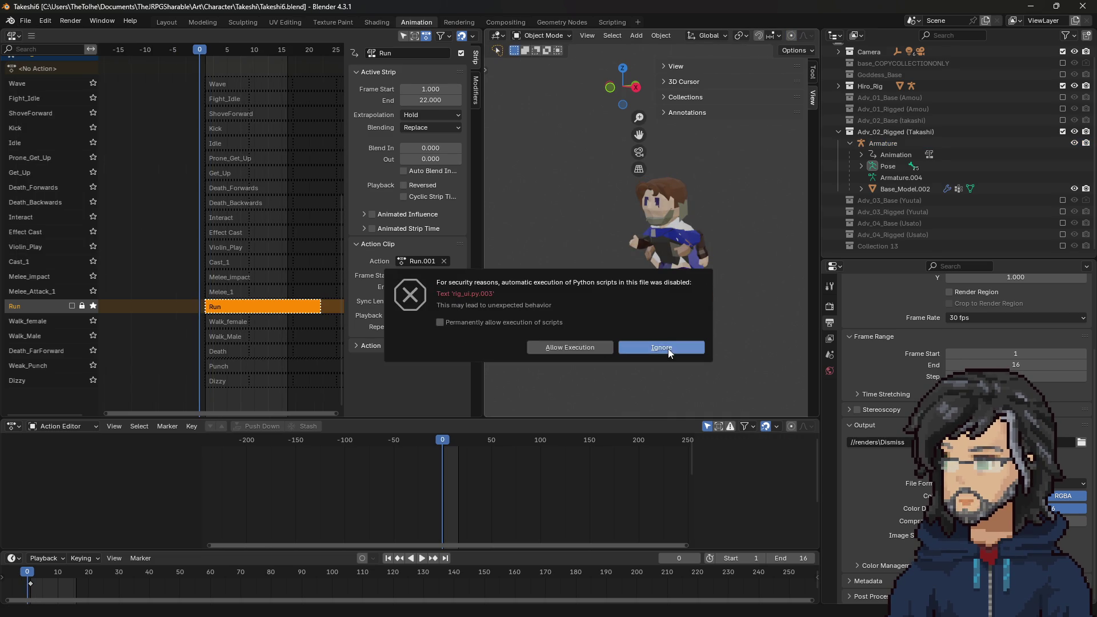
pyautogui.click(661, 351)
pyautogui.moveTo(426, 315); pyautogui.dragTo(405, 315)
pyautogui.click(424, 326)
pyautogui.write('4')
pyautogui.press('Return')
# Step: Try Run strip repeat counts of 2 and 1, then settle back on 4 repeats at 0.381
pyautogui.click(421, 327)
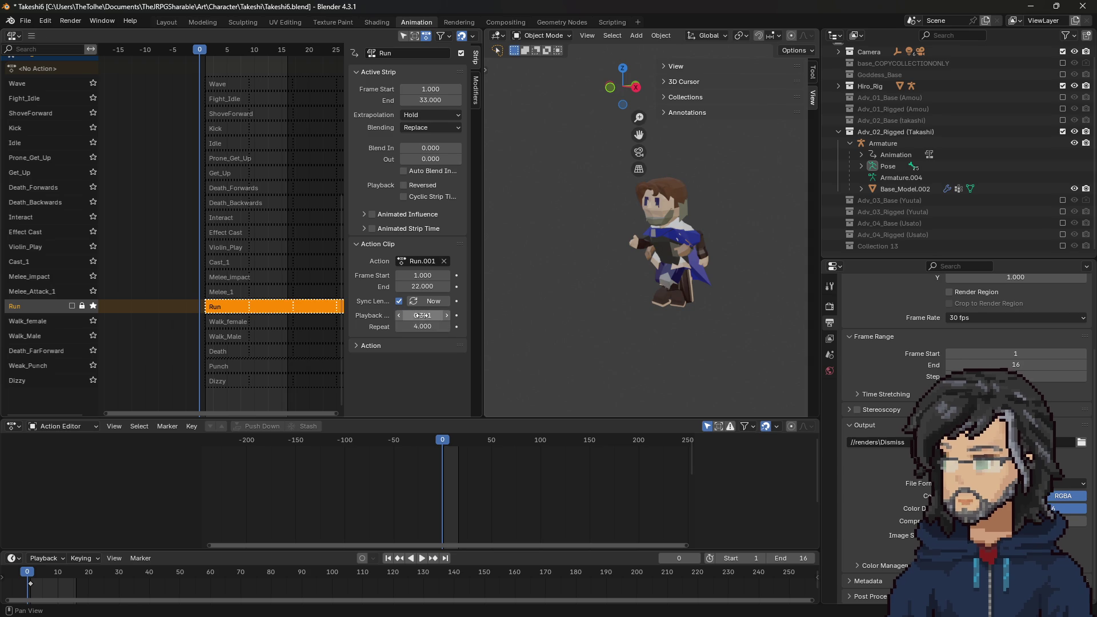
pyautogui.write('2')
pyautogui.press('Return')
pyautogui.click(421, 326)
pyautogui.write('1')
pyautogui.press('Return')
pyautogui.click(426, 326)
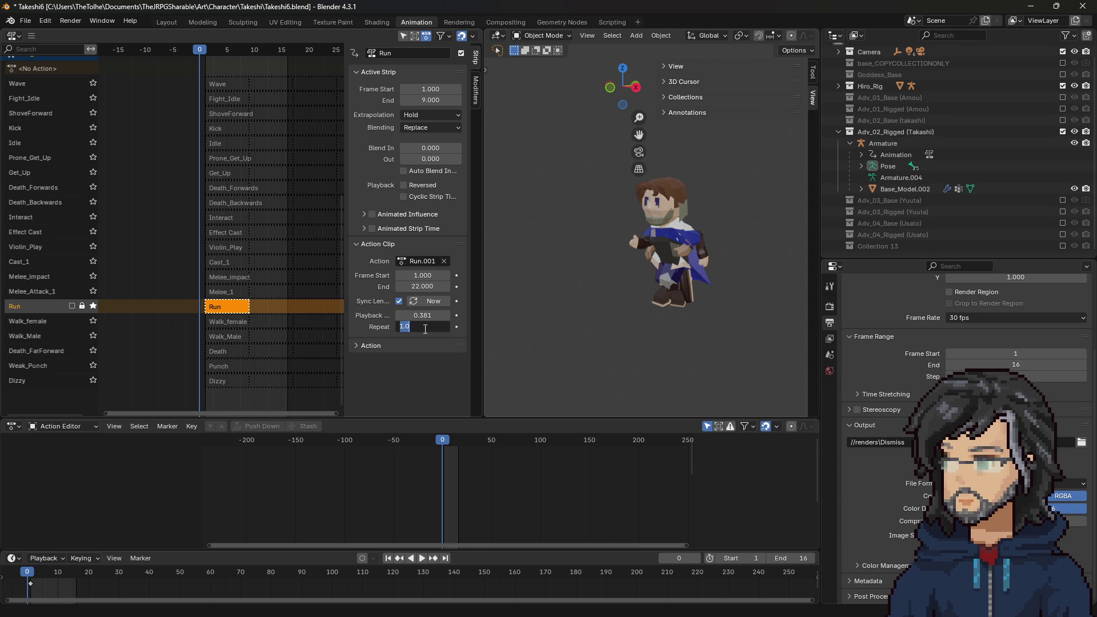
pyautogui.write('4')
pyautogui.press('Return')
pyautogui.click(425, 316)
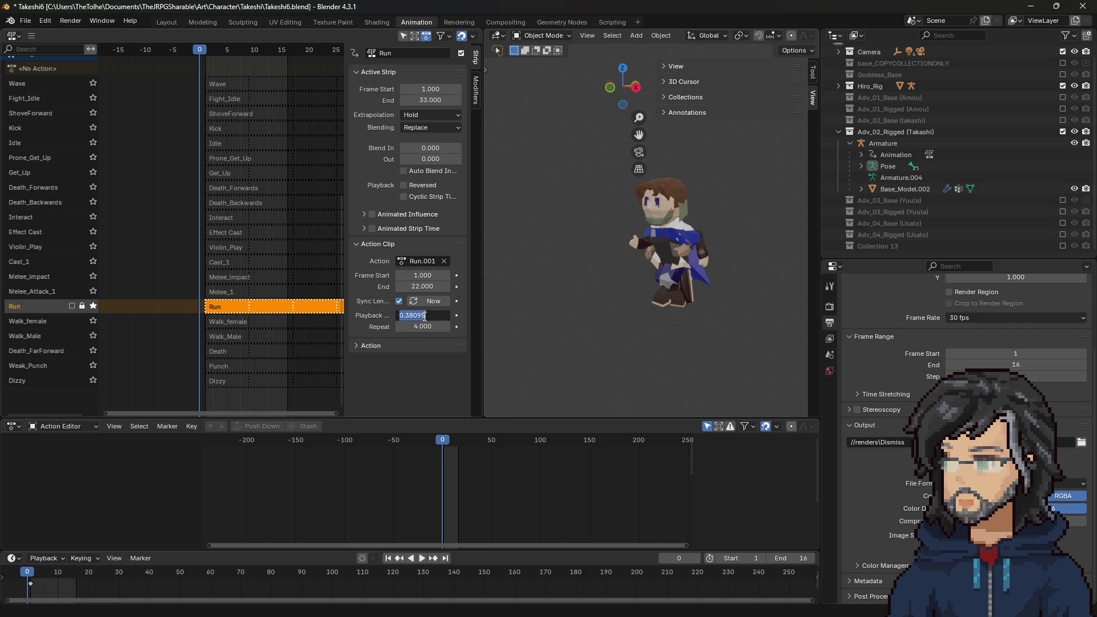
pyautogui.press('Return')
pyautogui.scroll(3, 252, 285)
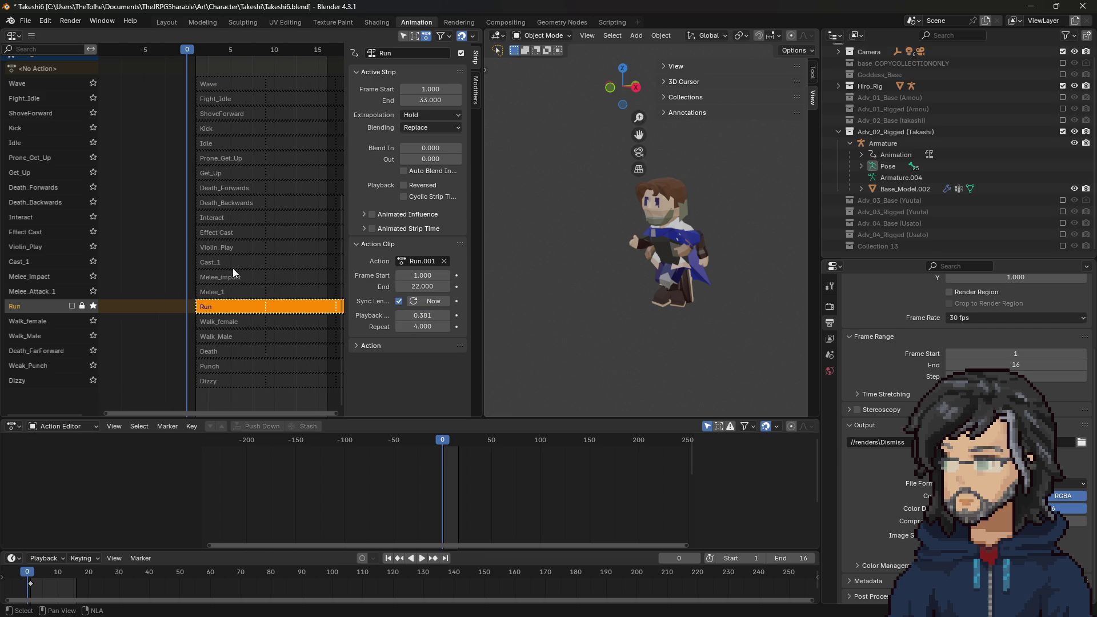
pyautogui.scroll(6, 326, 119)
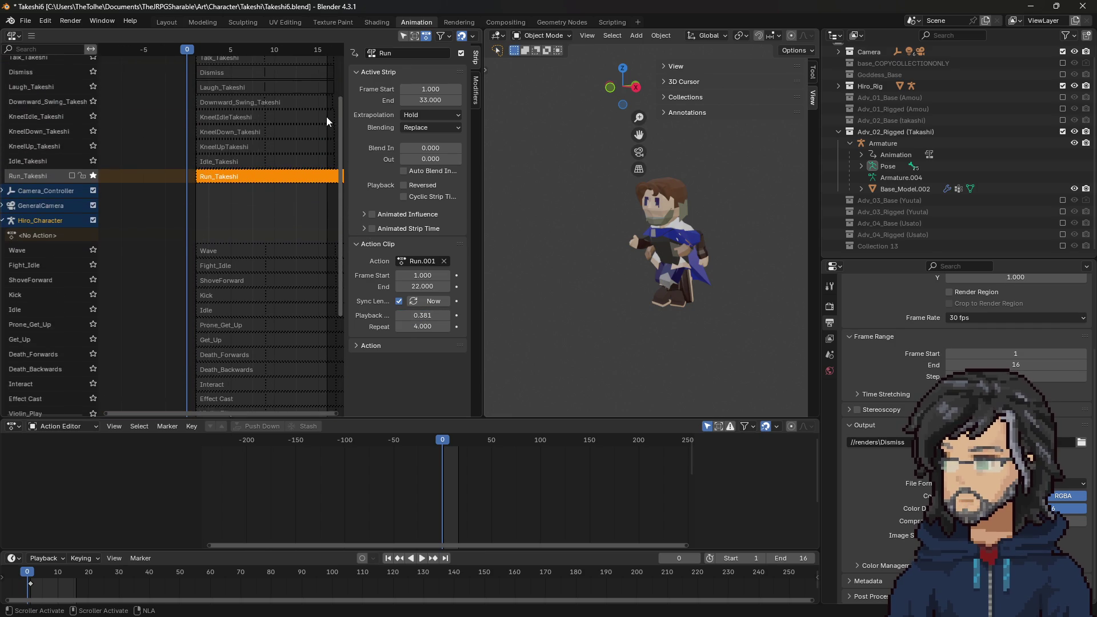
# Step: Trial 0.381 scale on Run_Takeshi, undo it, and select the Run_22Frames_Takeshi strip
pyautogui.click(229, 184)
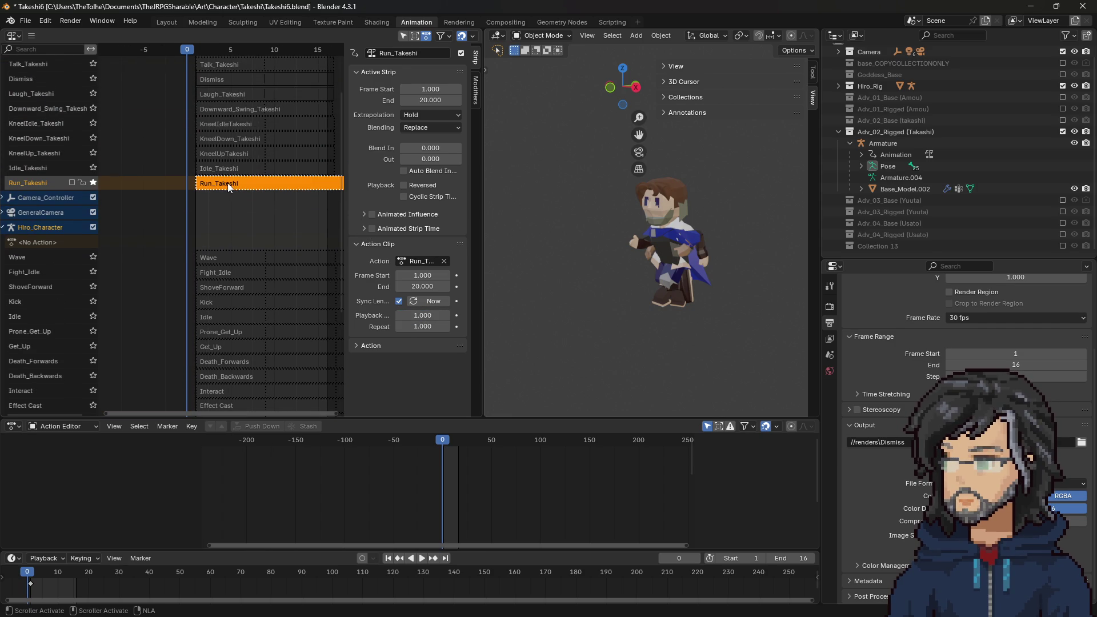
pyautogui.hotkey('ctrl', 'v')
pyautogui.click(420, 326)
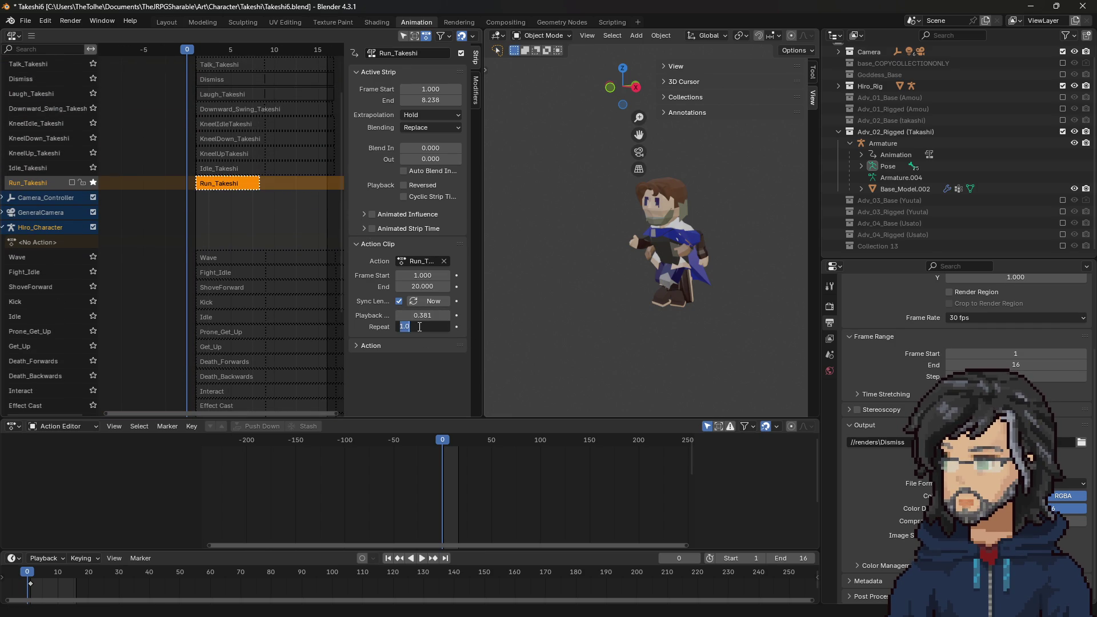
pyautogui.write('2.000')
pyautogui.press('Return')
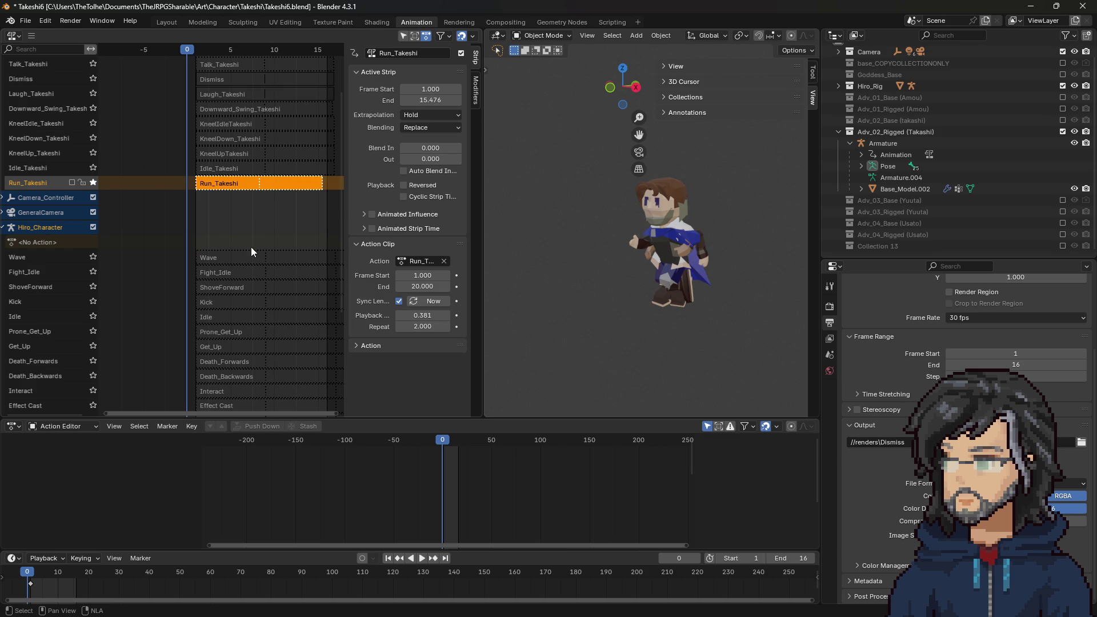
pyautogui.scroll(-2, 239, 293)
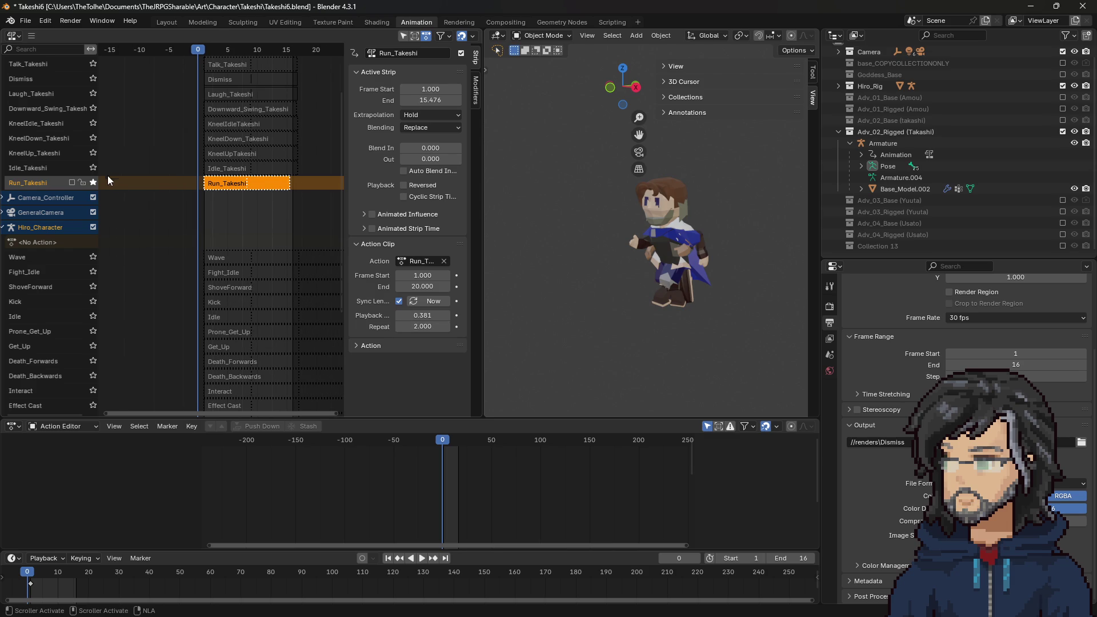
pyautogui.scroll(2, 244, 198)
pyautogui.hotkey('ctrl', 'z')
pyautogui.hotkey('ctrl', 'z')
pyautogui.click(224, 125)
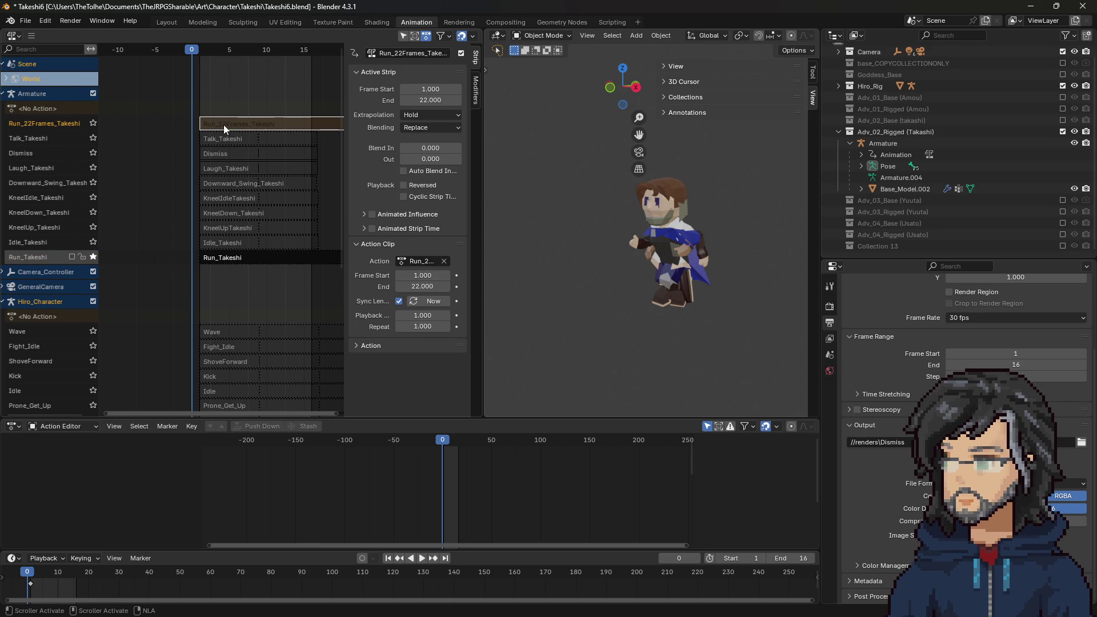
# Step: Give Run_22Frames_Takeshi a 0.381 playback scale repeated twice
pyautogui.moveTo(426, 316); pyautogui.dragTo(416, 315)
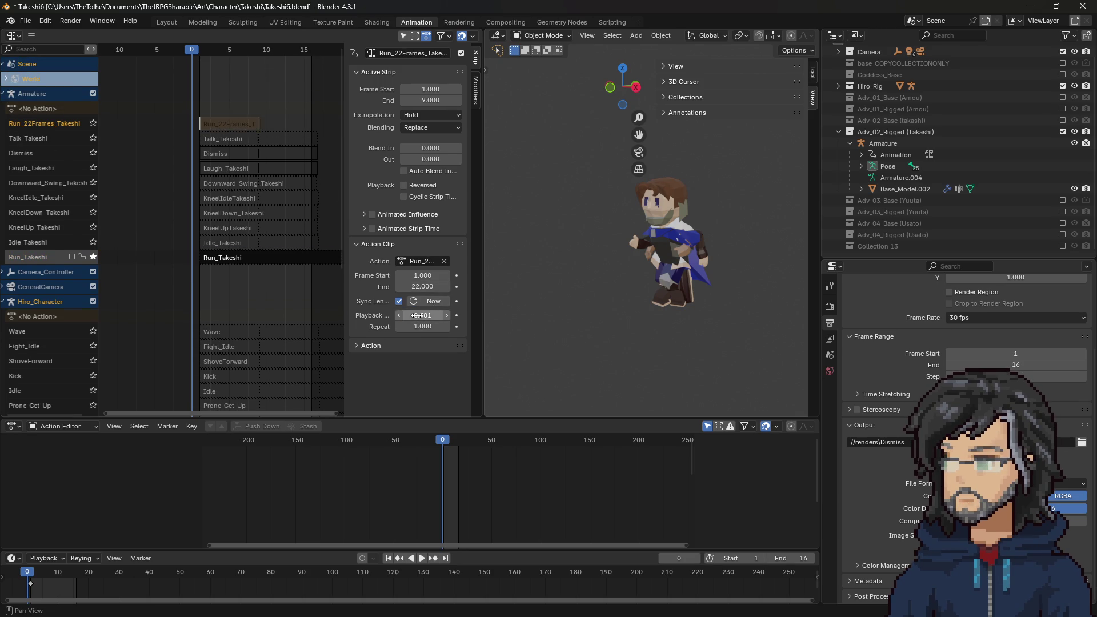
pyautogui.click(424, 323)
pyautogui.write('2')
pyautogui.press('Return')
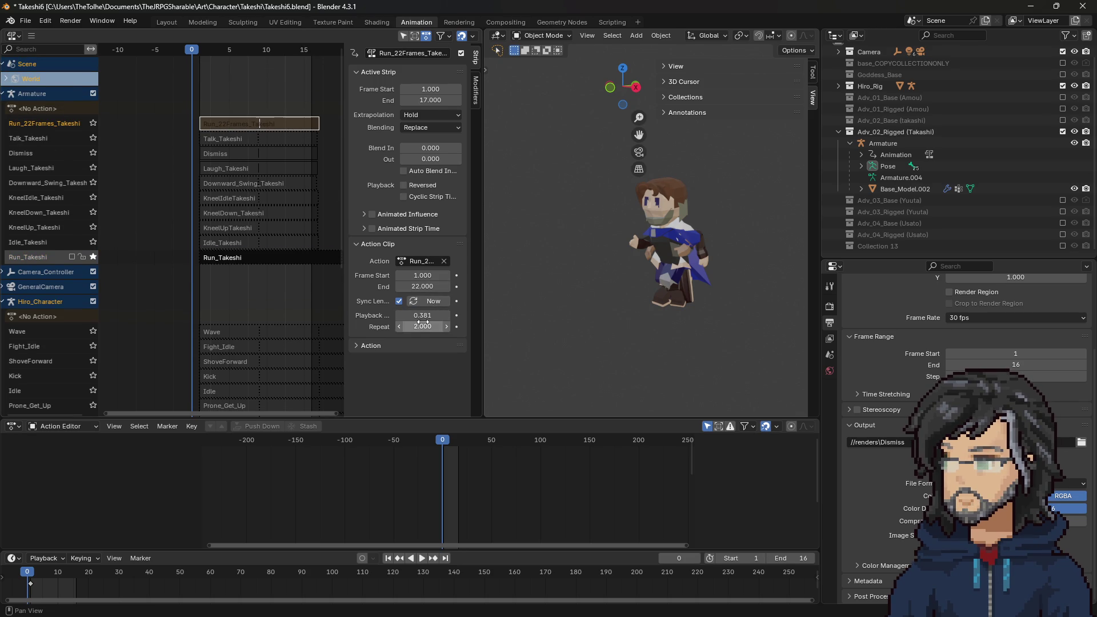
# Step: Set the Run strip's repeat count to 2, then return to the Takeshi tracks
pyautogui.scroll(-3, 298, 195)
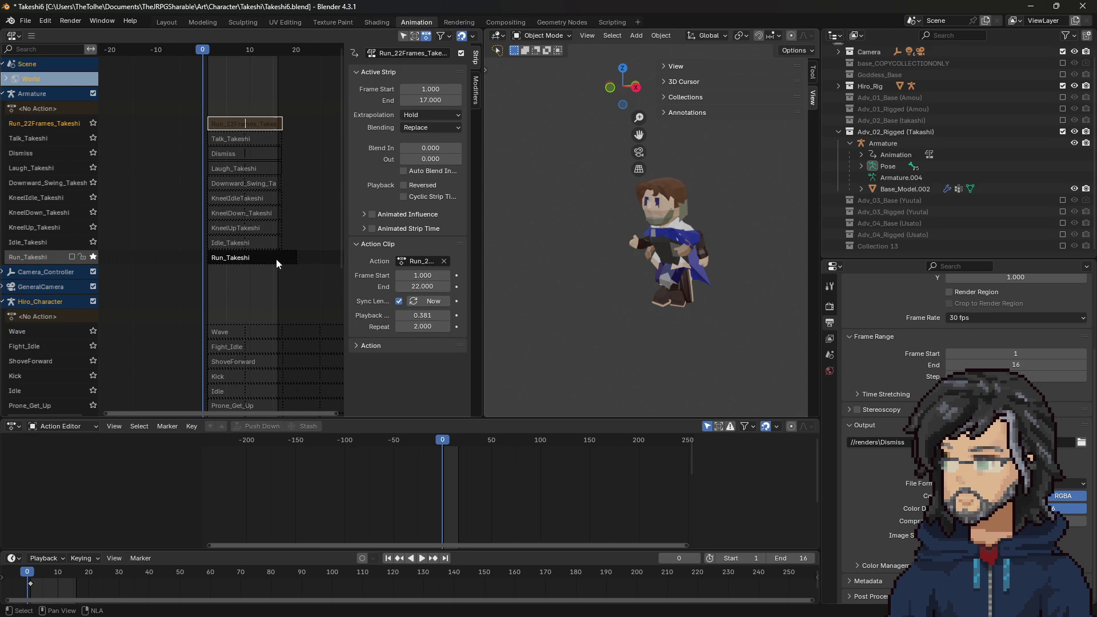
pyautogui.moveTo(336, 150); pyautogui.dragTo(342, 279)
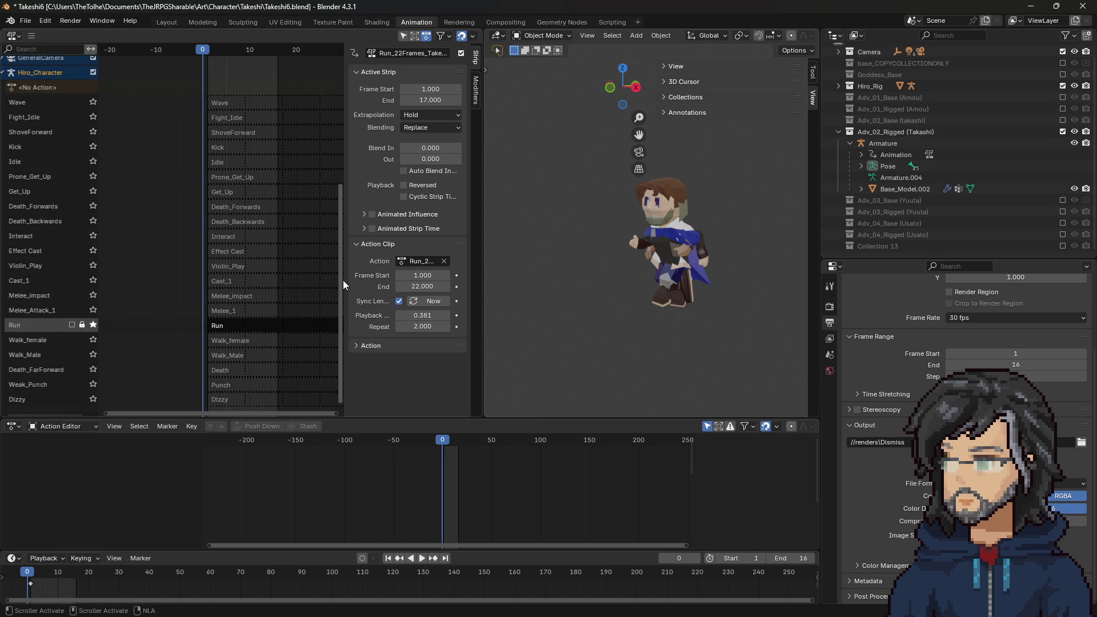
pyautogui.click(232, 327)
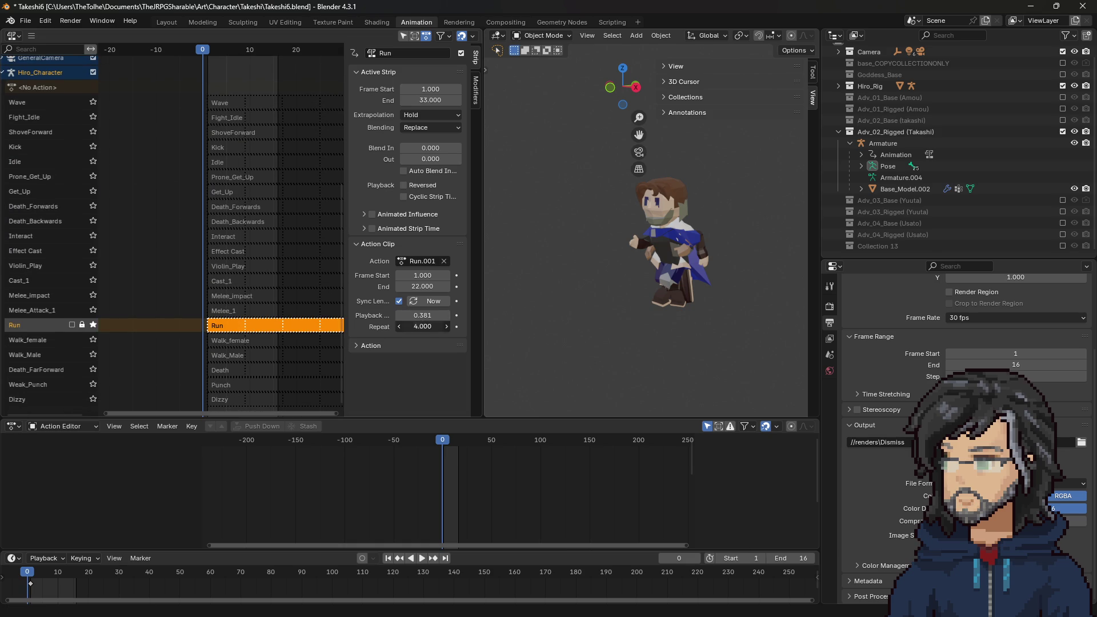
pyautogui.press('Return')
pyautogui.moveTo(341, 286); pyautogui.dragTo(346, 152)
pyautogui.click(244, 120)
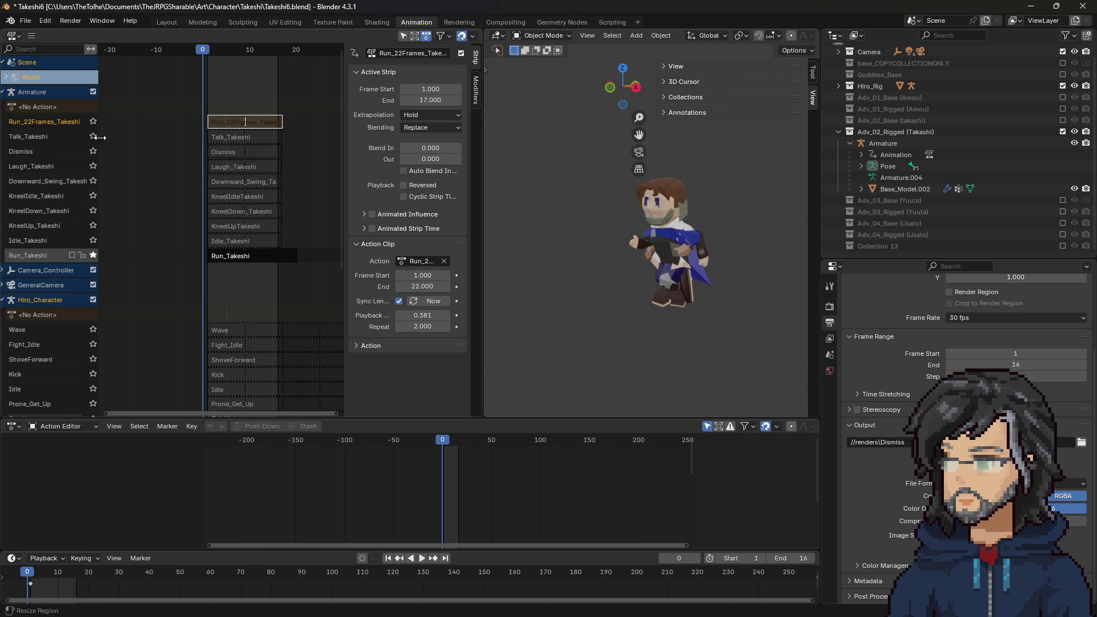
# Step: Solo the Run_22Frames_Takeshi track, play and scrub to preview it, and save the file
pyautogui.click(93, 121)
pyautogui.click(92, 122)
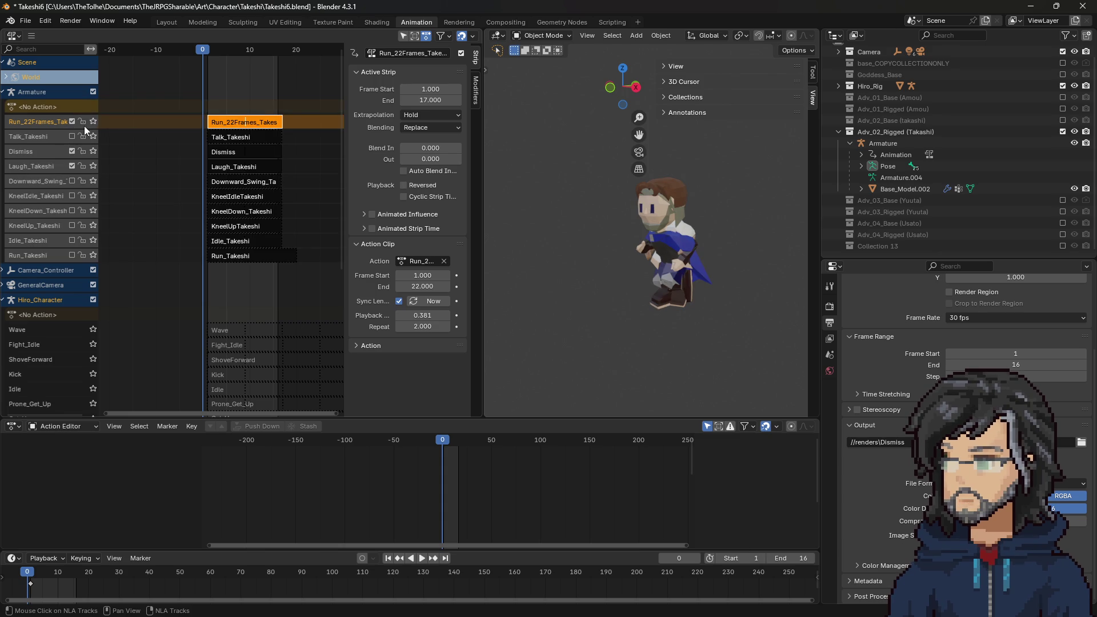
pyautogui.click(93, 121)
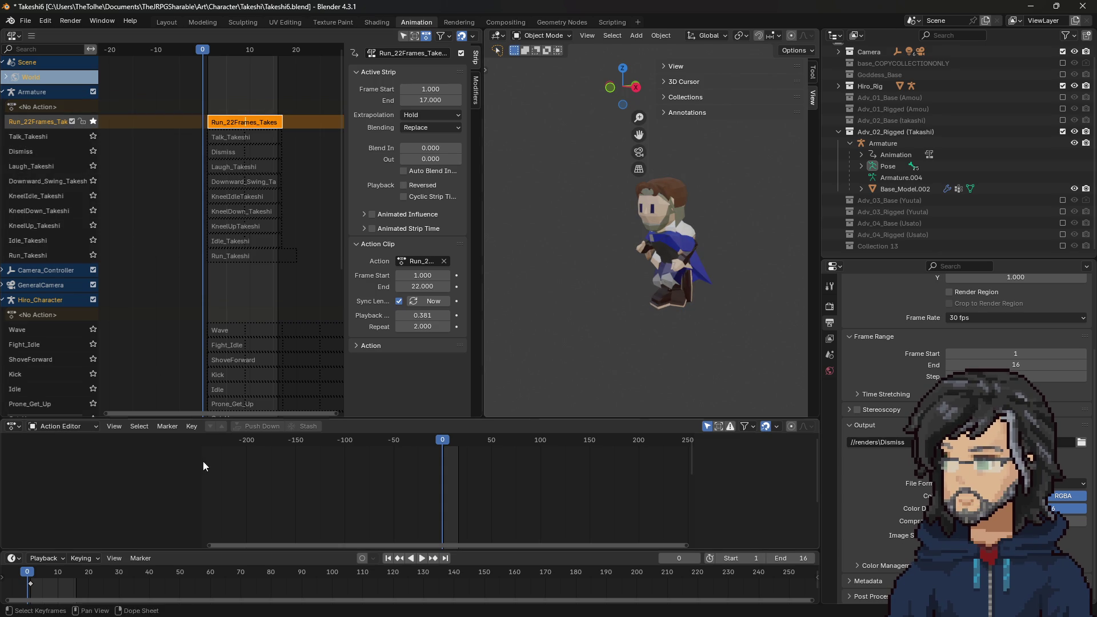
pyautogui.click(421, 558)
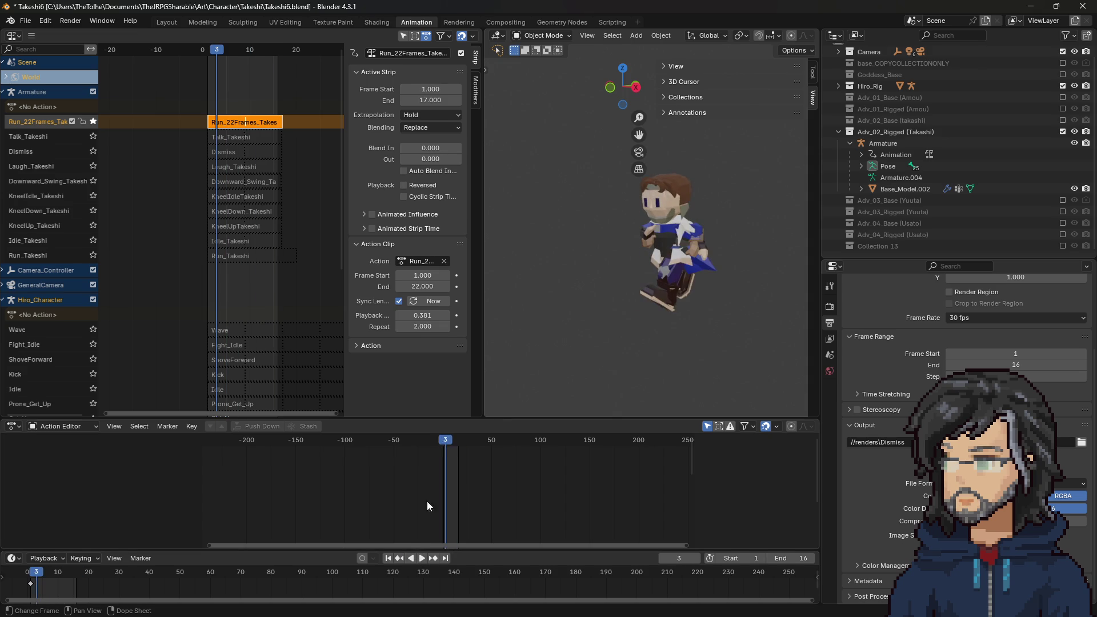
pyautogui.click(443, 440)
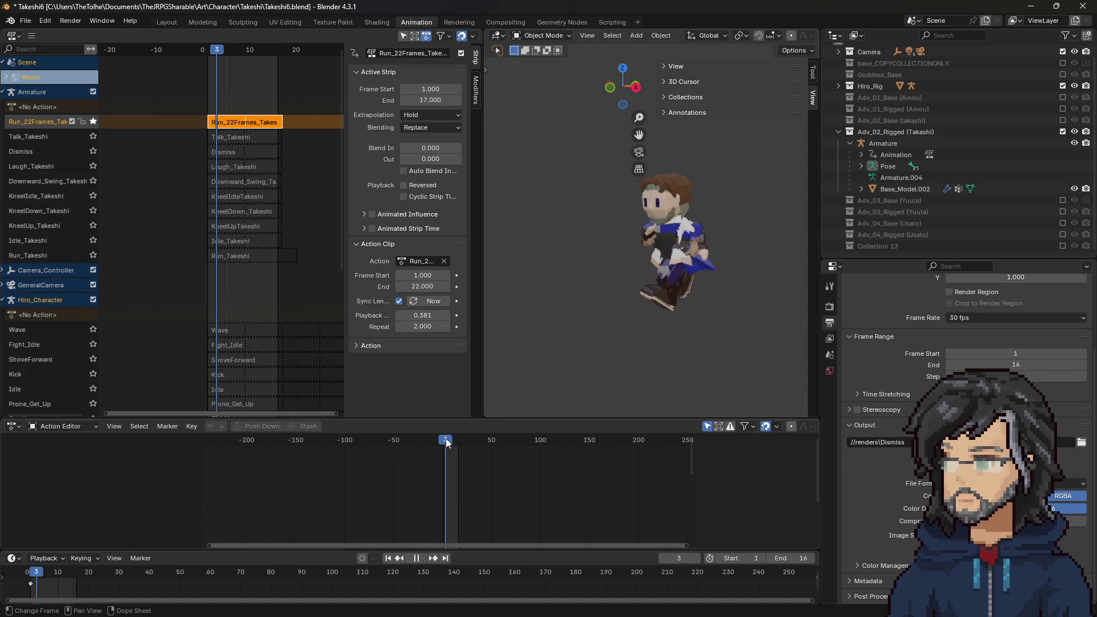
pyautogui.moveTo(452, 441)
pyautogui.mouseDown()
pyautogui.moveTo(466, 443)
pyautogui.moveTo(442, 439)
pyautogui.moveTo(459, 441)
pyautogui.mouseUp()
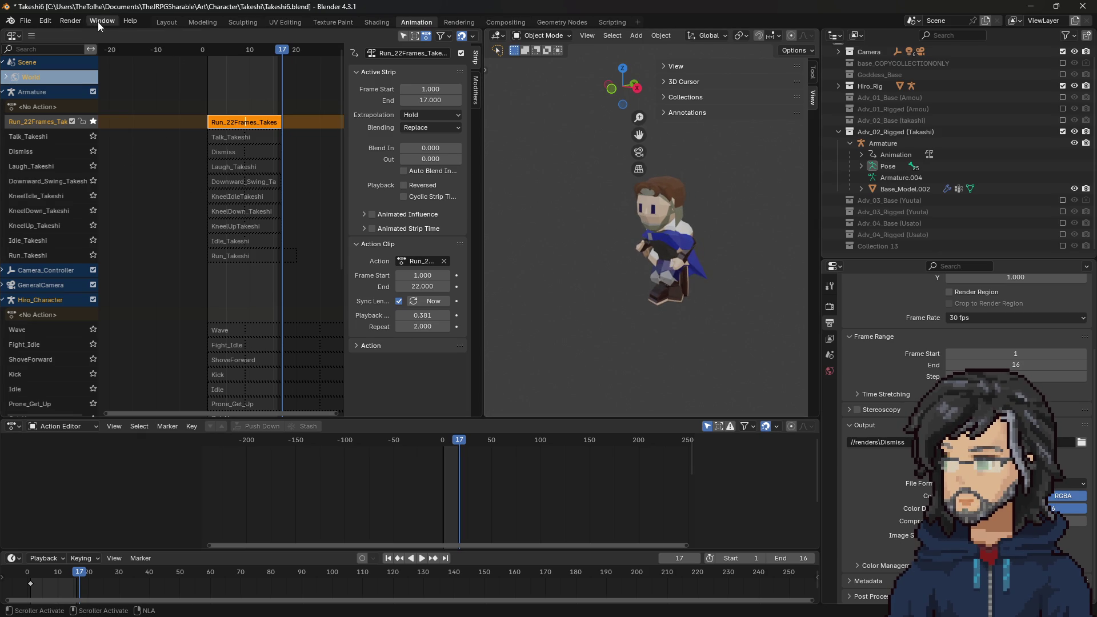
pyautogui.hotkey('ctrl', 's')
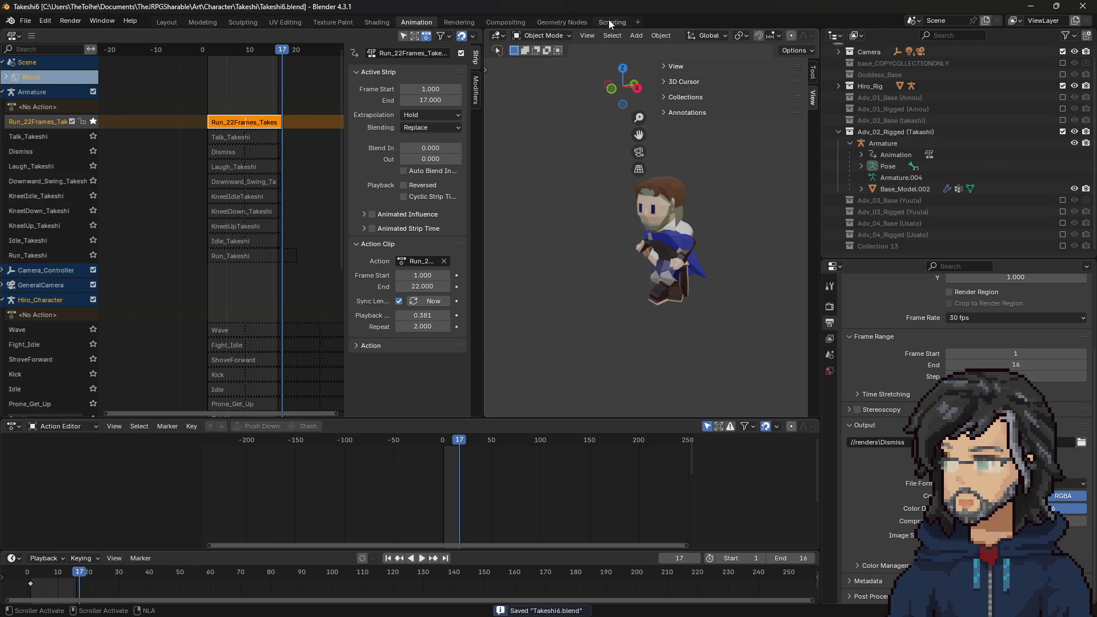
pyautogui.click(612, 22)
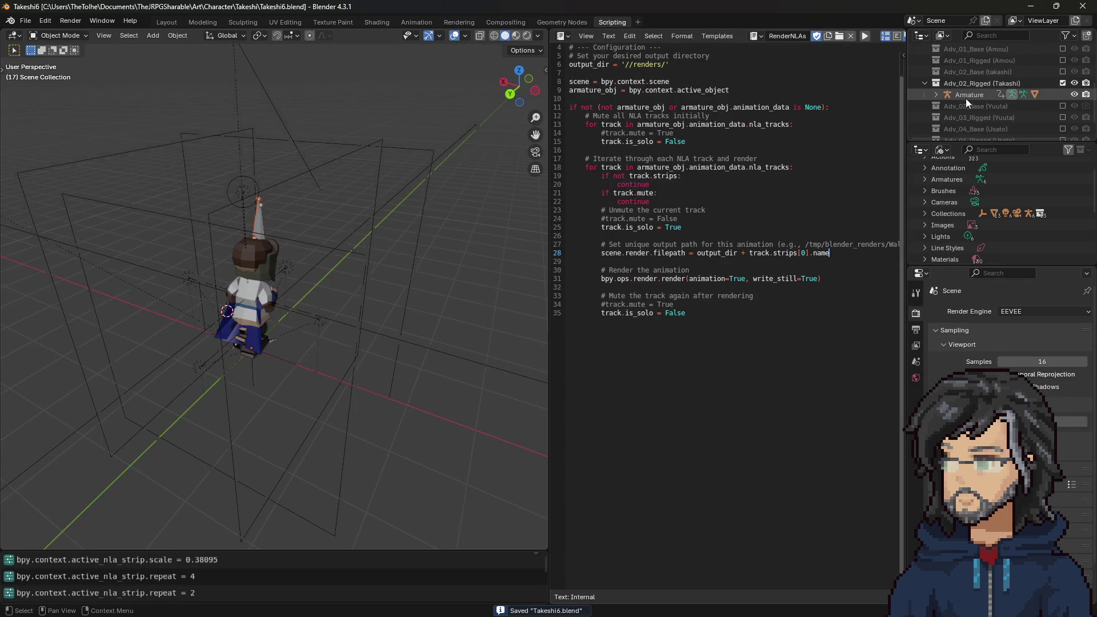
# Step: Undo the active strip's repeat back to 1 and select the Takeshi armature
pyautogui.hotkey('ctrl', 'z')
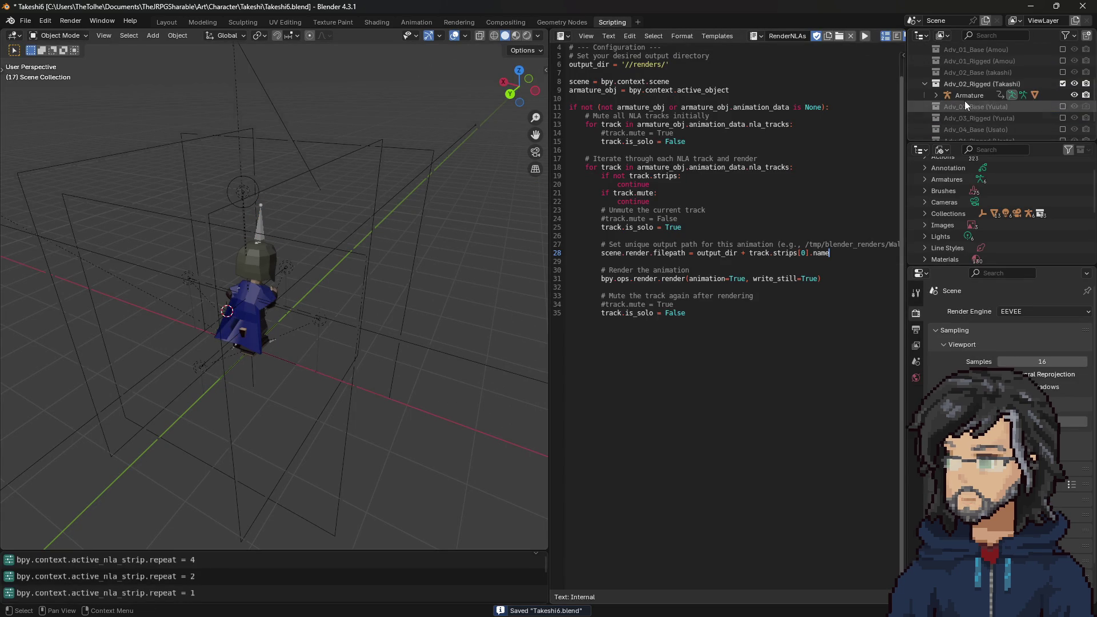
pyautogui.click(960, 94)
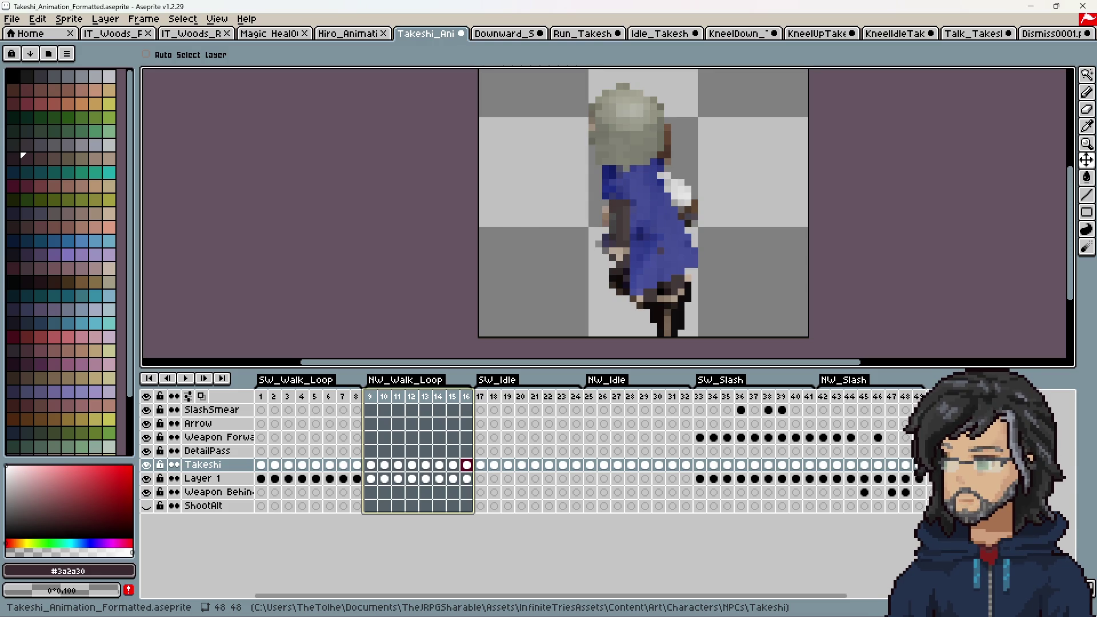
# Step: Load the Run_22Frames PNGs as an animation and try a 48 × 48 canvas, then cancel
pyautogui.moveTo(323, 343); pyautogui.dragTo(330, 240)
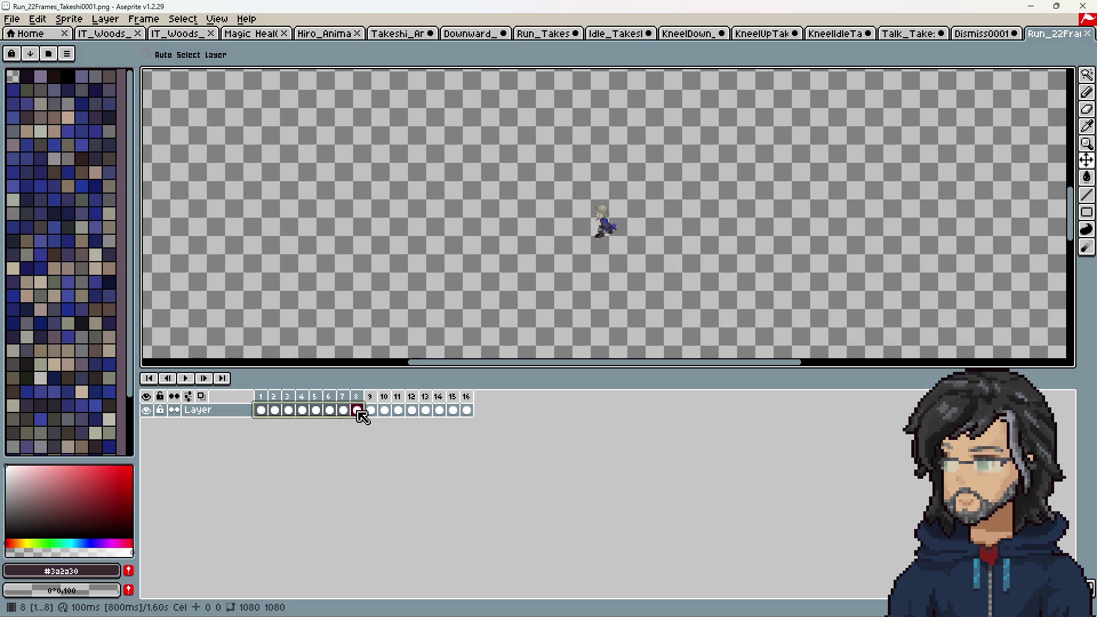
pyautogui.hotkey('ctrl', 'alt', 'c')
pyautogui.write('48')
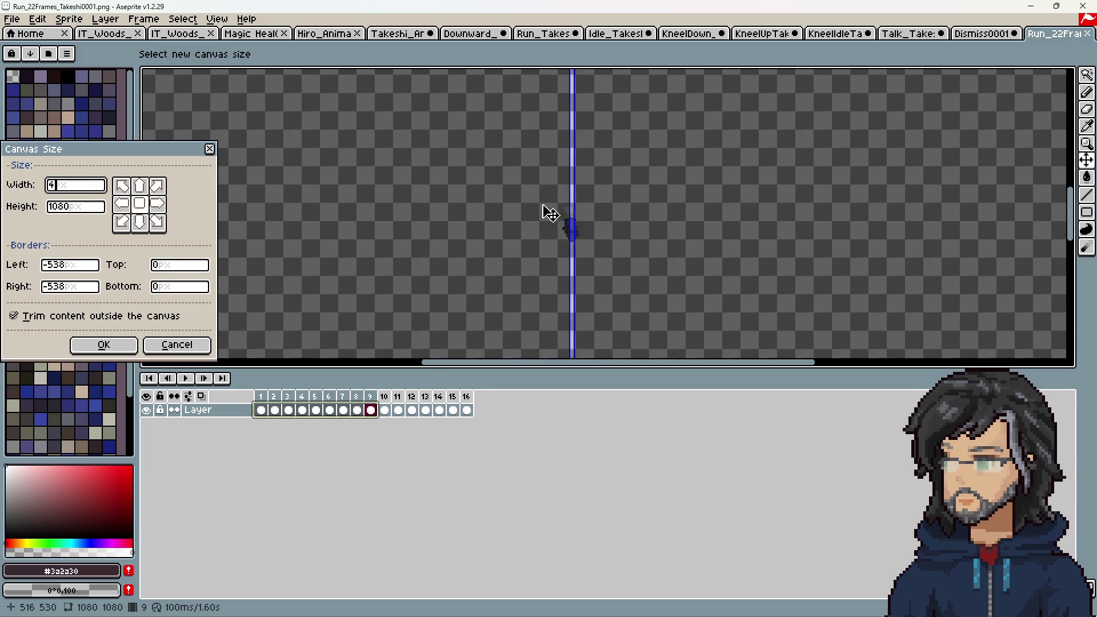
pyautogui.press('Tab')
pyautogui.write('48')
pyautogui.scroll(4, 570, 260)
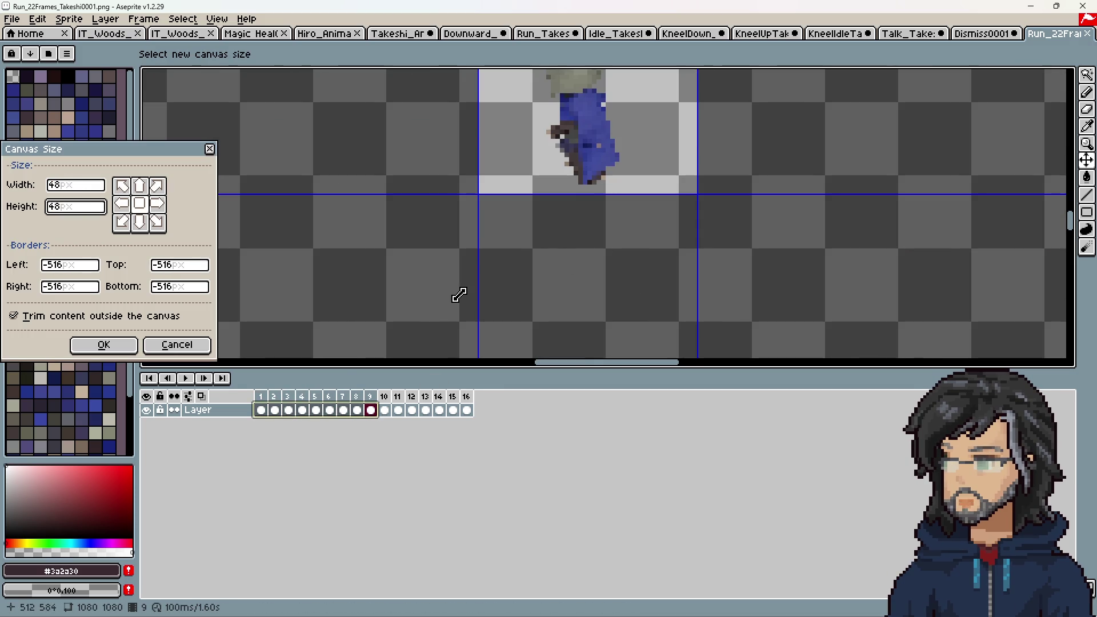
pyautogui.click(183, 345)
# Step: Resize the imported animation's canvas to 48 × 48 and select frames 1–15
pyautogui.moveTo(261, 410)
pyautogui.mouseDown()
pyautogui.moveTo(460, 412)
pyautogui.moveTo(261, 409)
pyautogui.moveTo(282, 394)
pyautogui.moveTo(327, 397)
pyautogui.moveTo(311, 396)
pyautogui.mouseUp()
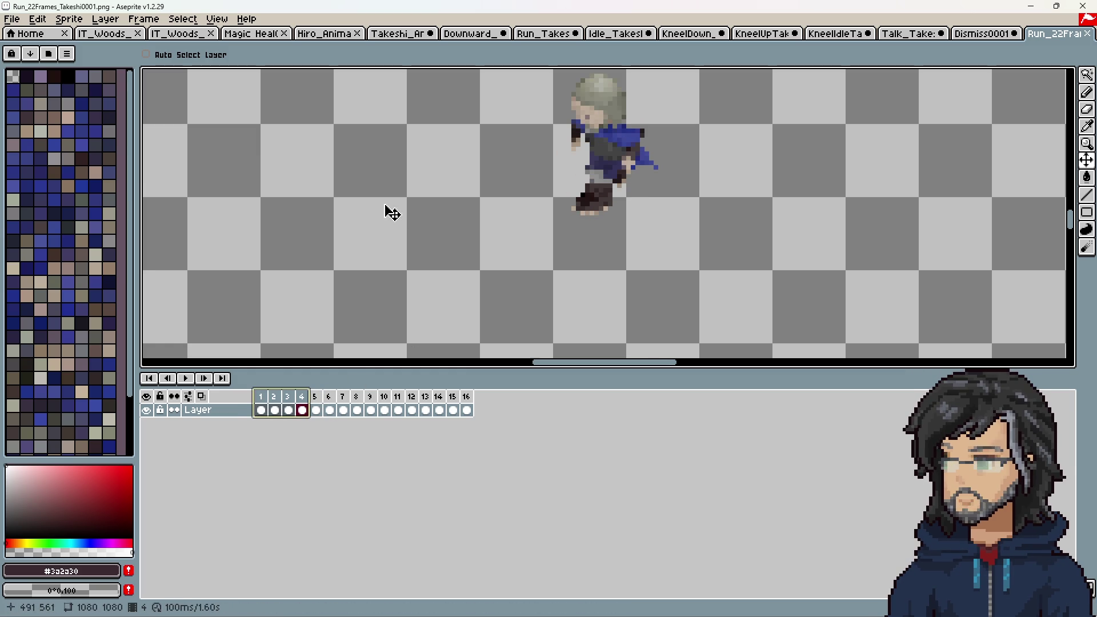
pyautogui.hotkey('ctrl', 'alt', 'c')
pyautogui.write('48')
pyautogui.press('Tab')
pyautogui.write('48')
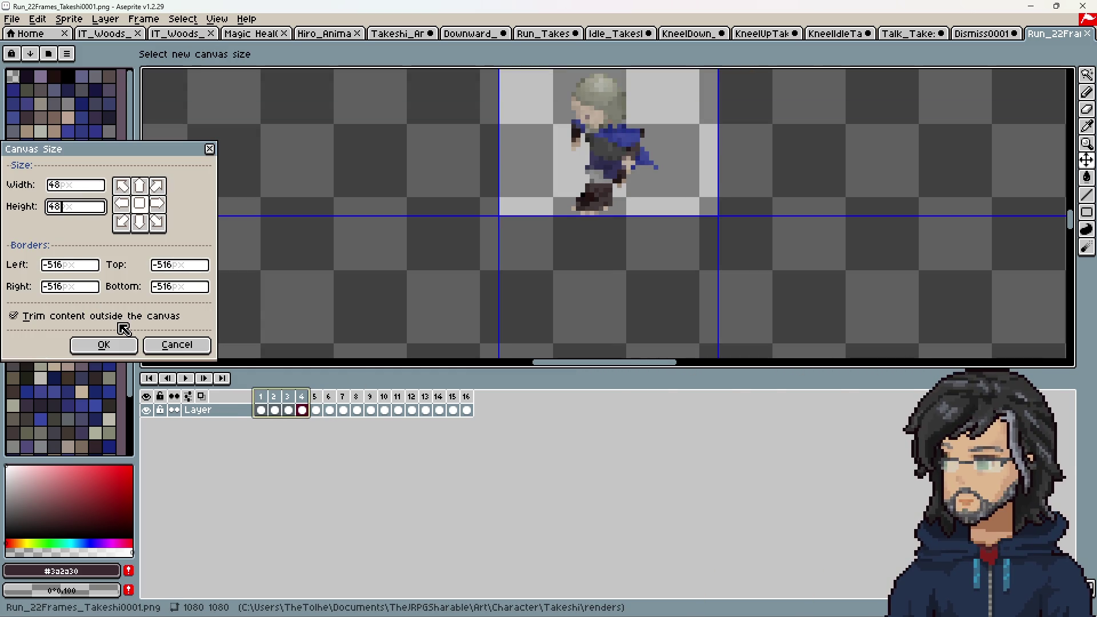
pyautogui.click(104, 345)
pyautogui.moveTo(261, 410); pyautogui.dragTo(463, 412)
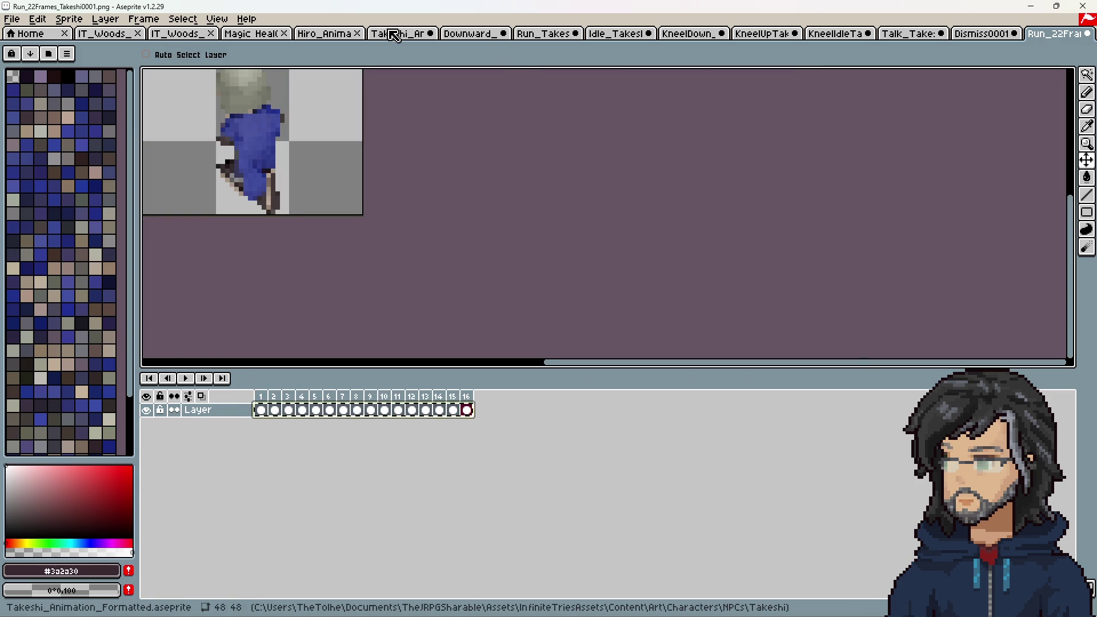
# Step: In Takeshi_Animation_Formatted, check frames 1, 16 and 17 and play the walk loop
pyautogui.click(394, 33)
pyautogui.click(262, 469)
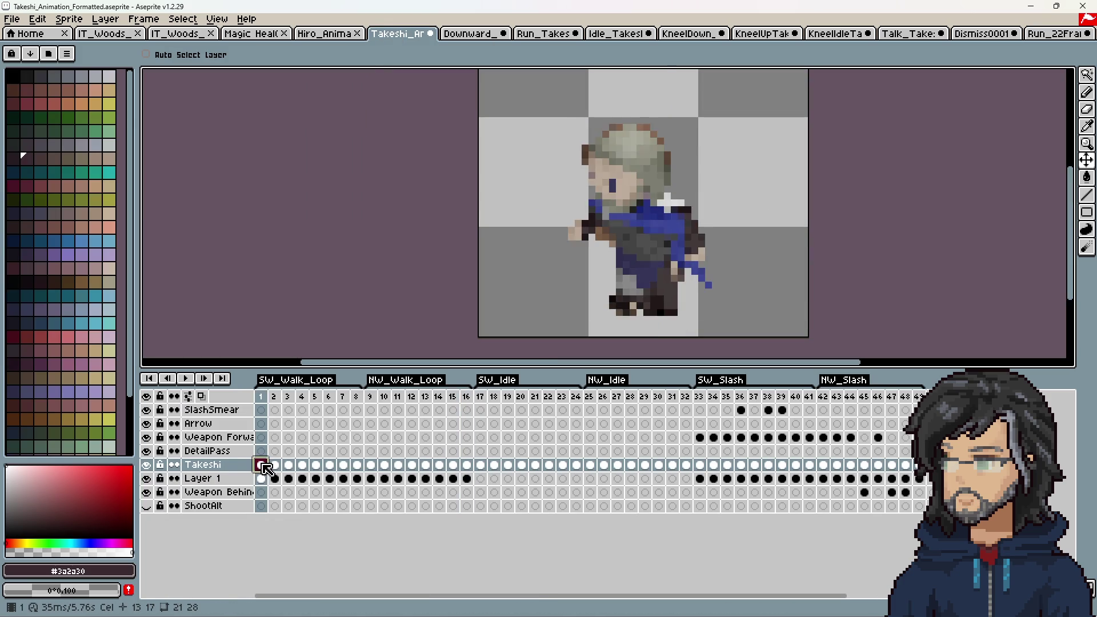
pyautogui.click(467, 465)
pyautogui.click(480, 465)
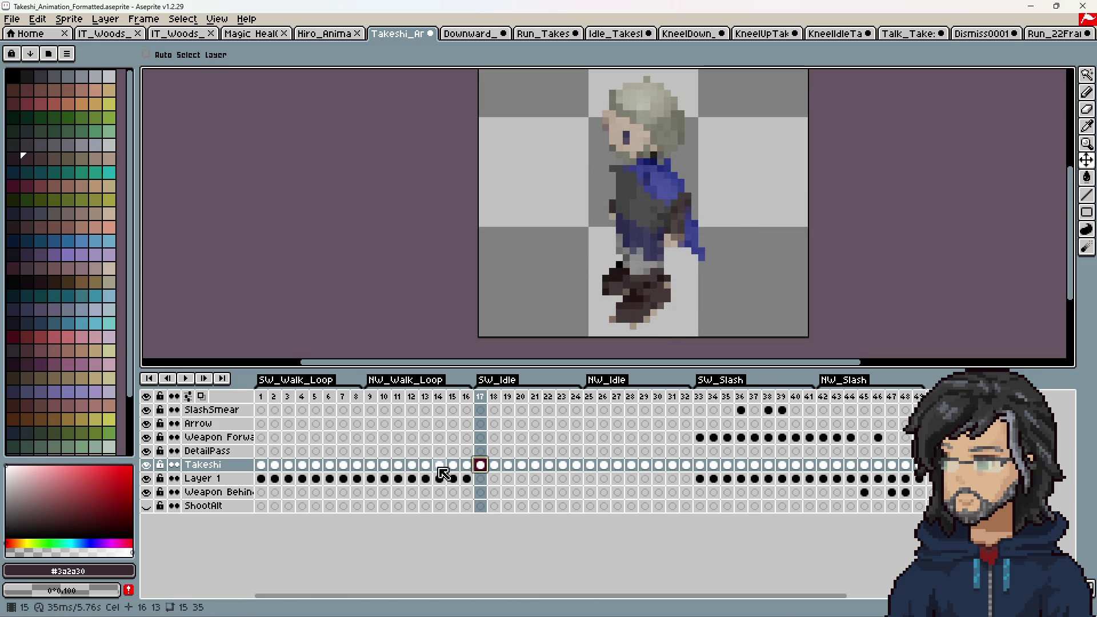
pyautogui.click(262, 465)
pyautogui.press('Return')
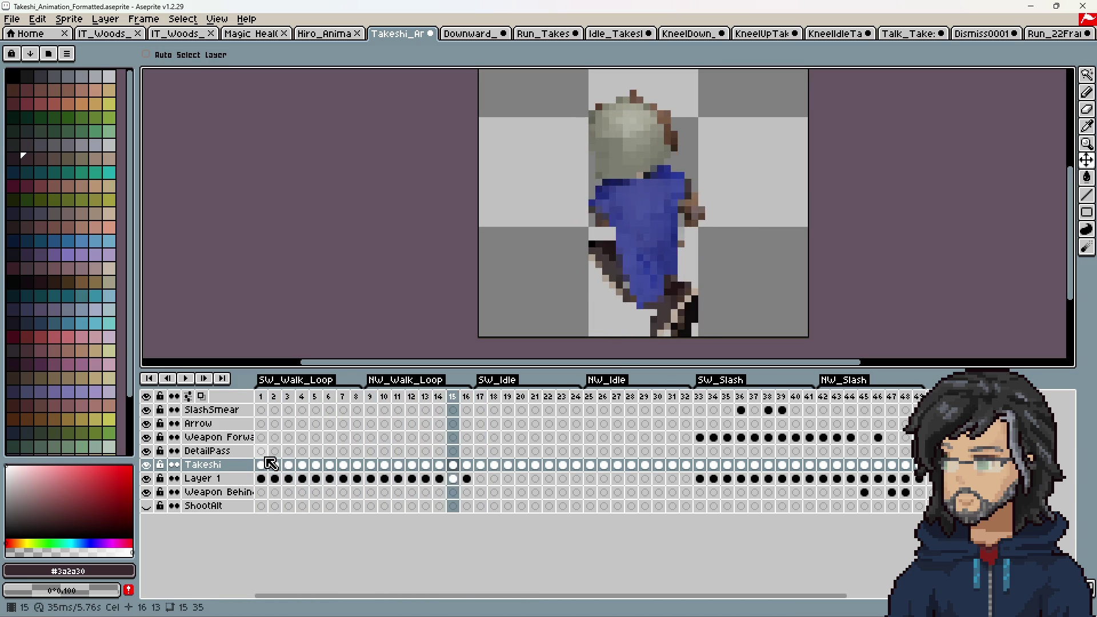
pyautogui.press('Left')
pyautogui.press('Left')
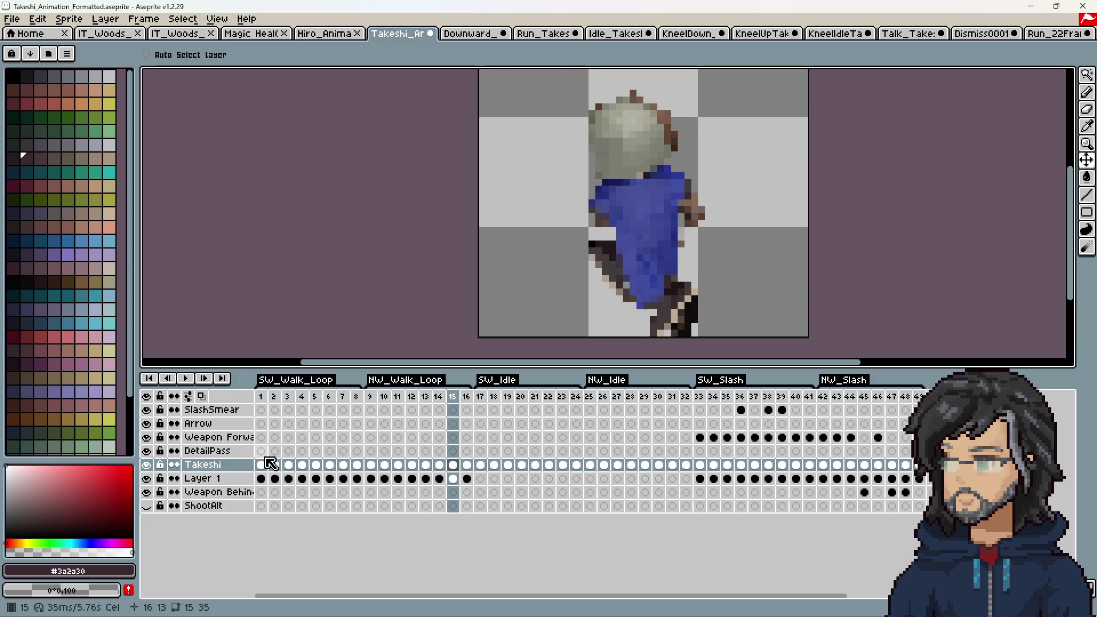
pyautogui.press('Left')
pyautogui.press('Right')
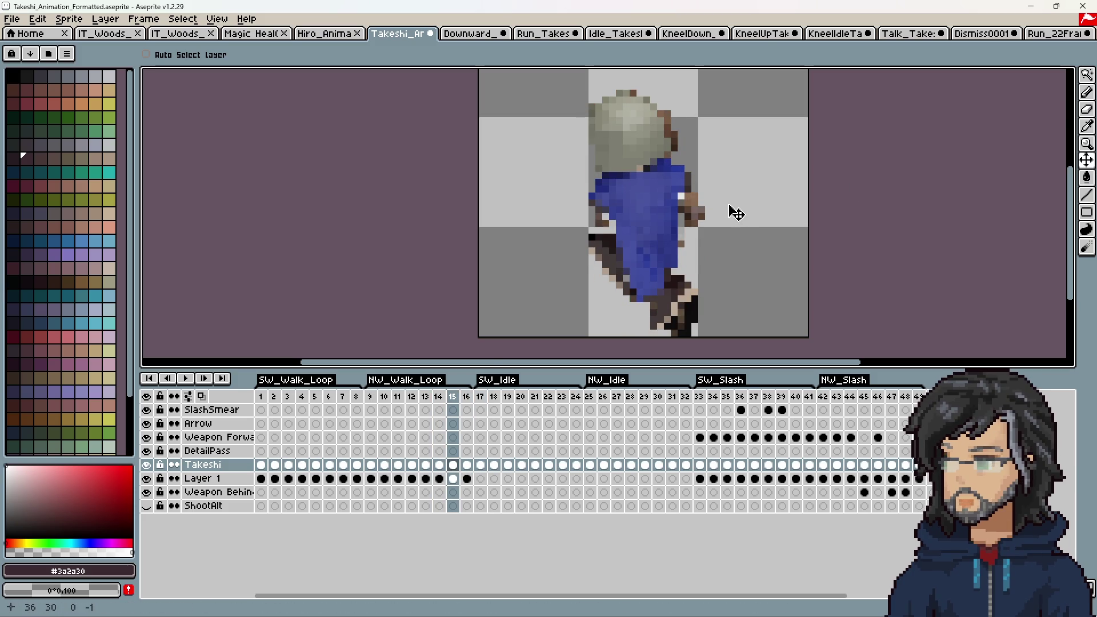
# Step: Nudge the Takeshi figure up and right, then replay the loop to check it
pyautogui.moveTo(729, 208)
pyautogui.mouseDown()
pyautogui.moveTo(773, 152)
pyautogui.moveTo(771, 182)
pyautogui.moveTo(800, 155)
pyautogui.moveTo(766, 164)
pyautogui.moveTo(762, 188)
pyautogui.moveTo(662, 228)
pyautogui.mouseUp()
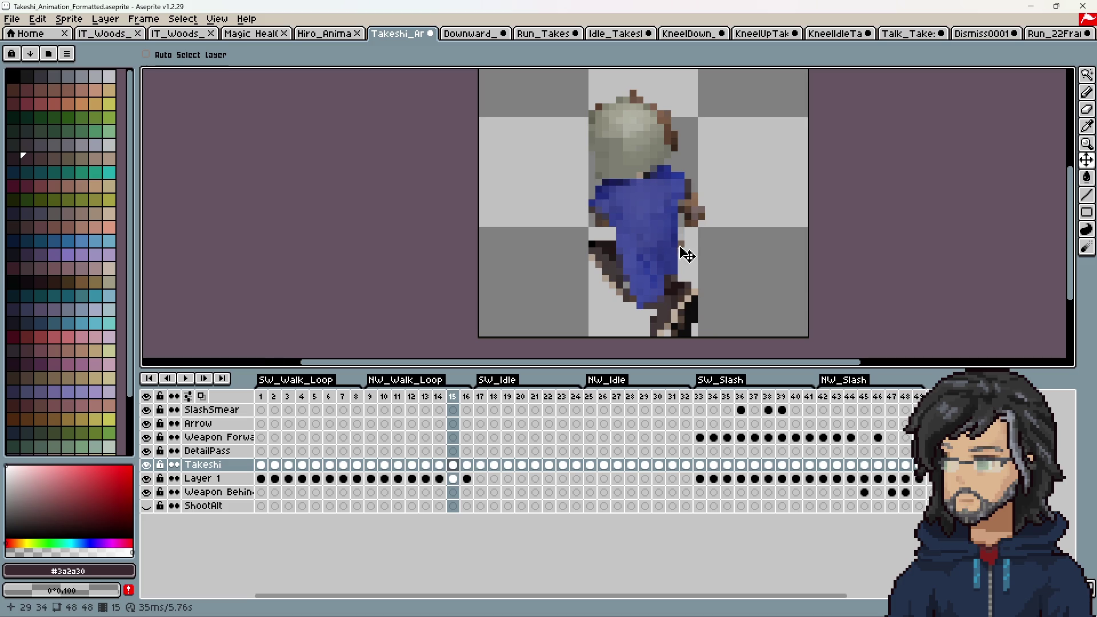
pyautogui.press('ctrl')
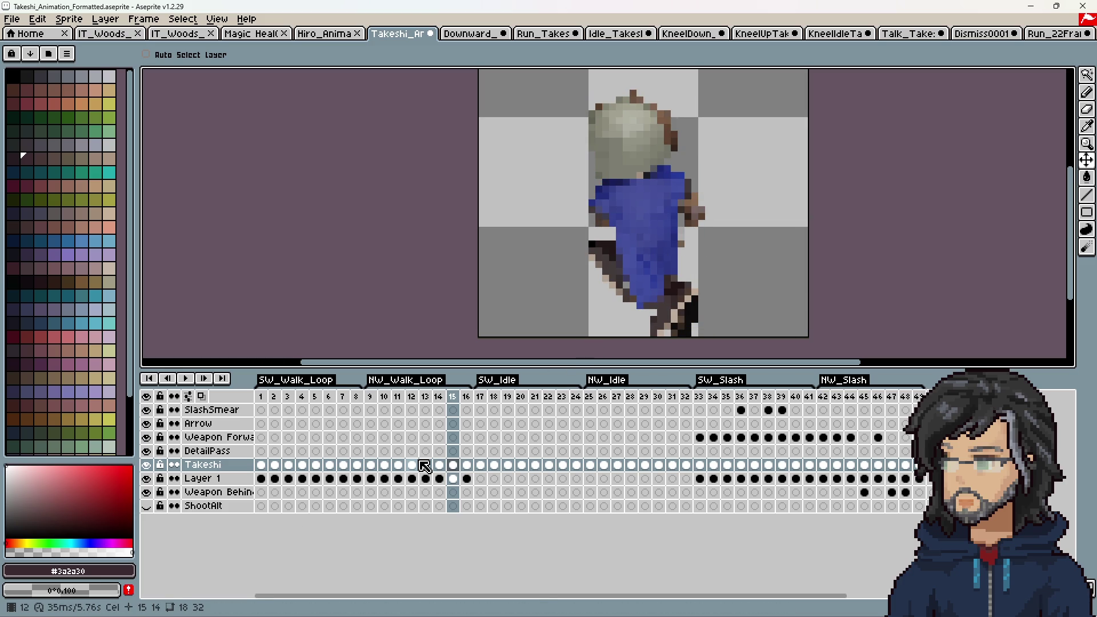
pyautogui.press('Right')
pyautogui.press('Left')
pyautogui.press('Left')
pyautogui.press('Left')
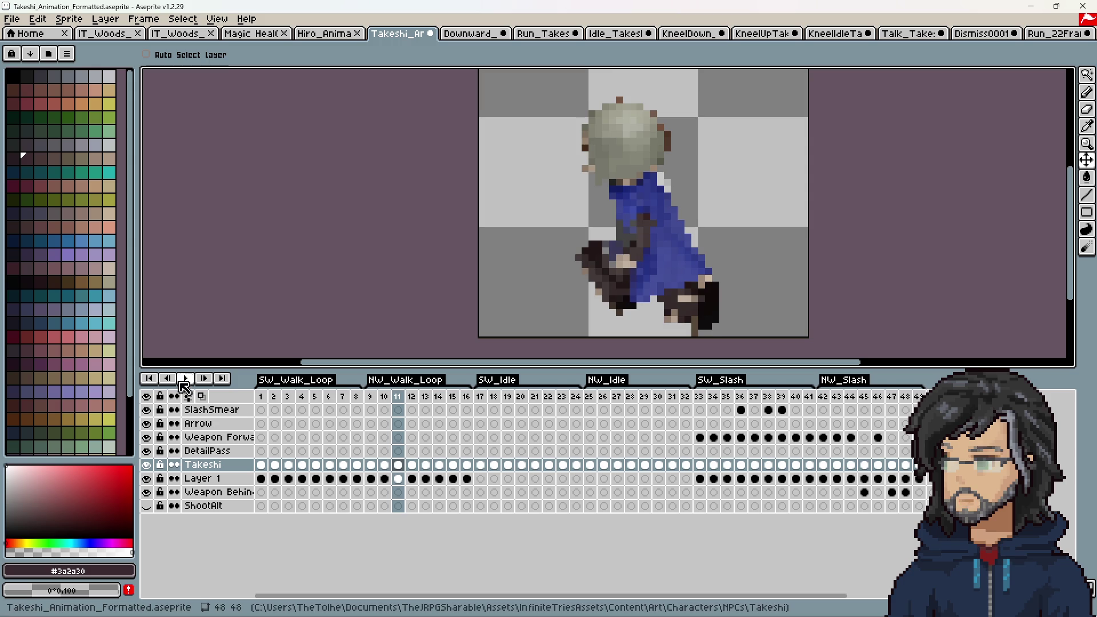
pyautogui.press('Return')
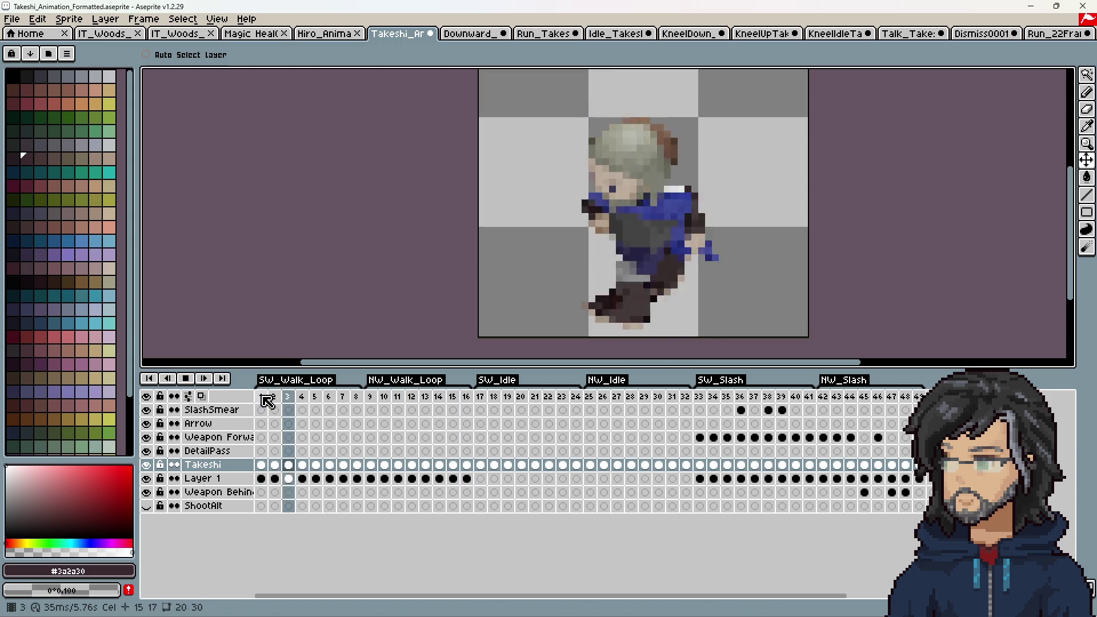
pyautogui.press('Return')
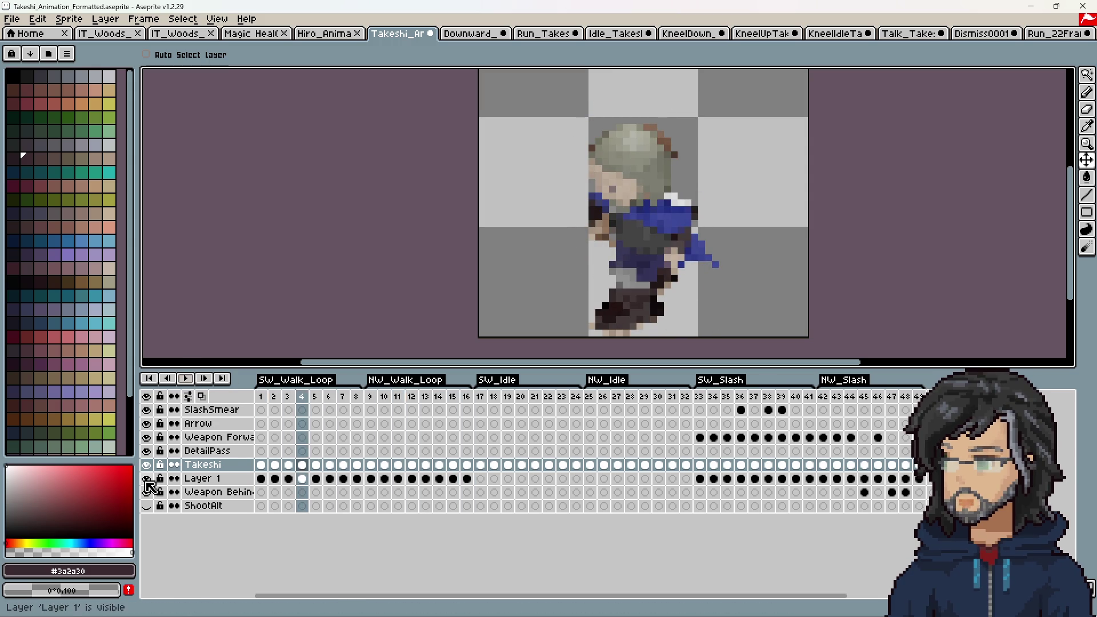
# Step: Play the SW_Idle frames from frame 17, then bring up the Hiro animation file
pyautogui.click(480, 465)
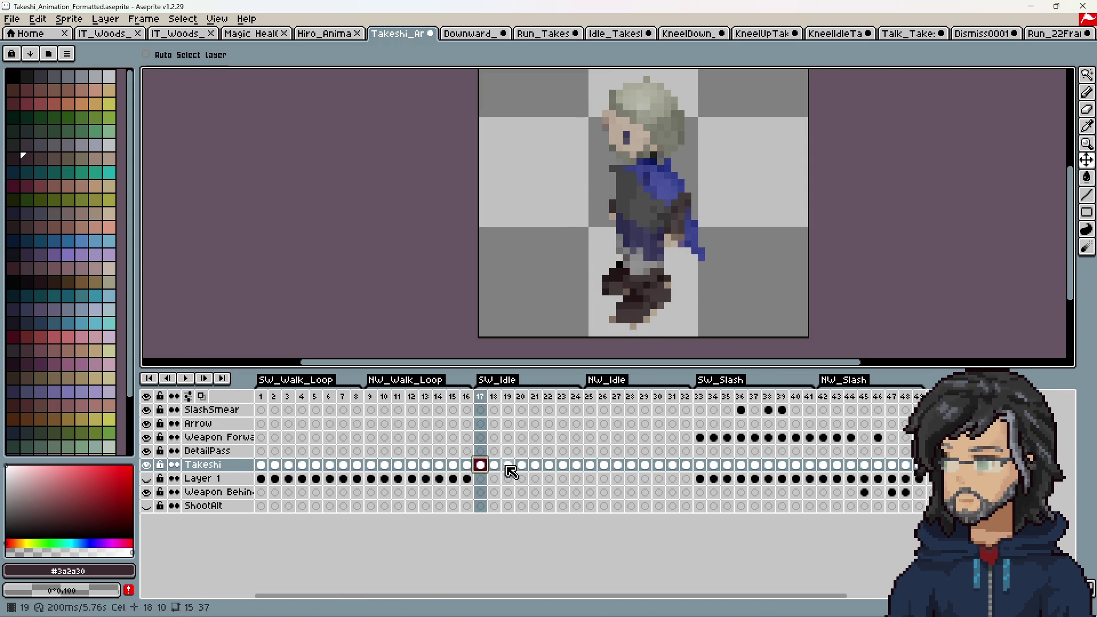
pyautogui.press('Return')
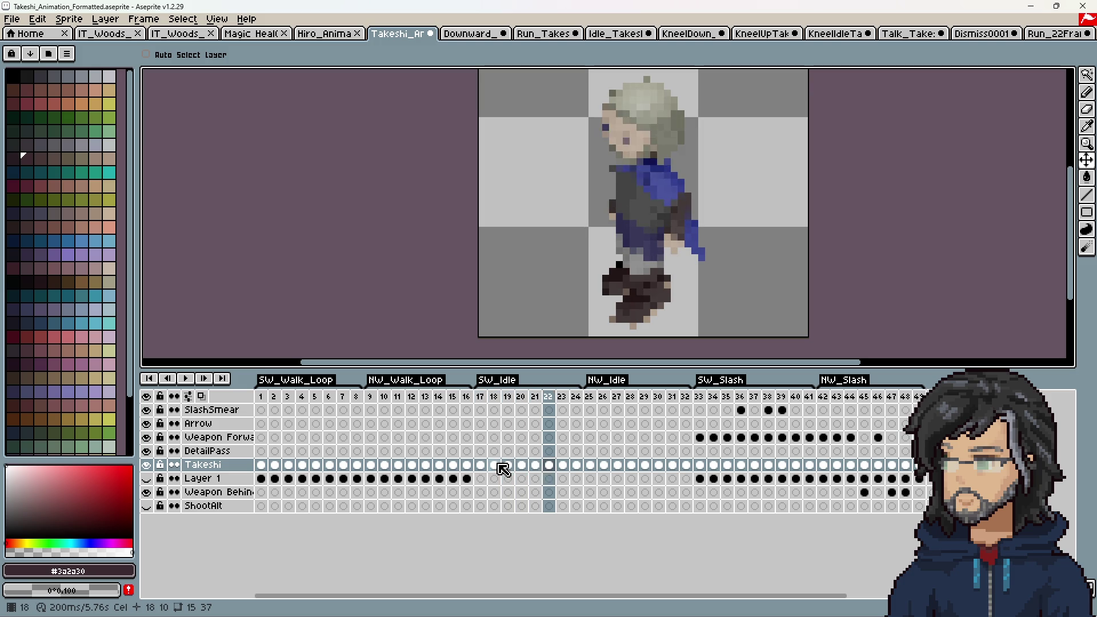
pyautogui.click(323, 33)
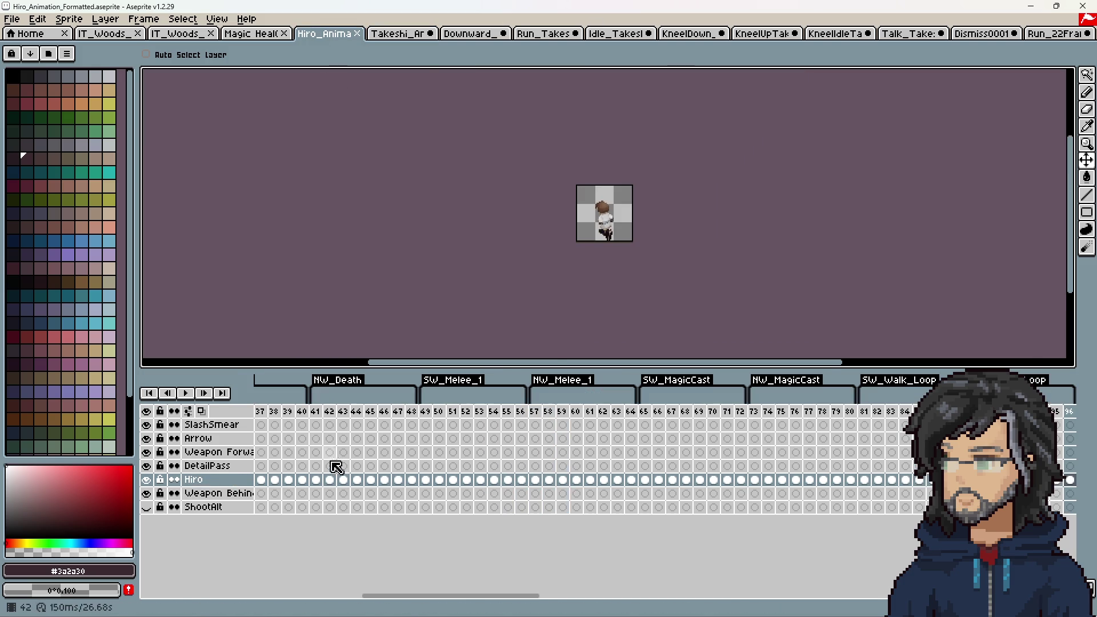
# Step: Select Hiro frames 13–28, view the SW_Idle tag properties unchanged, then return to Takeshi
pyautogui.moveTo(549, 594); pyautogui.dragTo(337, 595)
pyautogui.moveTo(404, 595)
pyautogui.mouseDown()
pyautogui.moveTo(875, 583)
pyautogui.moveTo(686, 581)
pyautogui.moveTo(674, 560)
pyautogui.mouseUp()
pyautogui.moveTo(567, 480); pyautogui.dragTo(767, 481)
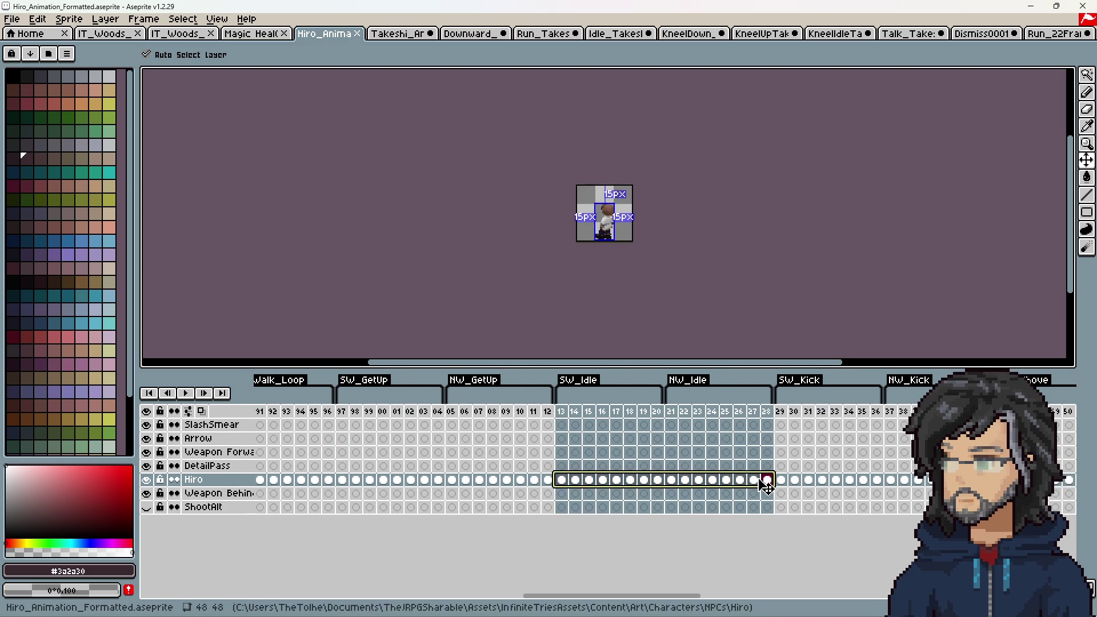
pyautogui.doubleClick(576, 389)
pyautogui.click(604, 379)
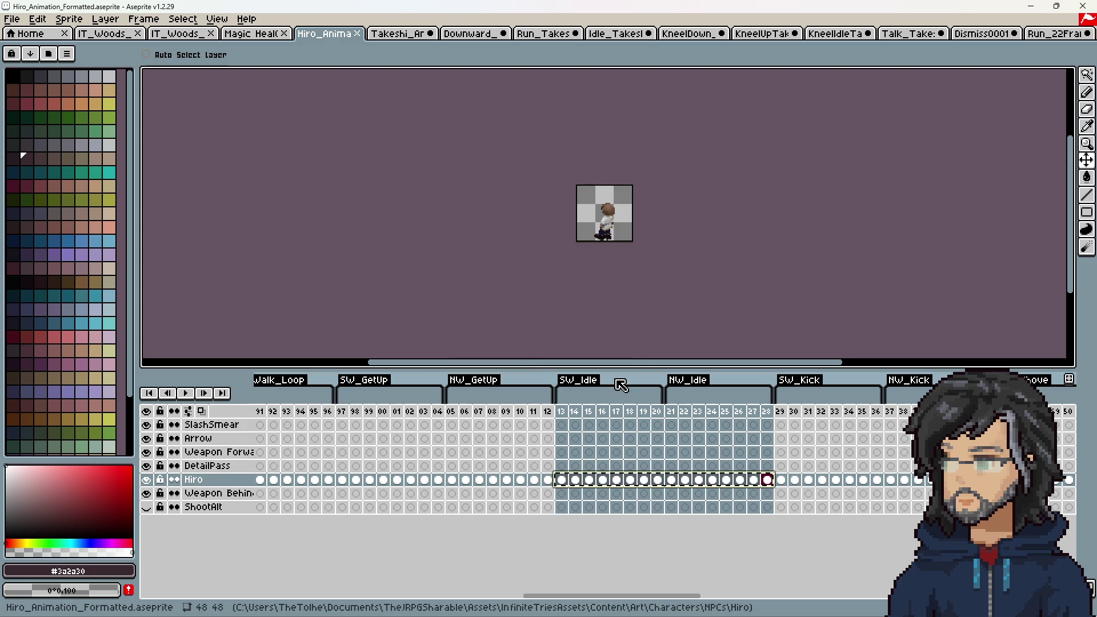
pyautogui.click(410, 39)
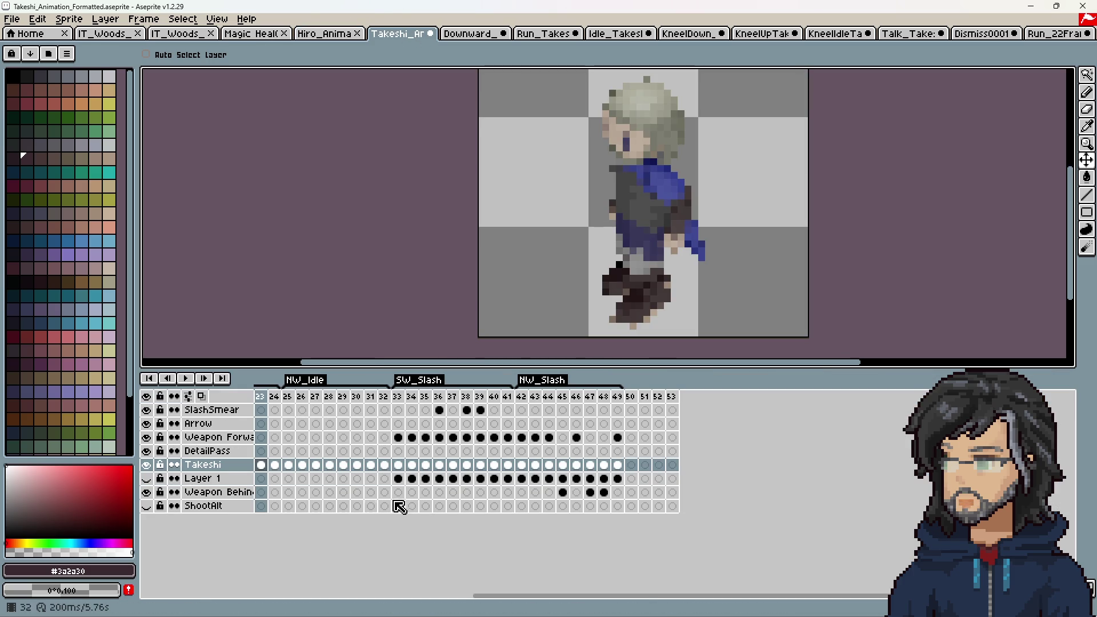
# Step: Show Layer 1 for reference at frame 17 and play the animation
pyautogui.moveTo(563, 599)
pyautogui.mouseDown()
pyautogui.moveTo(363, 588)
pyautogui.moveTo(348, 578)
pyautogui.mouseUp()
pyautogui.click(480, 464)
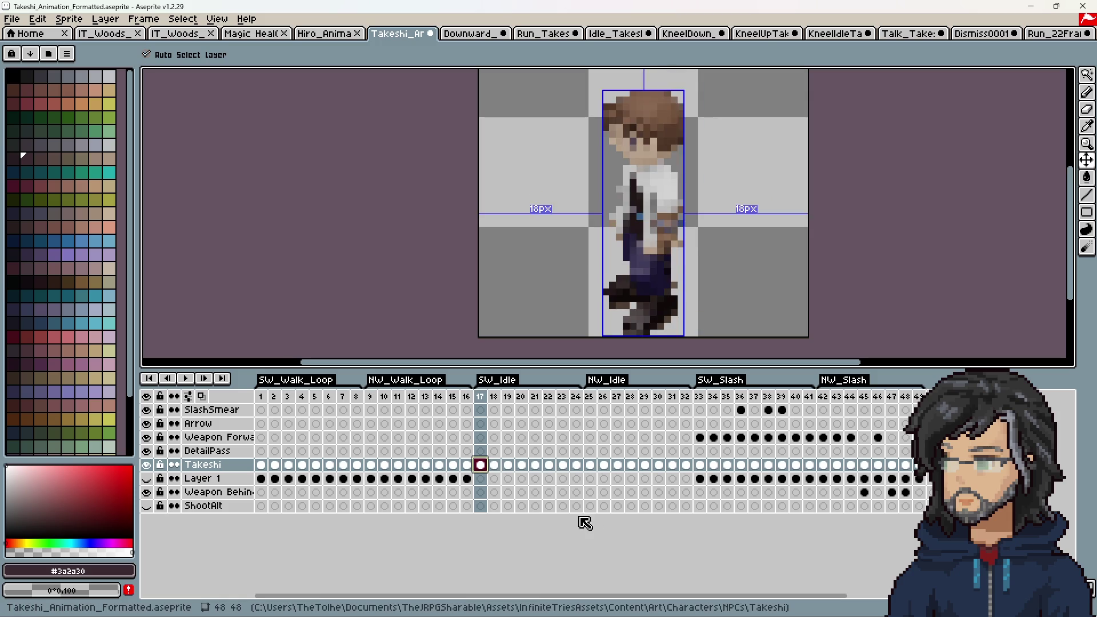
pyautogui.click(483, 469)
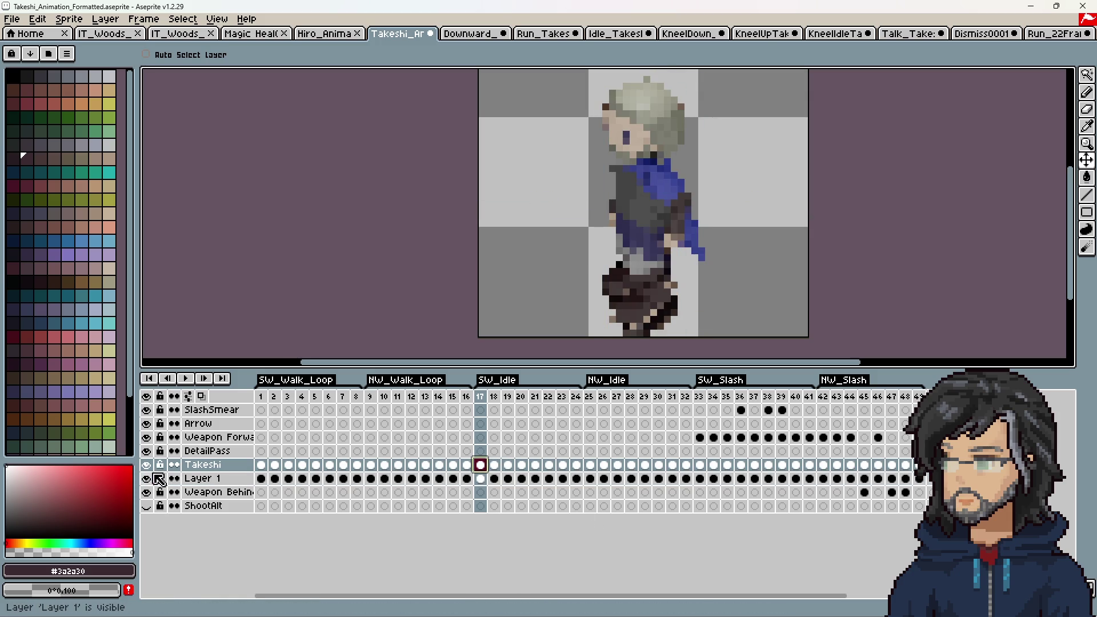
pyautogui.press('Return')
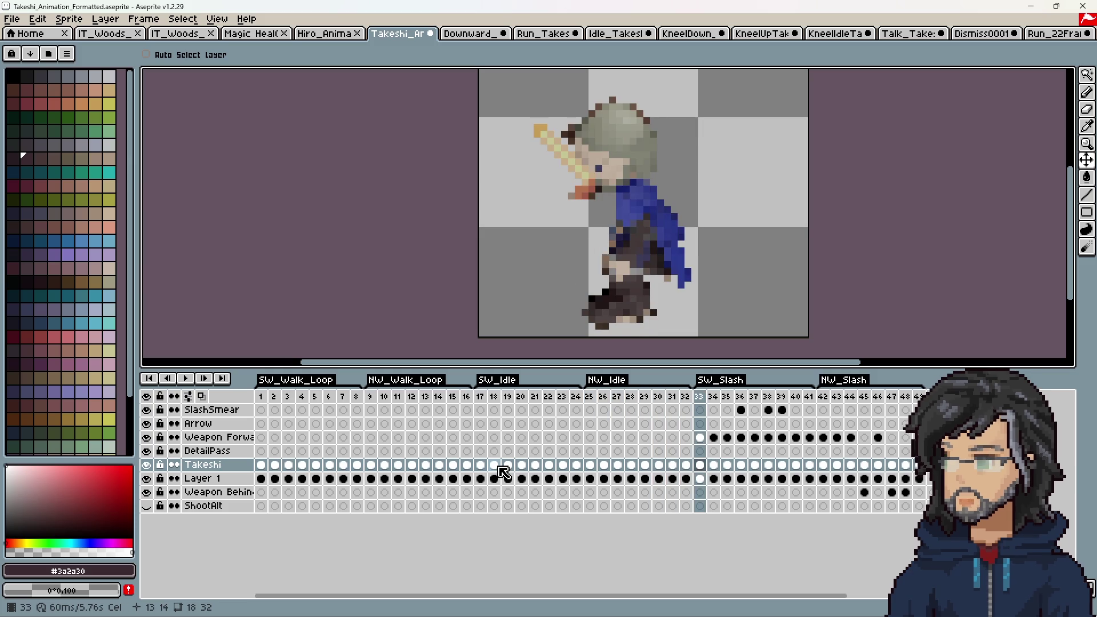
pyautogui.click(486, 469)
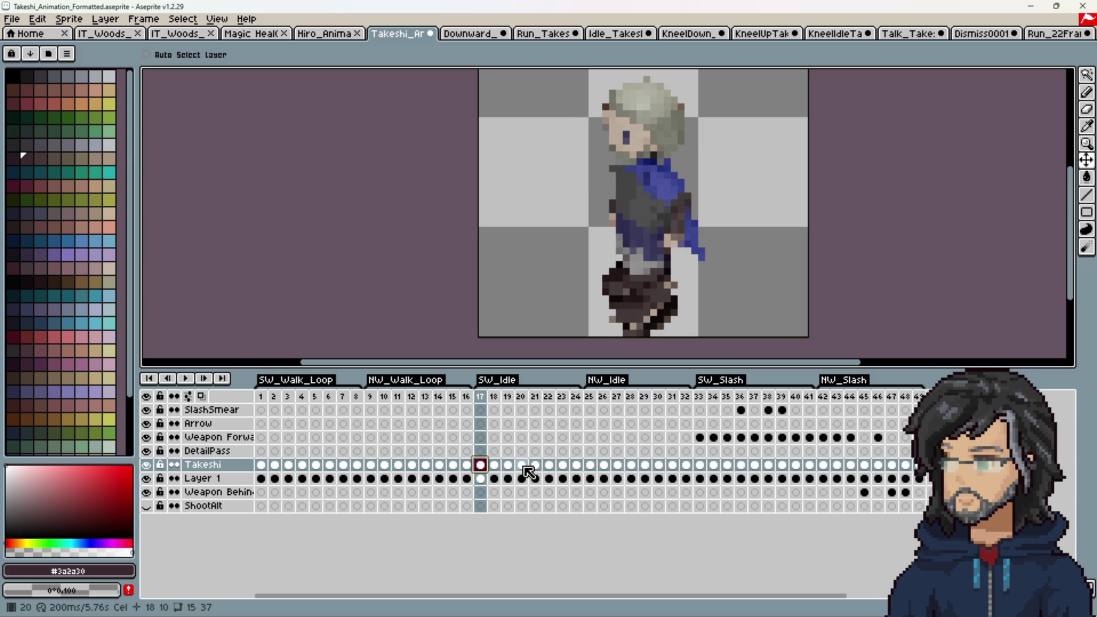
# Step: Move Takeshi cels 17–32 down 4 pixels and replay to check the shift
pyautogui.moveTo(486, 470); pyautogui.dragTo(687, 468)
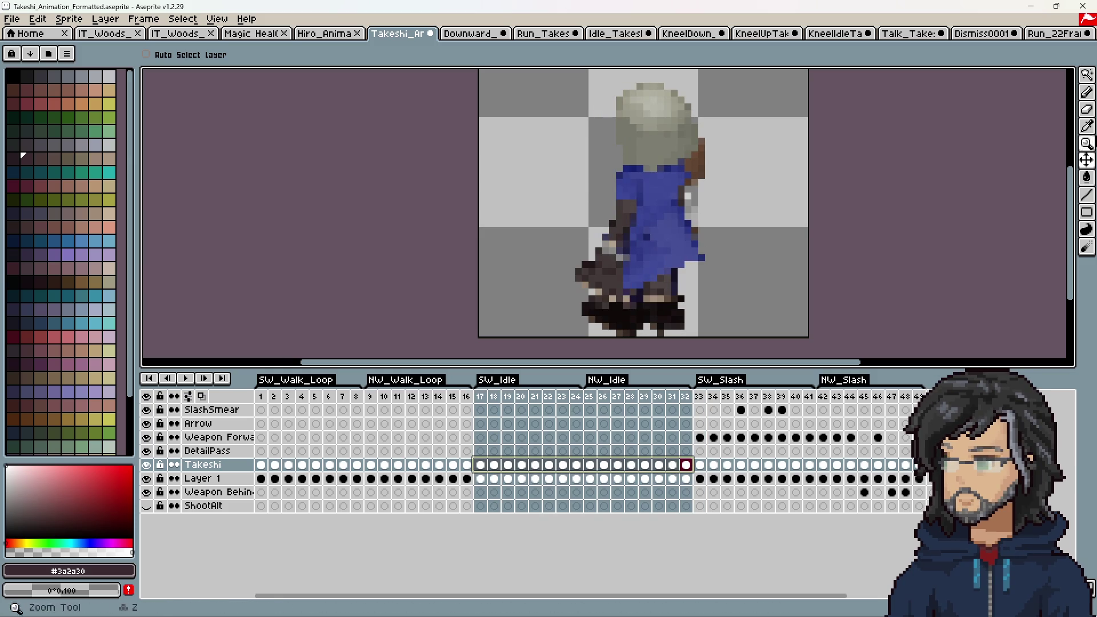
pyautogui.click(1088, 160)
pyautogui.moveTo(727, 195); pyautogui.dragTo(727, 221)
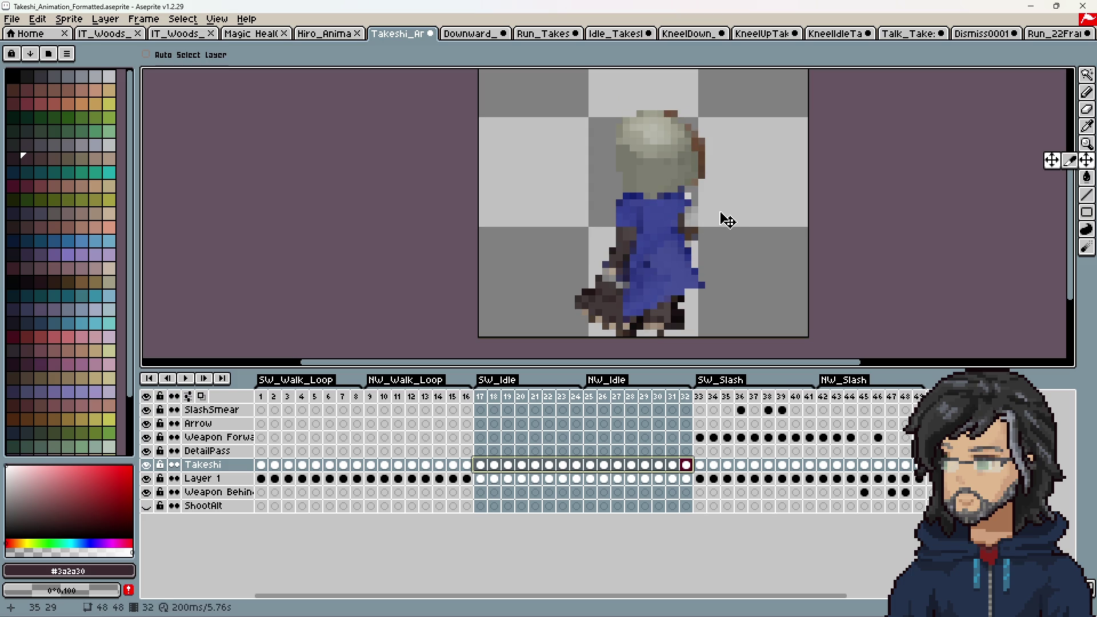
pyautogui.click(481, 397)
pyautogui.press('Return')
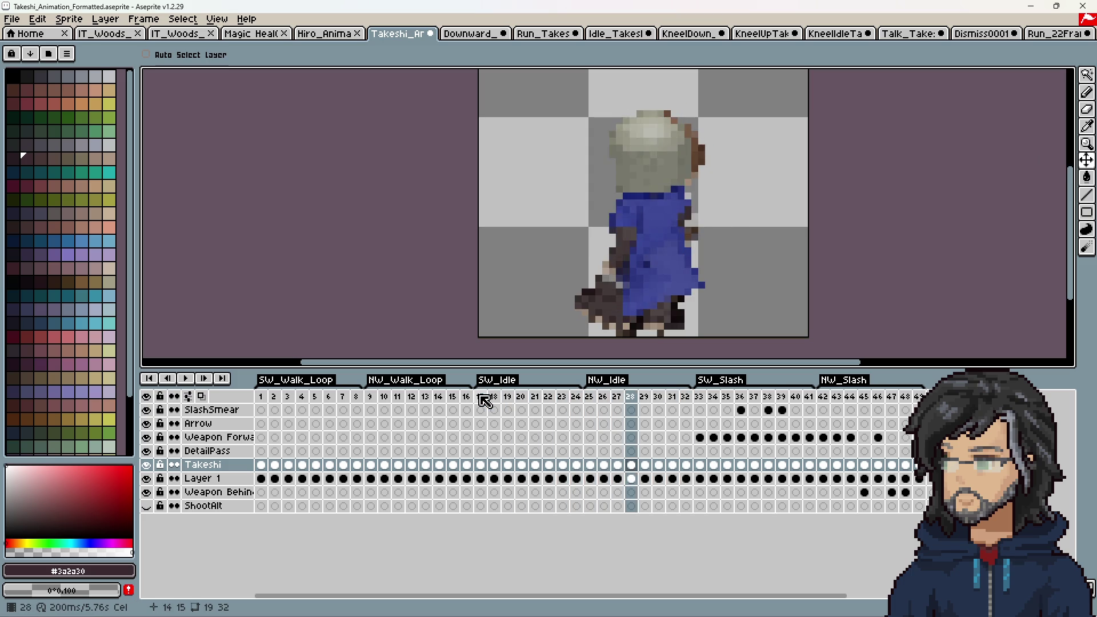
pyautogui.click(479, 384)
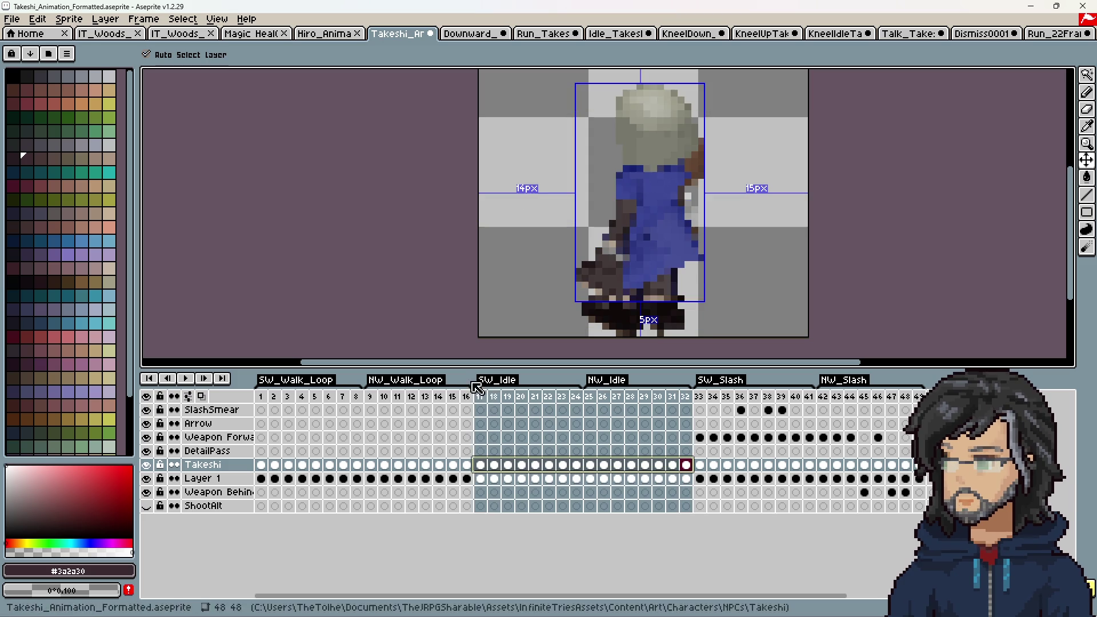
# Step: Nudge SW_Idle frames 17–32 one pixel down and right, then preview
pyautogui.click(481, 396)
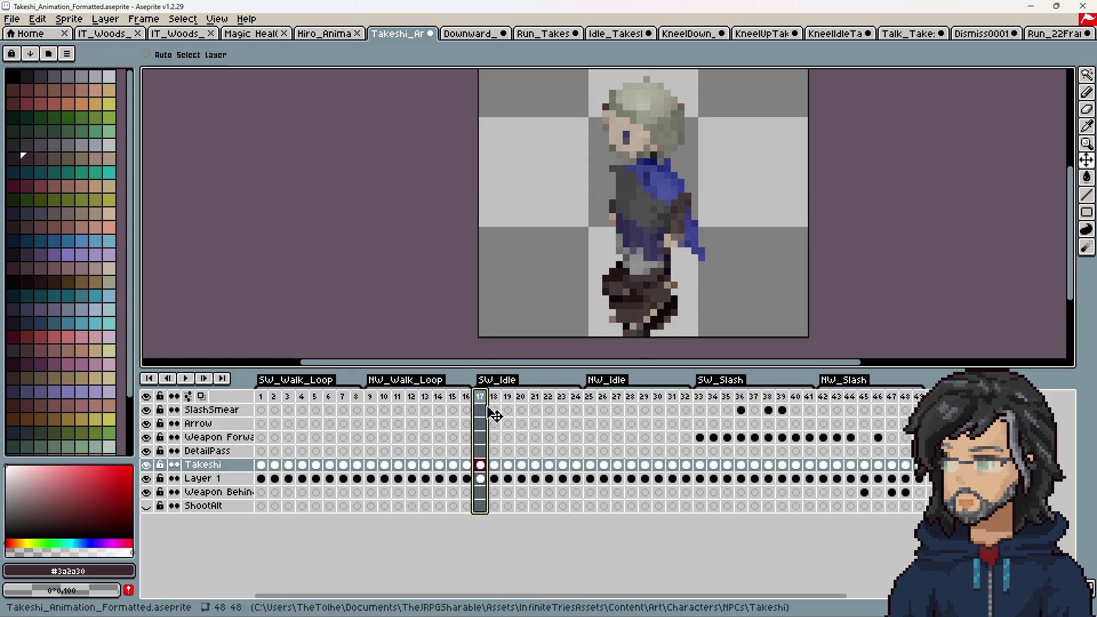
pyautogui.moveTo(687, 475); pyautogui.dragTo(486, 472)
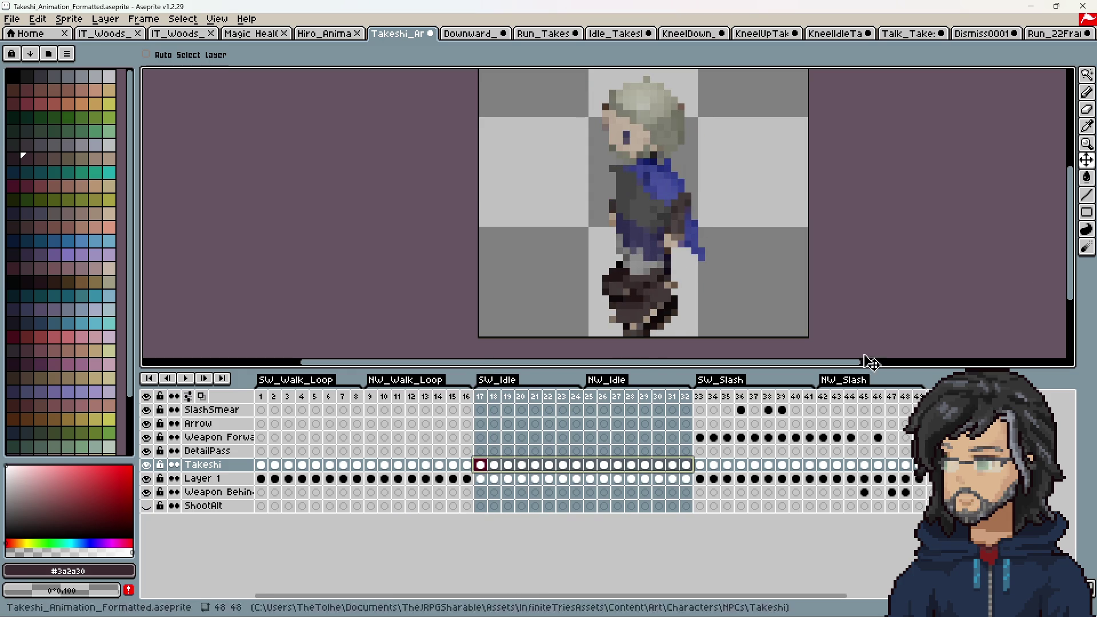
pyautogui.press('Down')
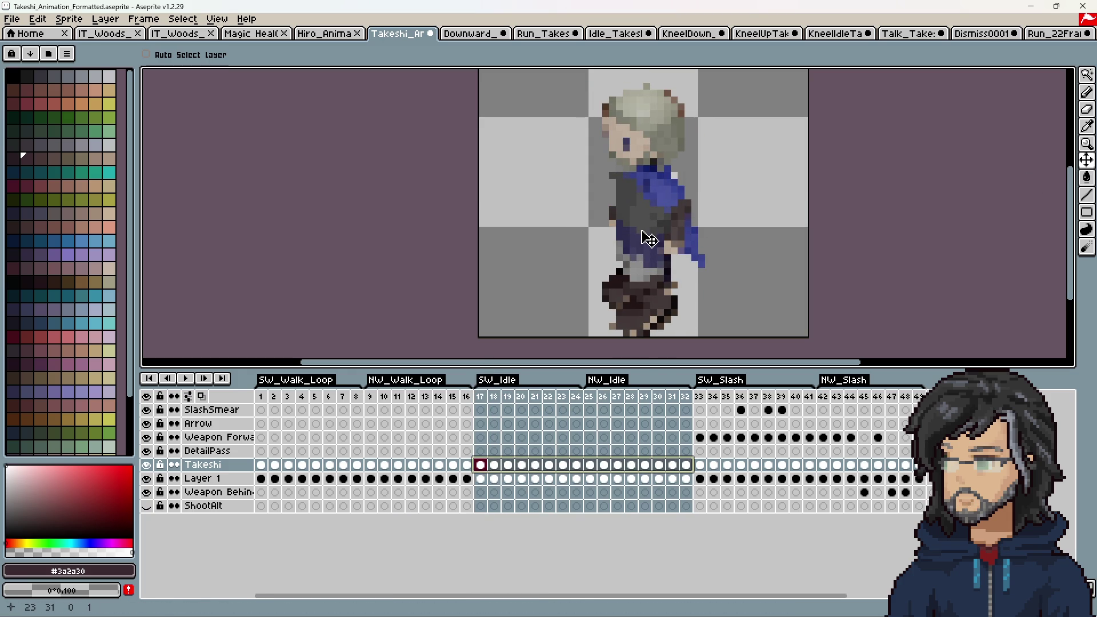
pyautogui.press('Right')
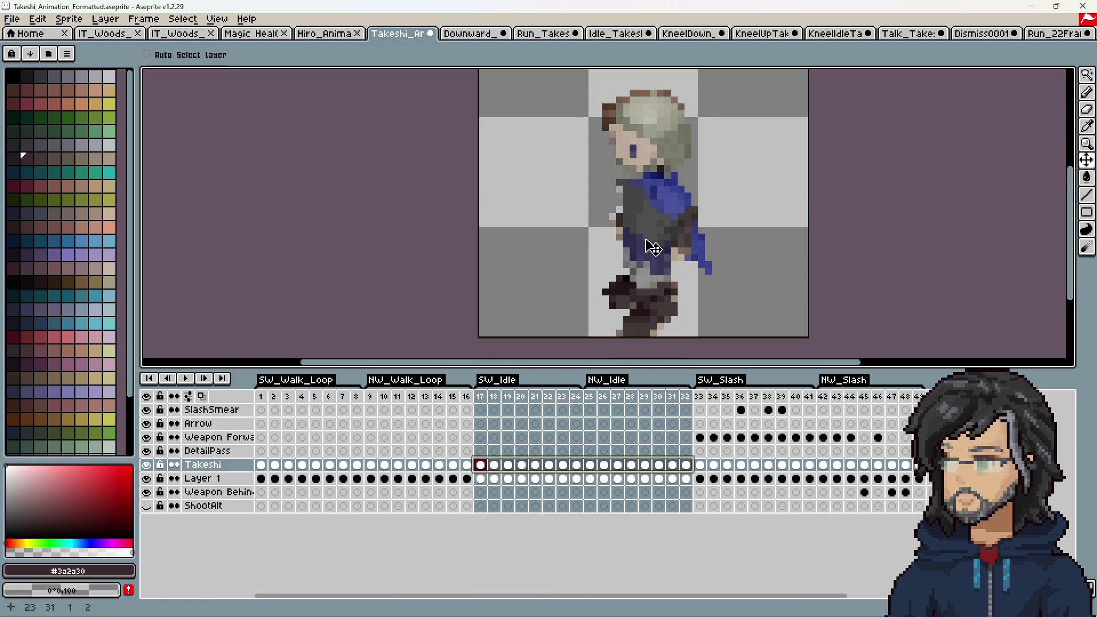
pyautogui.click(480, 397)
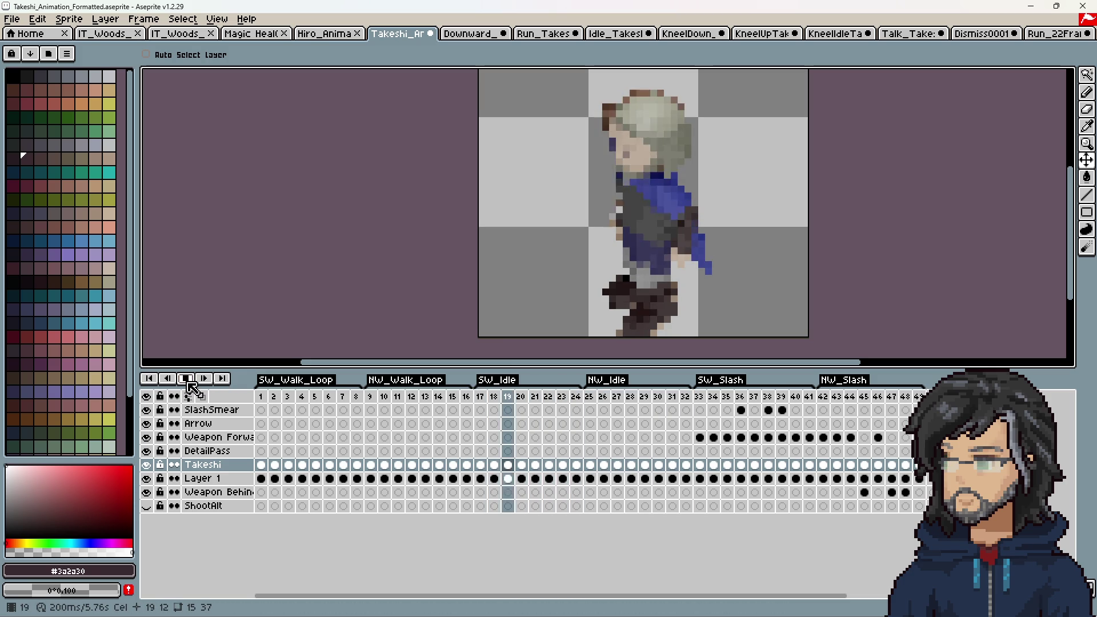
pyautogui.click(592, 397)
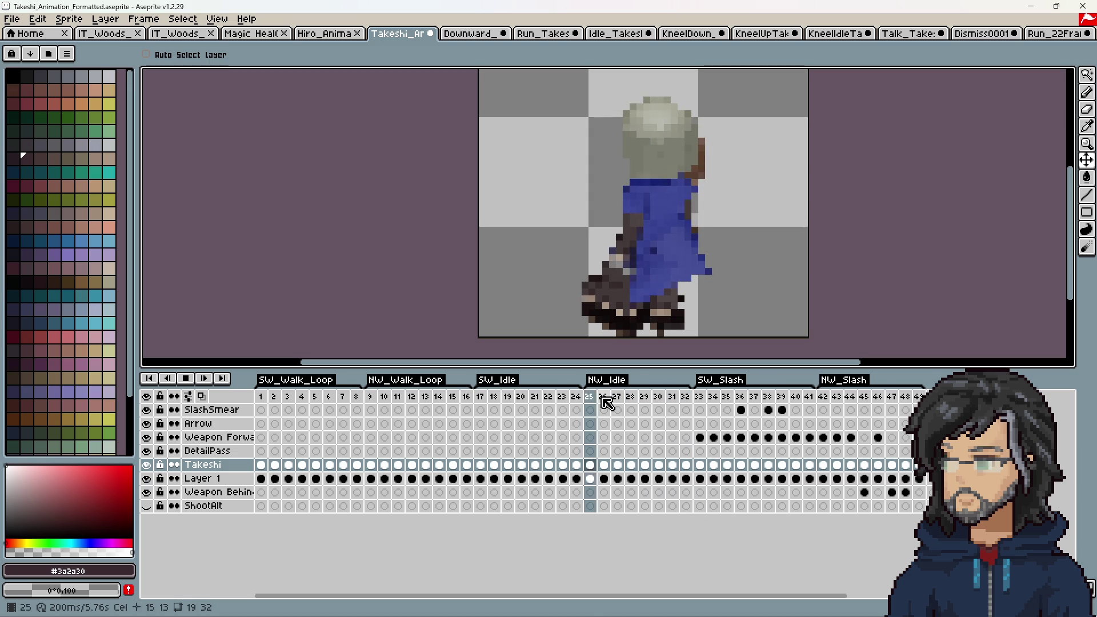
pyautogui.press('Return')
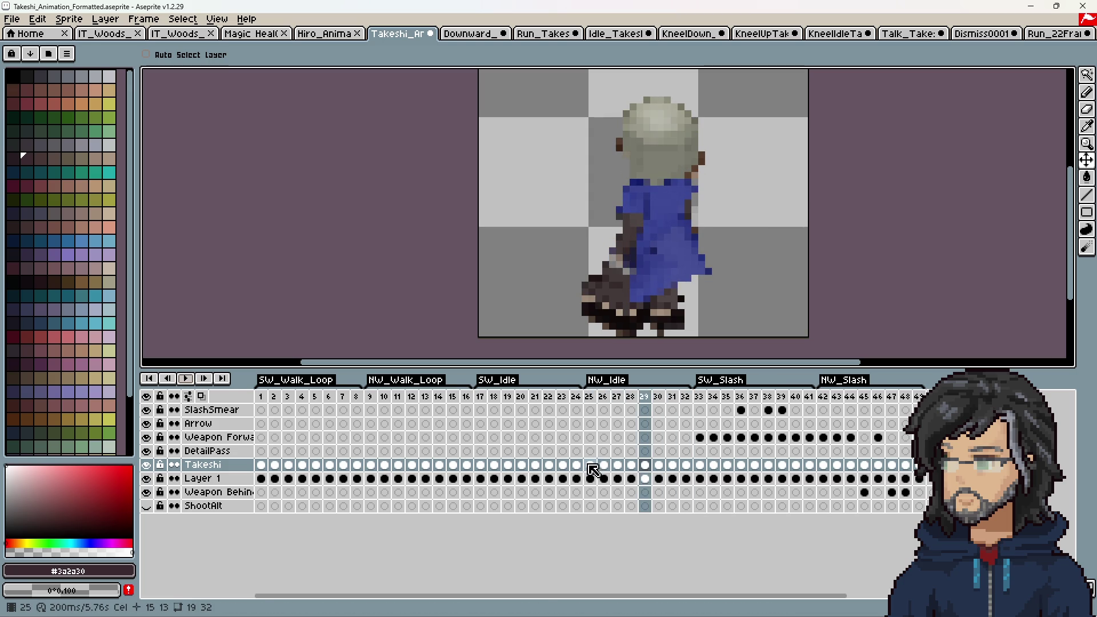
# Step: Move Takeshi cels of NW_Idle frames 25–32 down about 3 pixels and play to check
pyautogui.moveTo(590, 465); pyautogui.dragTo(692, 466)
pyautogui.moveTo(654, 296); pyautogui.dragTo(661, 316)
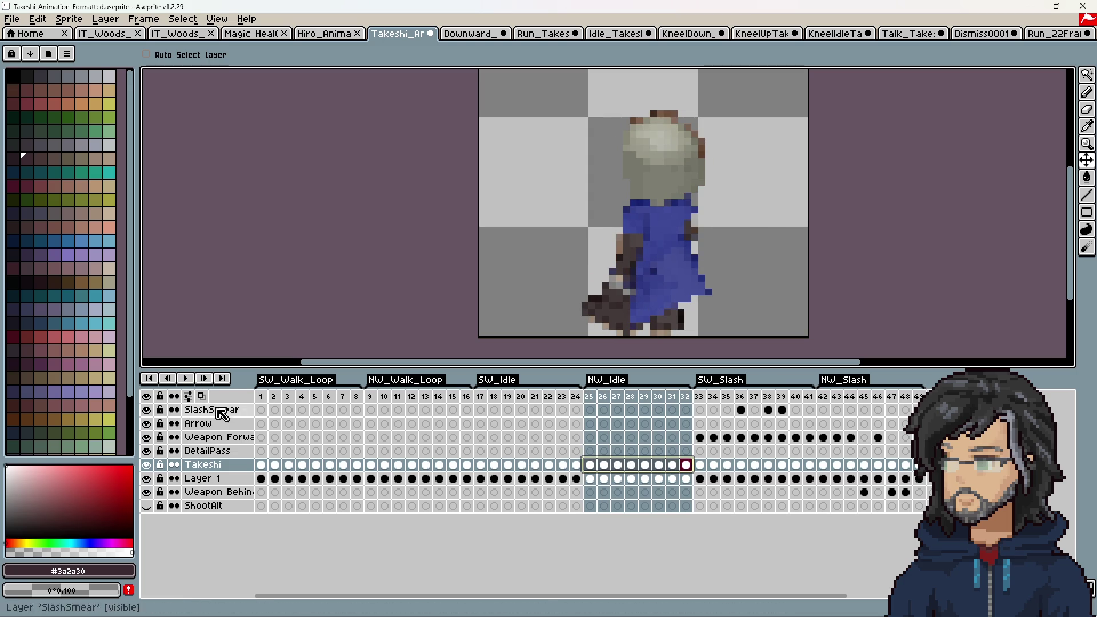
pyautogui.click(187, 380)
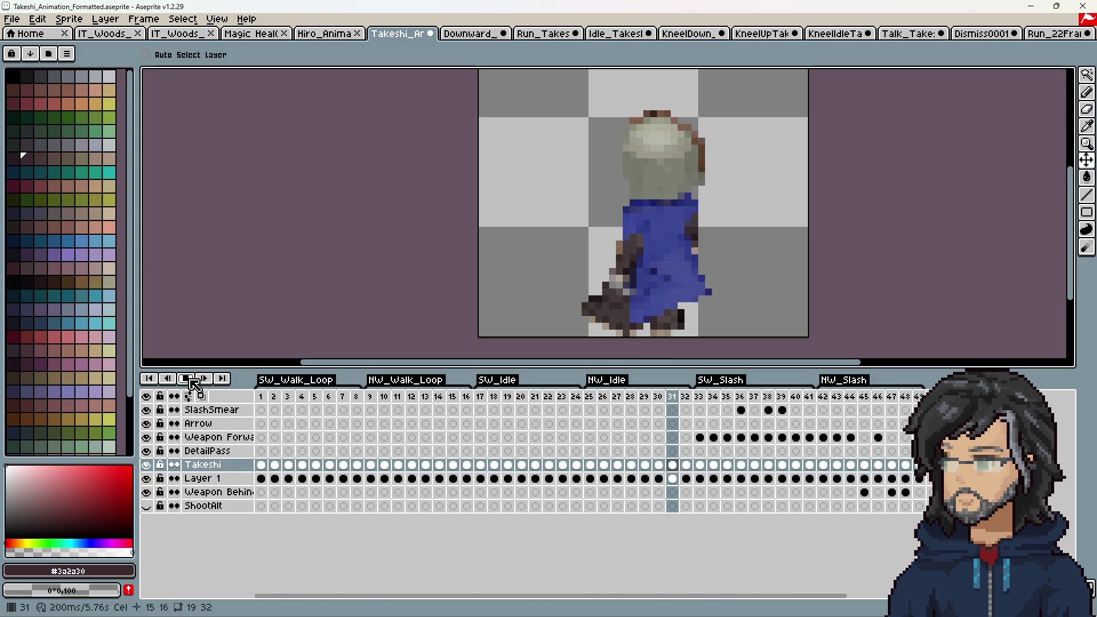
pyautogui.click(191, 381)
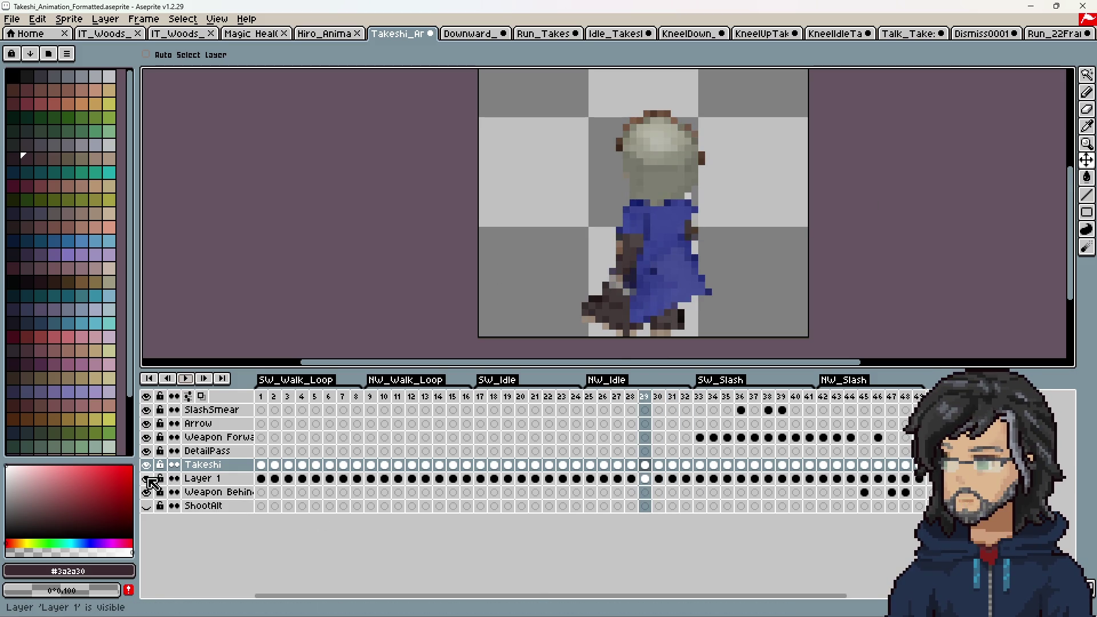
pyautogui.press('End')
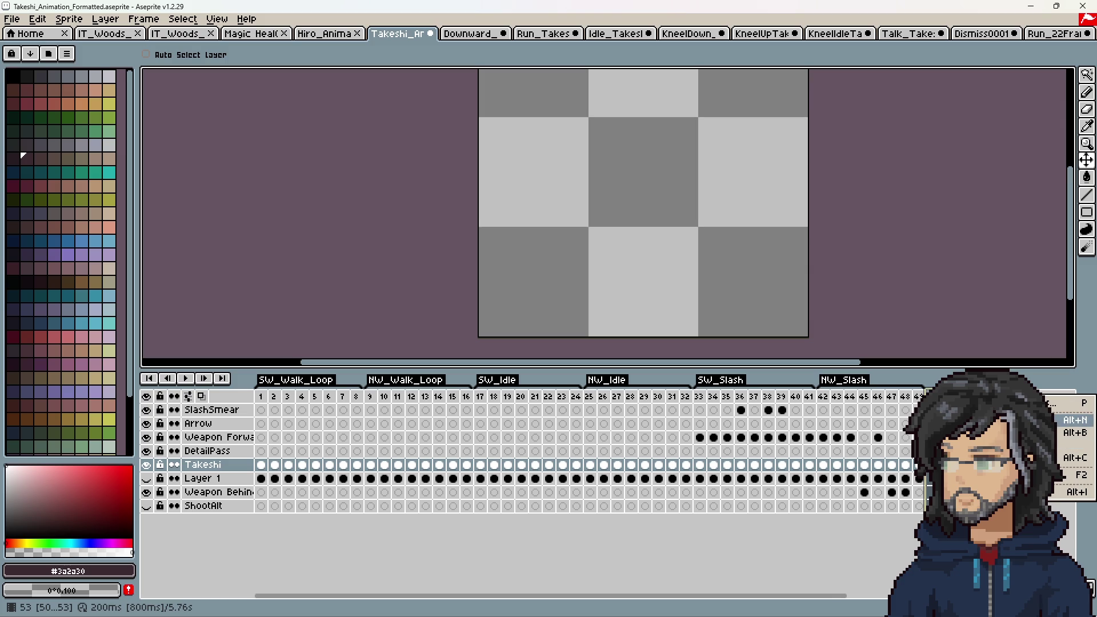
# Step: Insert empty frames after frame 50 so the timeline extends to frame 57
pyautogui.click(1068, 420)
pyautogui.moveTo(797, 595); pyautogui.dragTo(925, 596)
pyautogui.moveTo(754, 401); pyautogui.dragTo(814, 400)
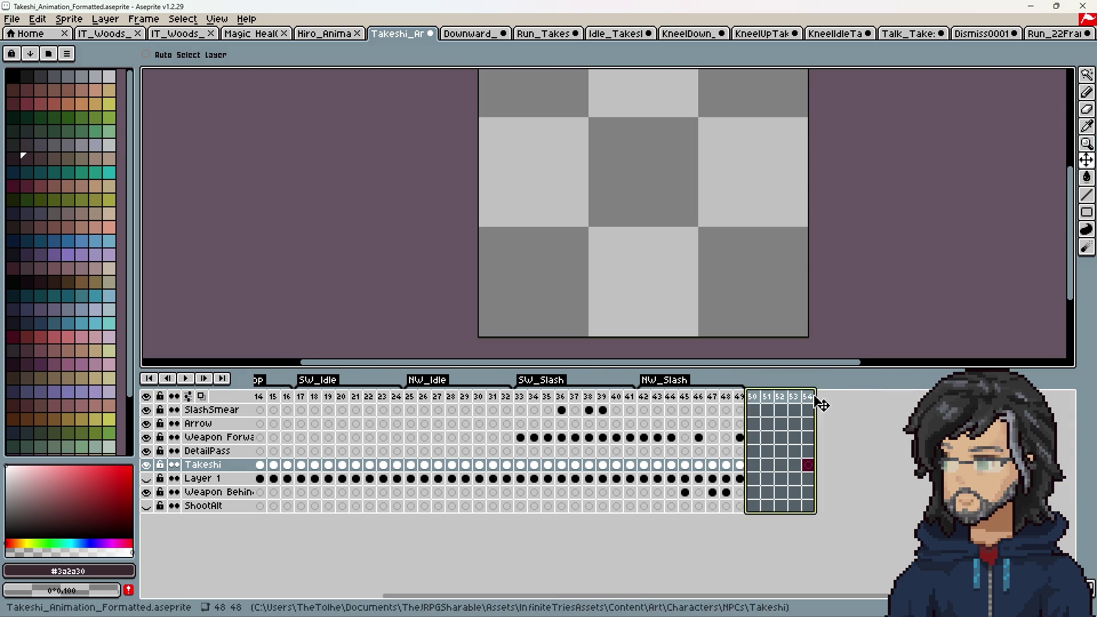
pyautogui.rightClick(814, 404)
pyautogui.click(867, 443)
pyautogui.rightClick(821, 397)
pyautogui.click(836, 424)
pyautogui.click(780, 397)
pyautogui.rightClick(791, 396)
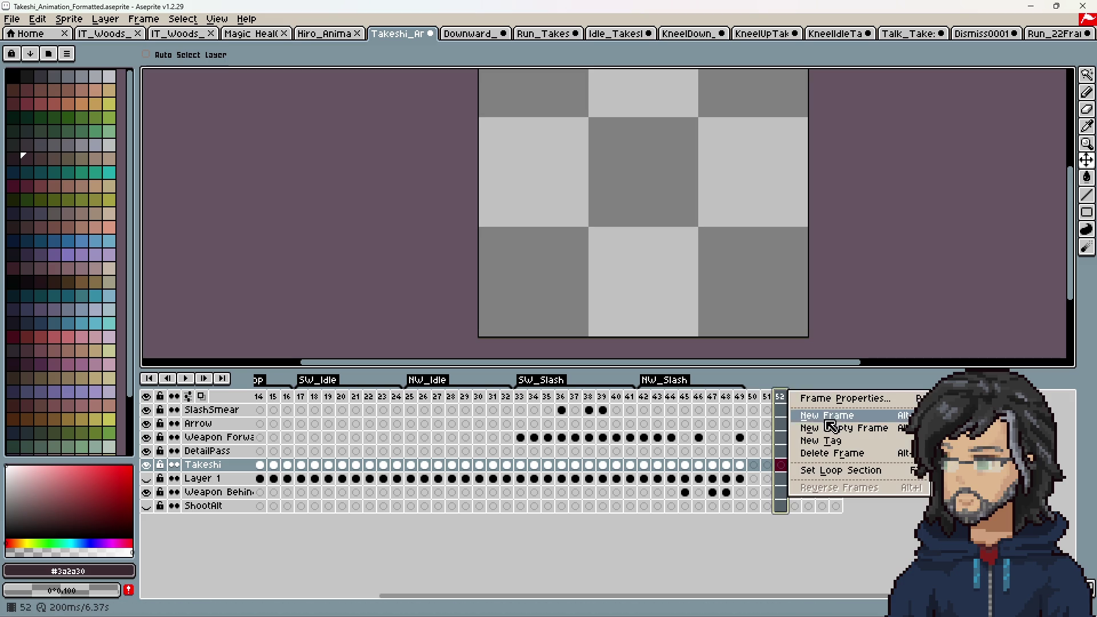
pyautogui.click(830, 426)
pyautogui.moveTo(753, 397); pyautogui.dragTo(849, 396)
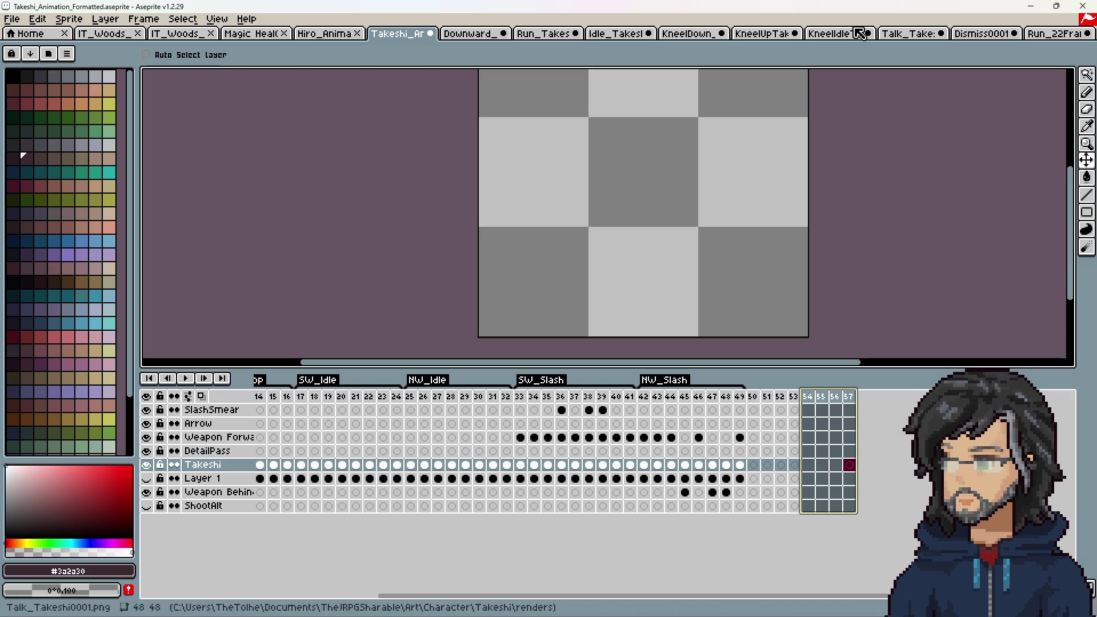
# Step: Look through the running, idle, kneel-down, kneel-up and kneel-idle Takeshi sprites
pyautogui.click(542, 40)
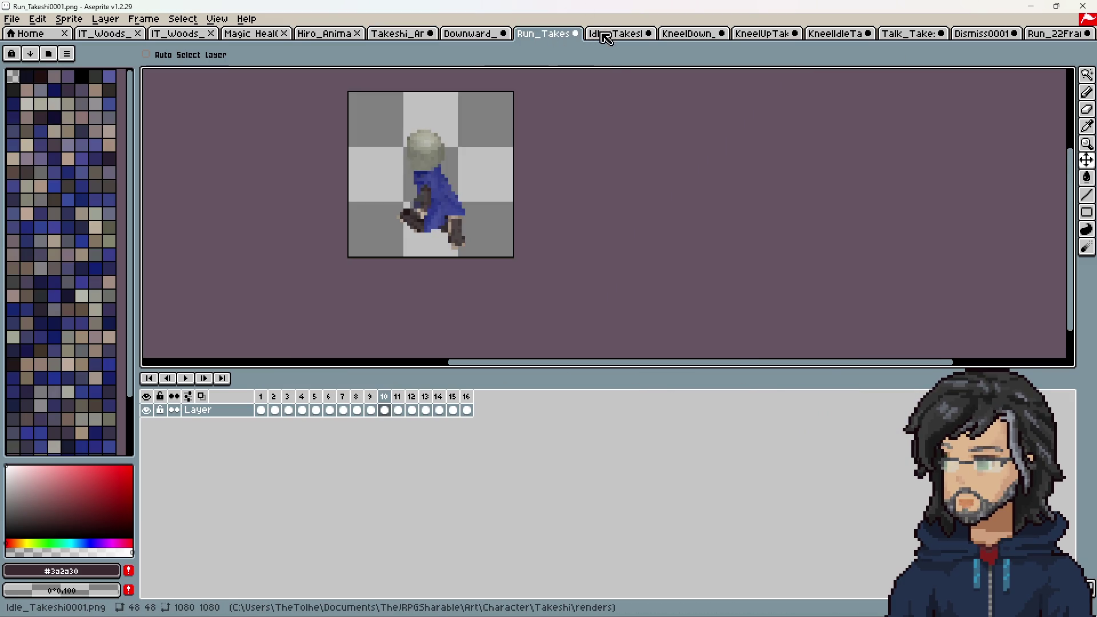
pyautogui.click(595, 36)
pyautogui.click(698, 35)
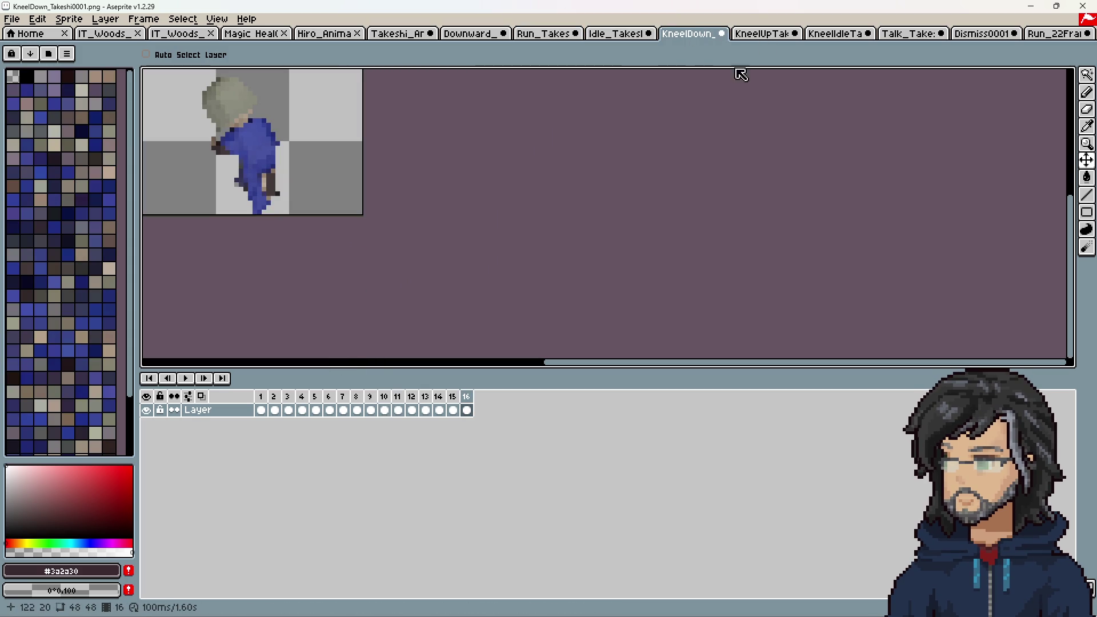
pyautogui.click(763, 35)
pyautogui.click(840, 35)
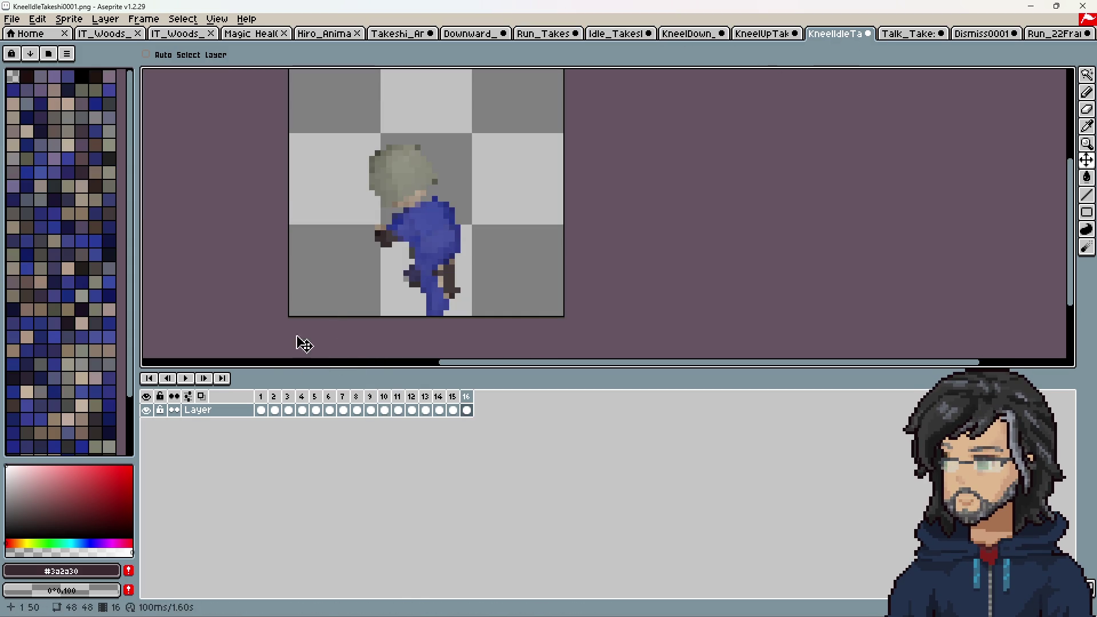
# Step: Select all sixteen kneel-idle frames, then return to the Takeshi animation file
pyautogui.moveTo(263, 412); pyautogui.dragTo(416, 413)
pyautogui.click(470, 413)
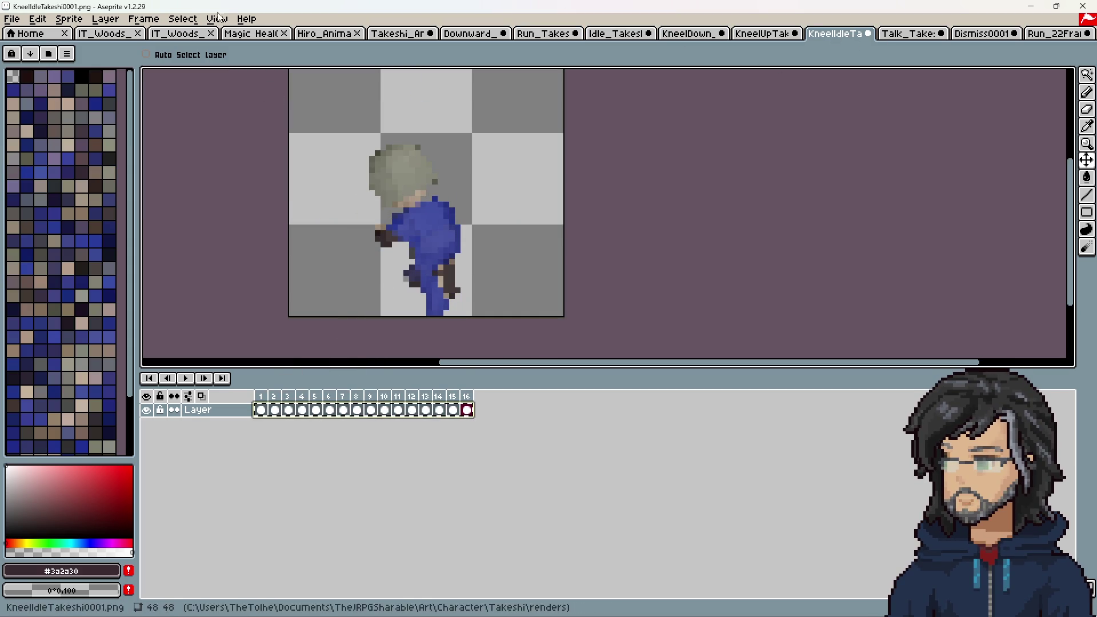
pyautogui.click(319, 35)
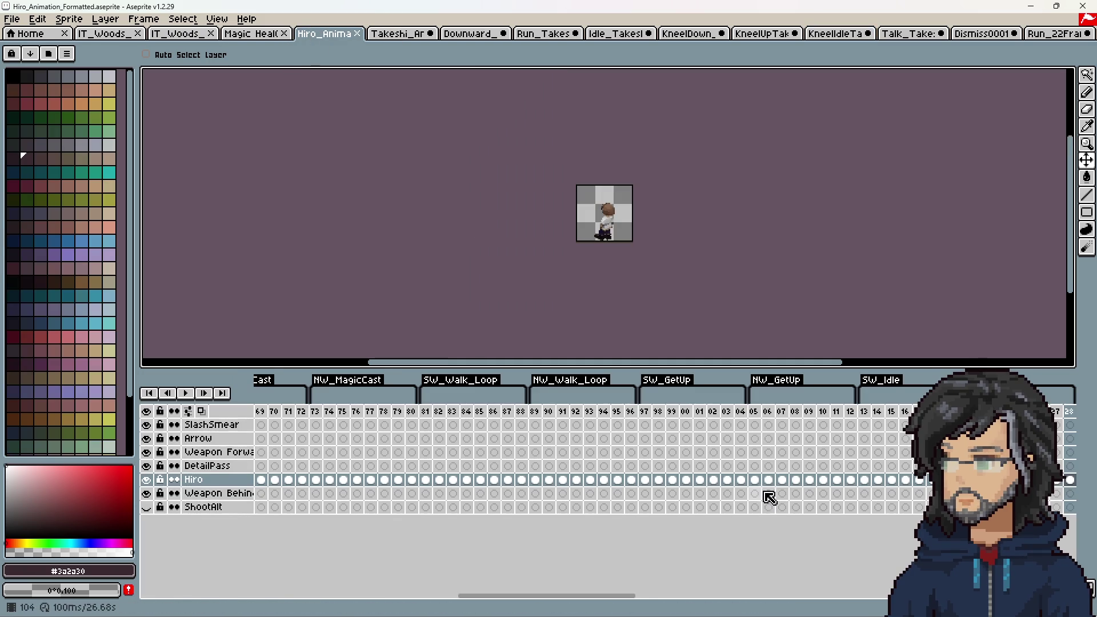
pyautogui.click(262, 37)
pyautogui.click(385, 35)
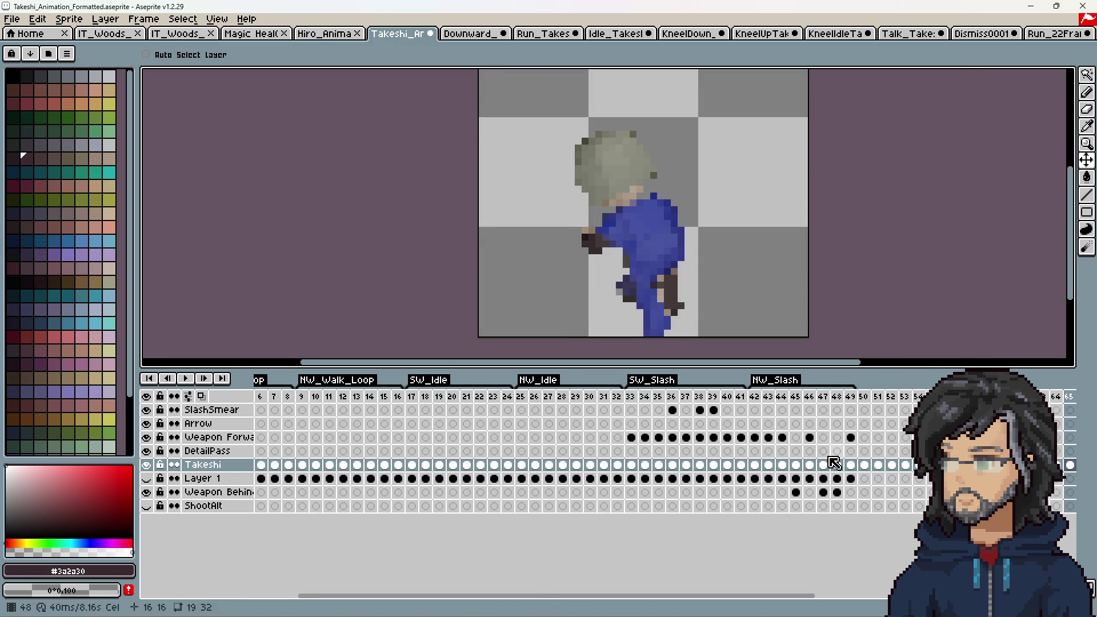
# Step: Select the kneeling frames 50–56 and shift Takeshi down about five pixels
pyautogui.scroll(-5, 796, 538)
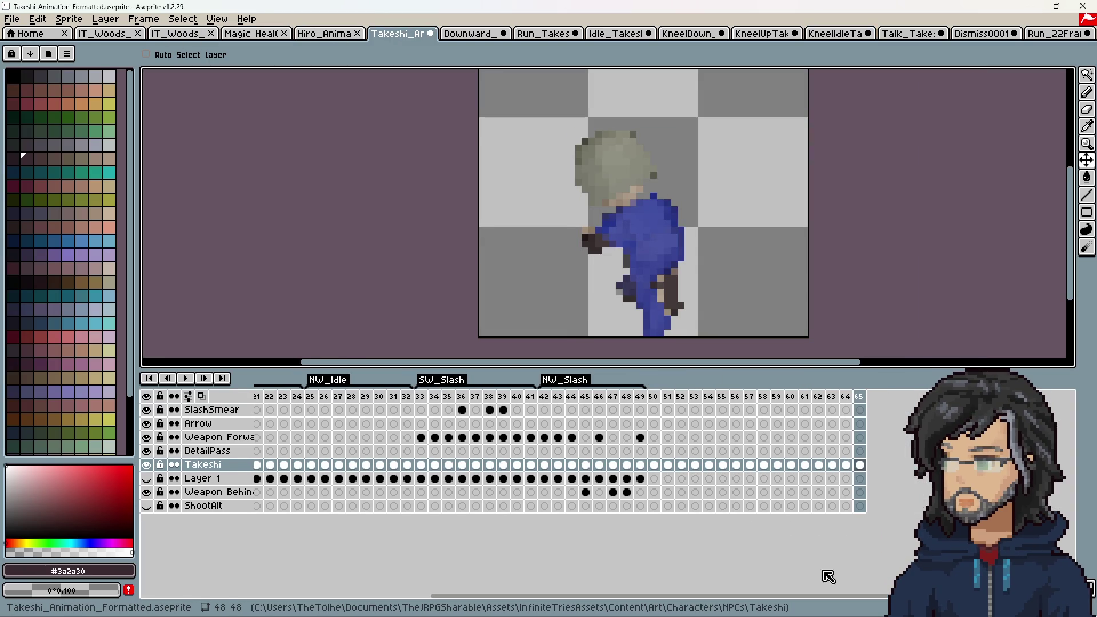
pyautogui.click(655, 466)
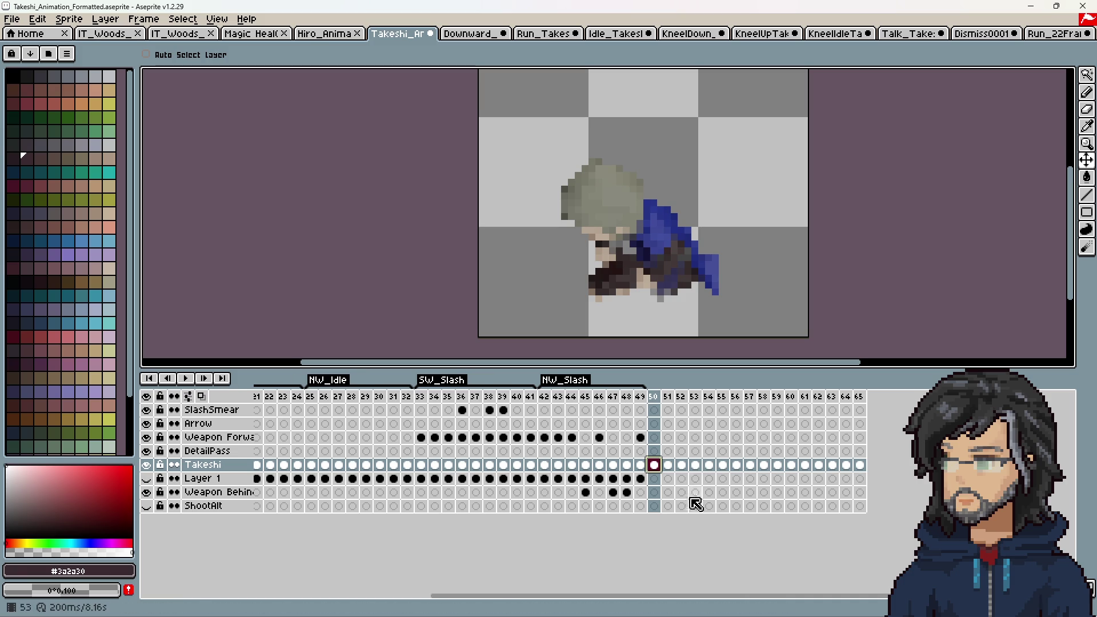
pyautogui.moveTo(656, 465)
pyautogui.mouseDown()
pyautogui.moveTo(766, 465)
pyautogui.moveTo(642, 467)
pyautogui.moveTo(764, 465)
pyautogui.moveTo(759, 473)
pyautogui.mouseUp()
pyautogui.moveTo(739, 219); pyautogui.dragTo(741, 253)
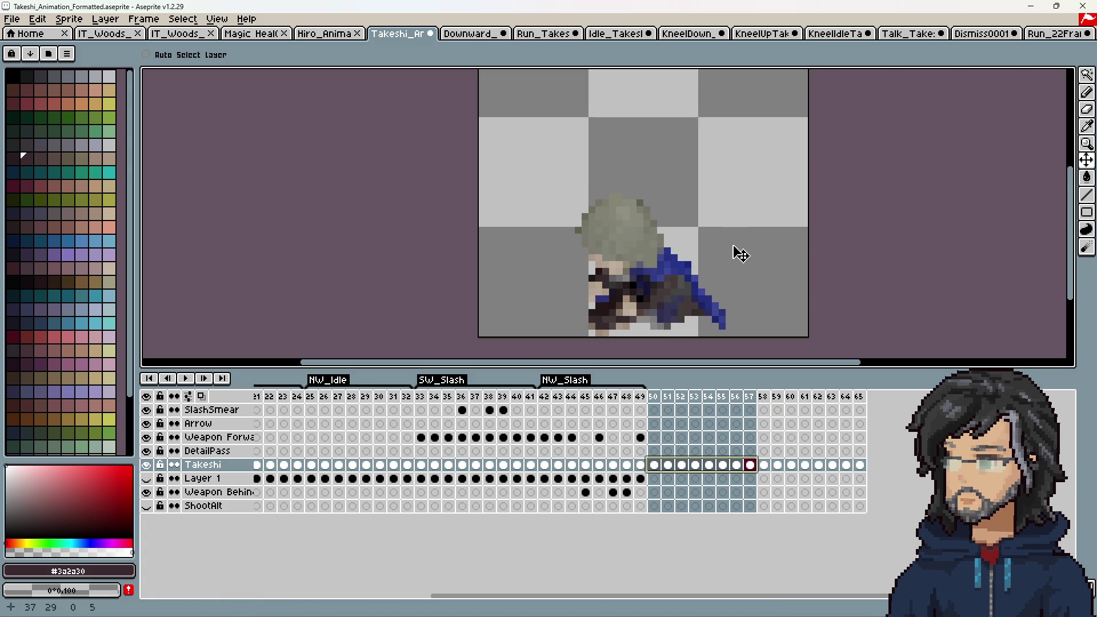
# Step: Return to frame 50 and reselect the frame range starting at 50
pyautogui.click(654, 396)
pyautogui.moveTo(558, 593); pyautogui.dragTo(552, 593)
pyautogui.moveTo(656, 394); pyautogui.dragTo(767, 401)
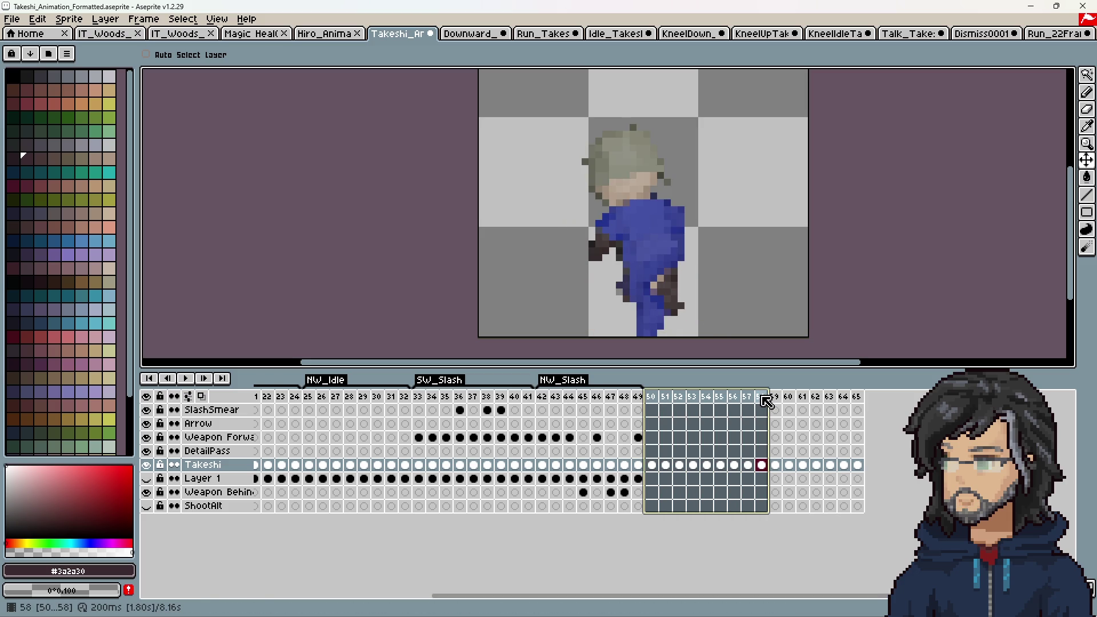
# Step: Select the kneeling frames 50–57 and lower Takeshi about four pixels
pyautogui.click(767, 400)
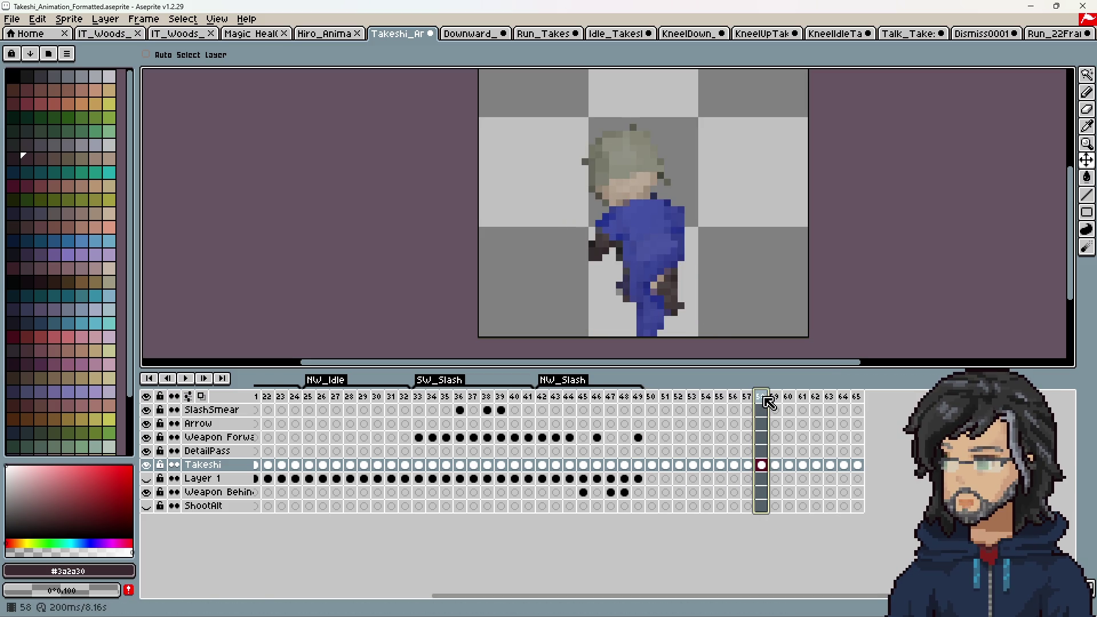
pyautogui.moveTo(767, 401); pyautogui.dragTo(861, 399)
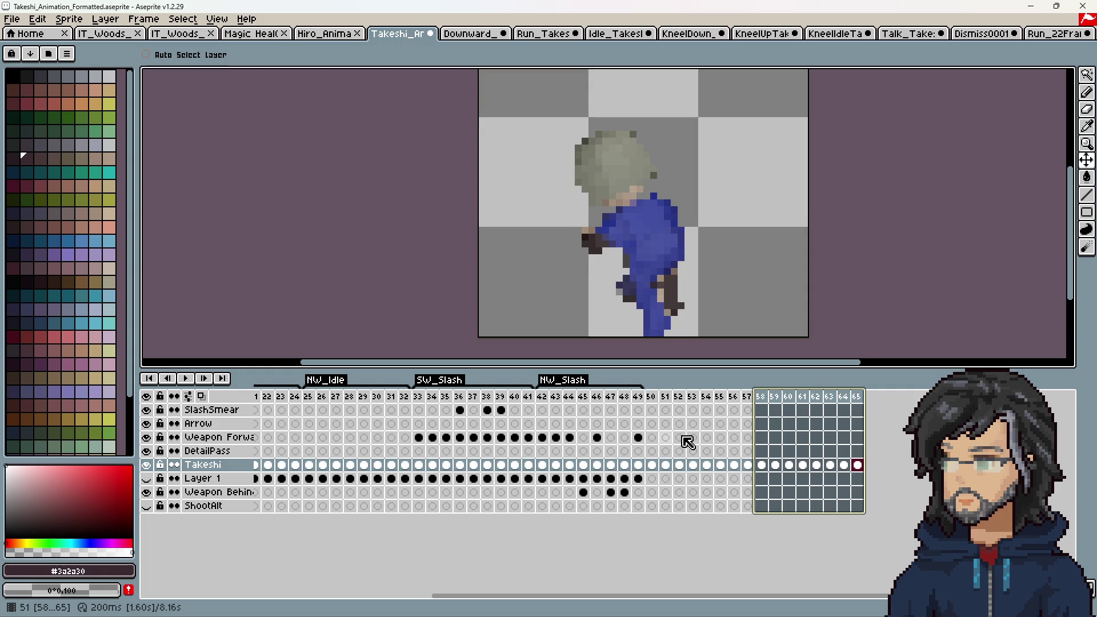
pyautogui.moveTo(657, 402); pyautogui.dragTo(747, 409)
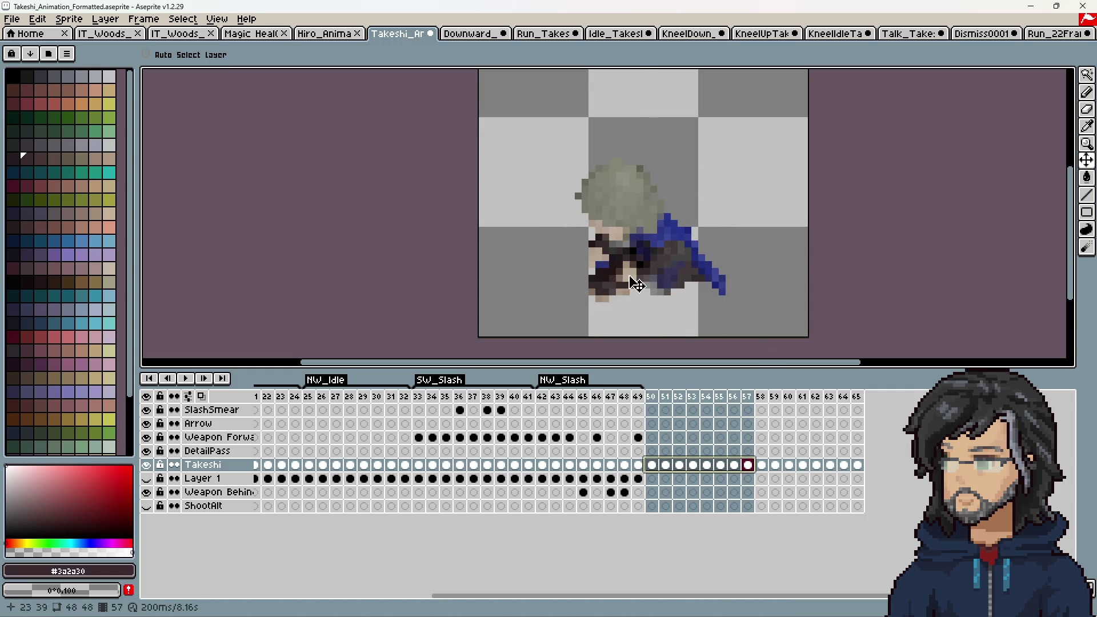
pyautogui.moveTo(629, 277); pyautogui.dragTo(631, 299)
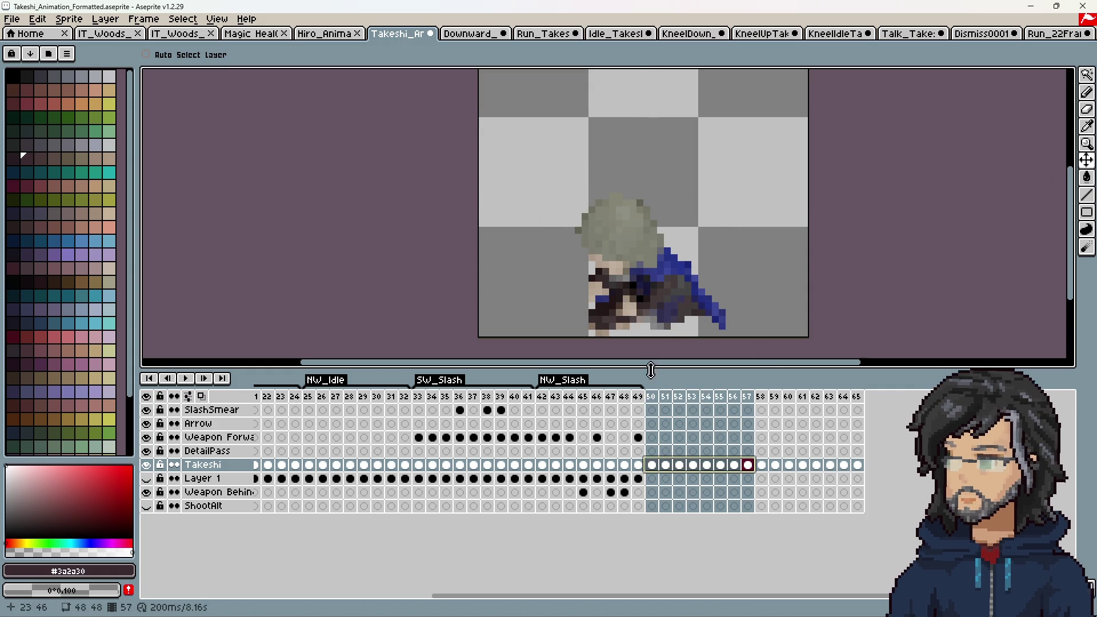
# Step: Dismiss frame 50's properties, then lower the sprite about two more pixels across the selected frames
pyautogui.doubleClick(654, 396)
pyautogui.press('Escape')
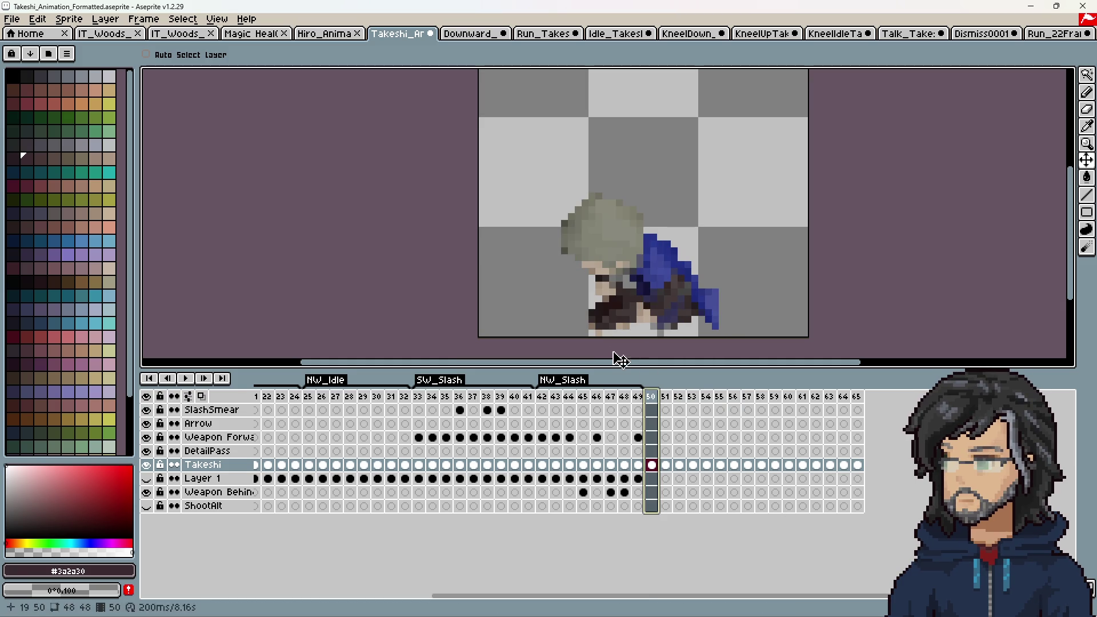
pyautogui.moveTo(656, 397); pyautogui.dragTo(860, 400)
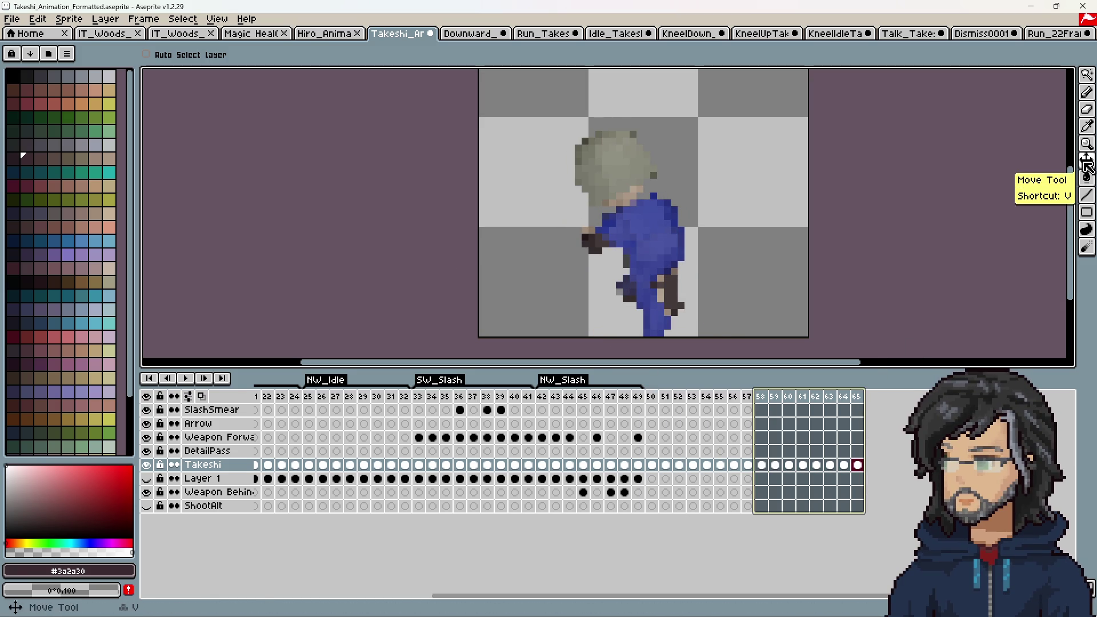
pyautogui.moveTo(669, 197); pyautogui.dragTo(668, 229)
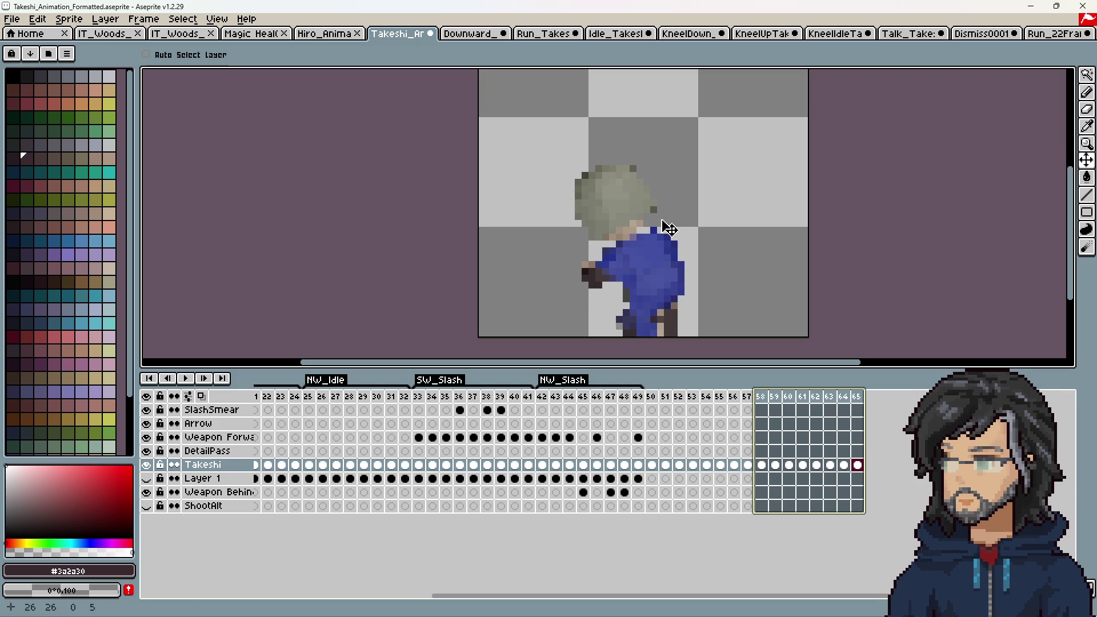
# Step: Select the stand-up frames 58–65 and lower Takeshi two pixels, keeping the horizontal position
pyautogui.click(761, 396)
pyautogui.moveTo(761, 396)
pyautogui.mouseDown()
pyautogui.moveTo(792, 399)
pyautogui.moveTo(767, 403)
pyautogui.mouseUp()
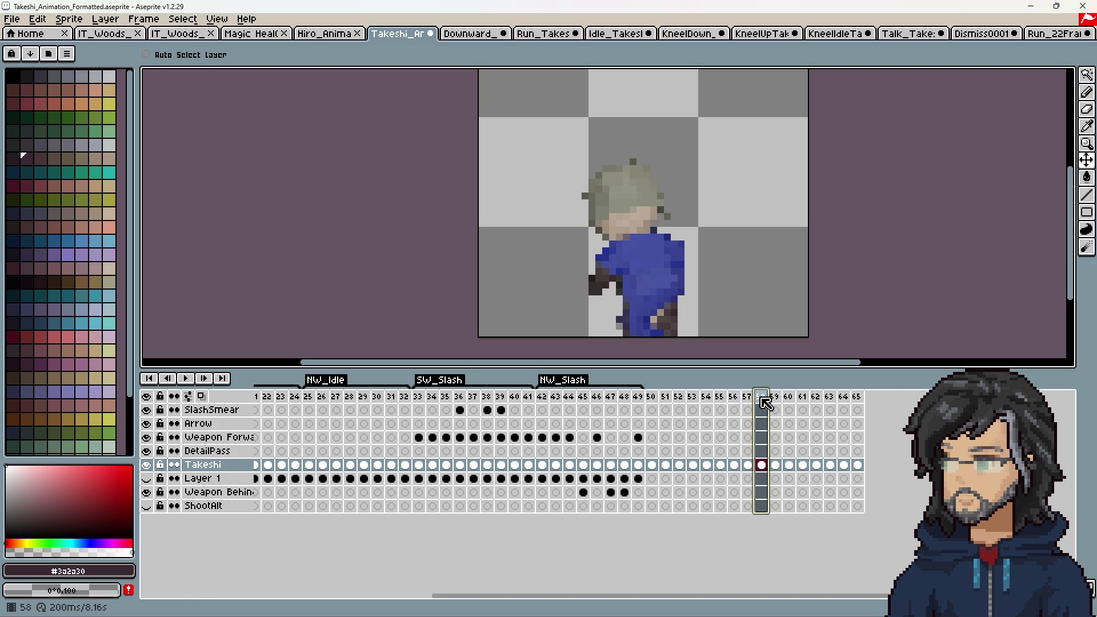
pyautogui.moveTo(762, 468)
pyautogui.mouseDown()
pyautogui.moveTo(855, 465)
pyautogui.moveTo(762, 465)
pyautogui.moveTo(855, 475)
pyautogui.mouseUp()
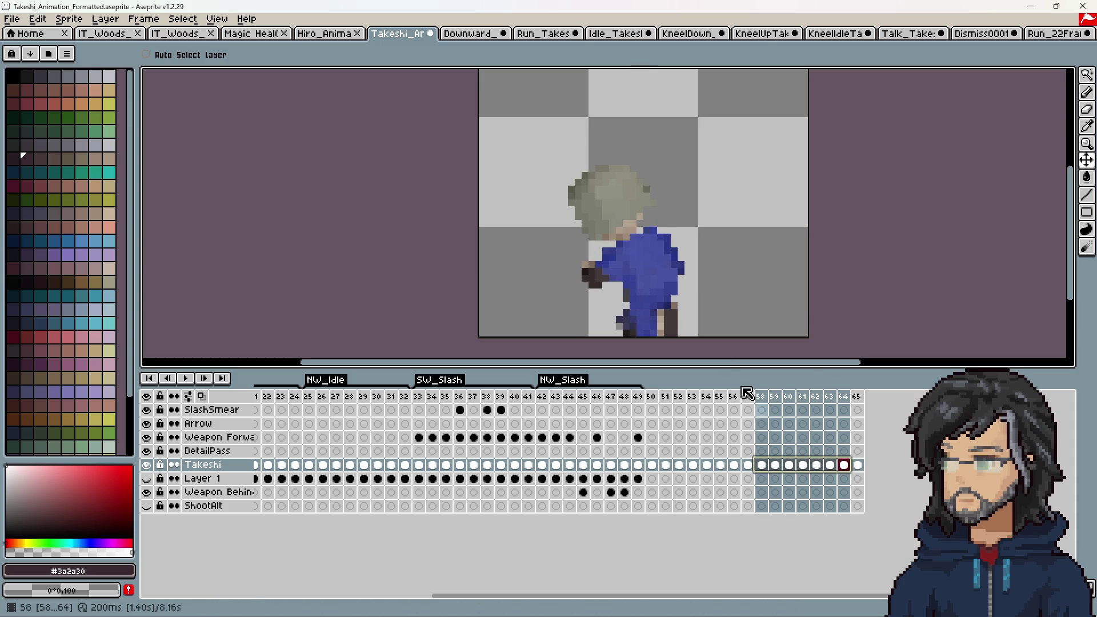
pyautogui.press('Right')
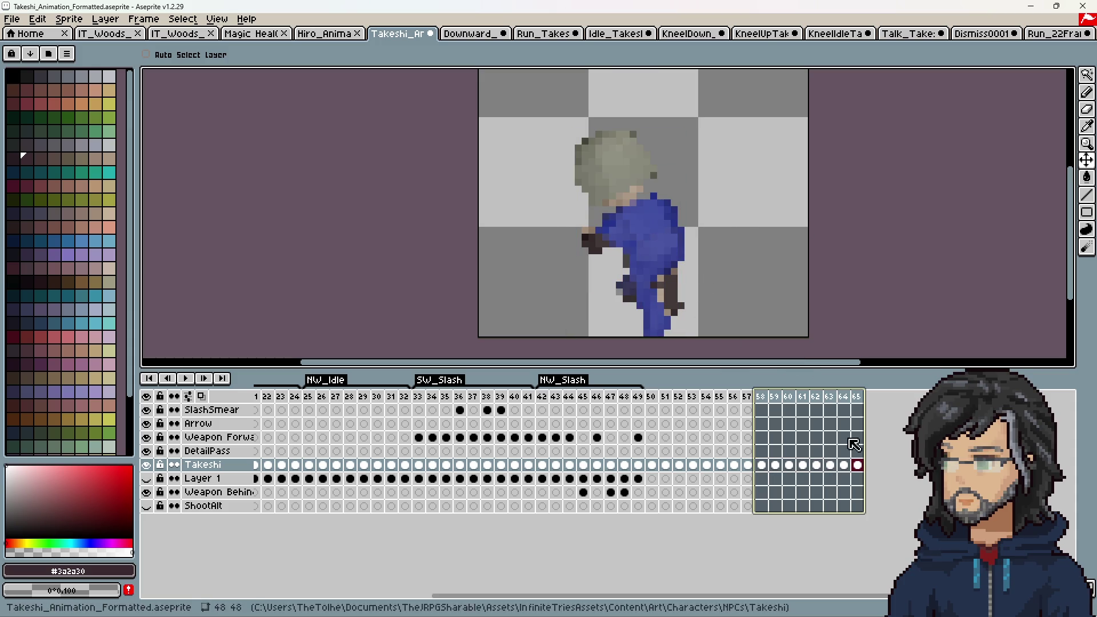
pyautogui.moveTo(656, 239); pyautogui.dragTo(656, 262)
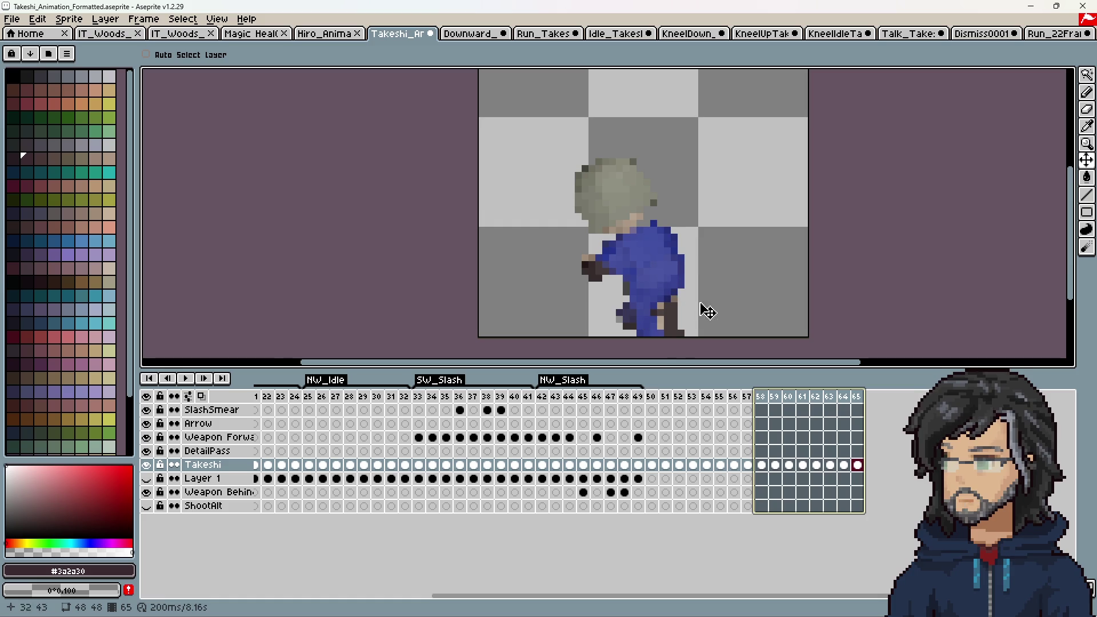
pyautogui.press('Right')
pyautogui.press('Right')
pyautogui.press('Right')
pyautogui.press('Left')
pyautogui.press('Left')
pyautogui.press('Left')
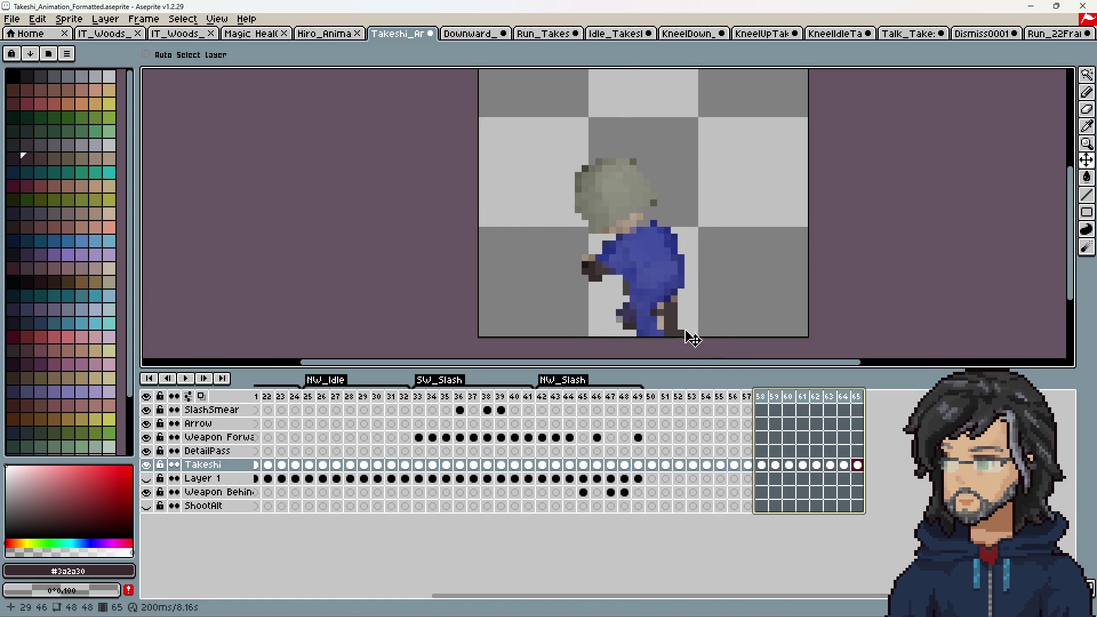
# Step: Preview the animation from frame 58, then stop playback
pyautogui.click(767, 401)
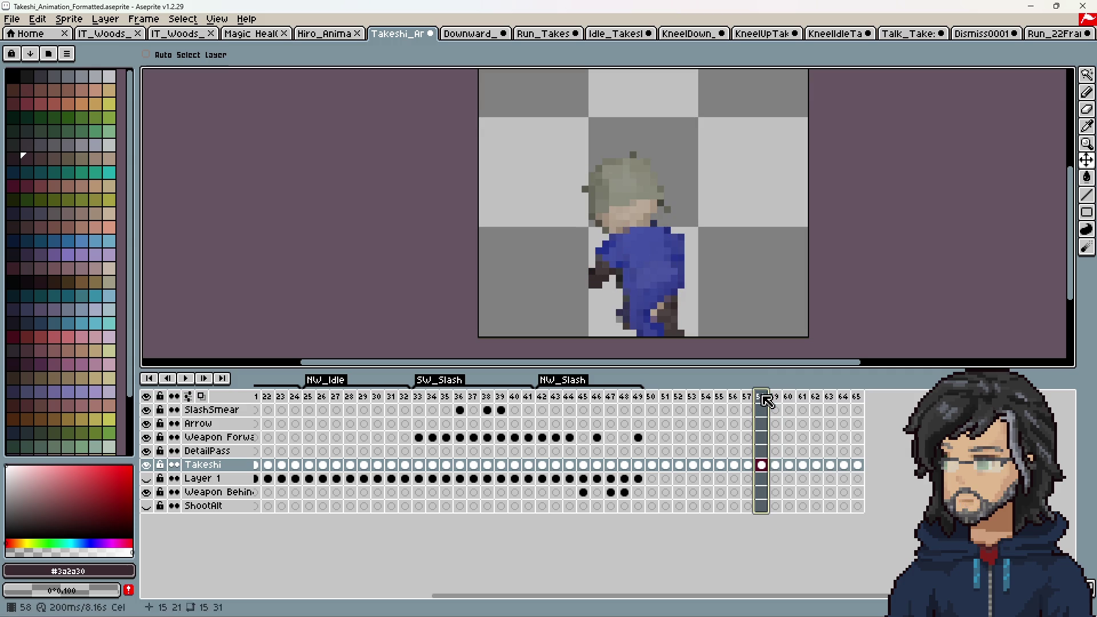
pyautogui.click(187, 380)
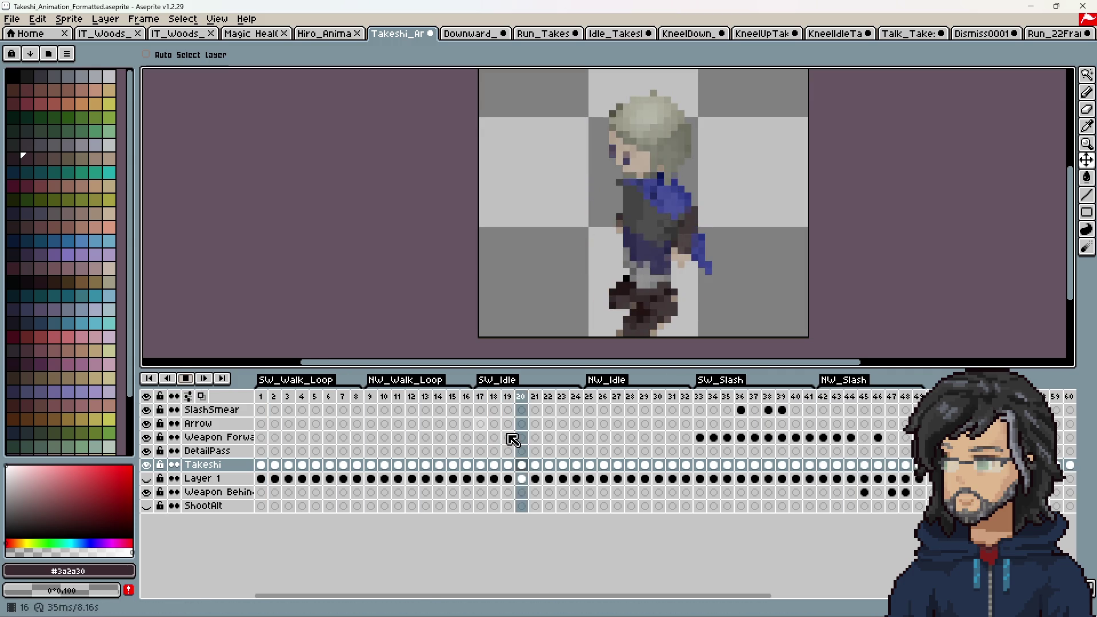
pyautogui.click(188, 380)
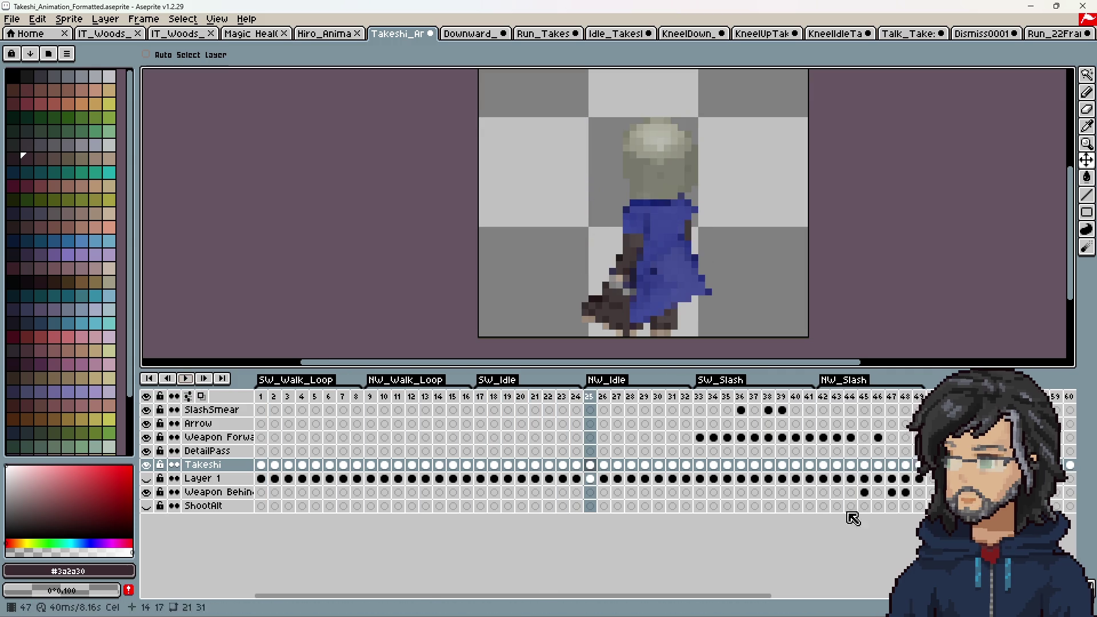
pyautogui.hscroll(5, 705, 556)
pyautogui.moveTo(490, 398); pyautogui.dragTo(696, 404)
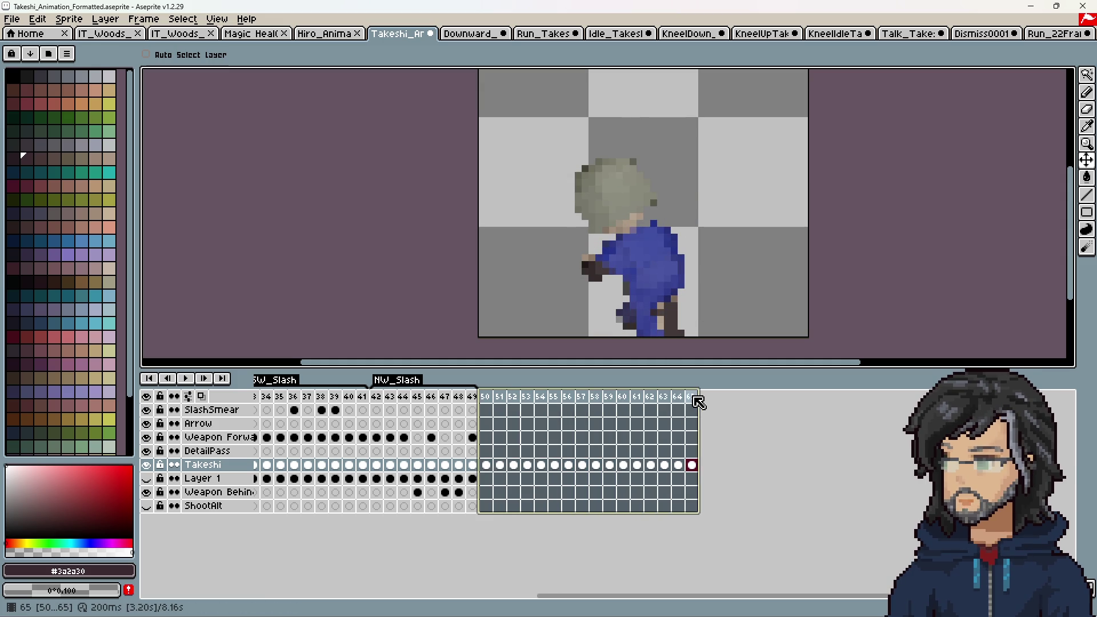
pyautogui.rightClick(696, 402)
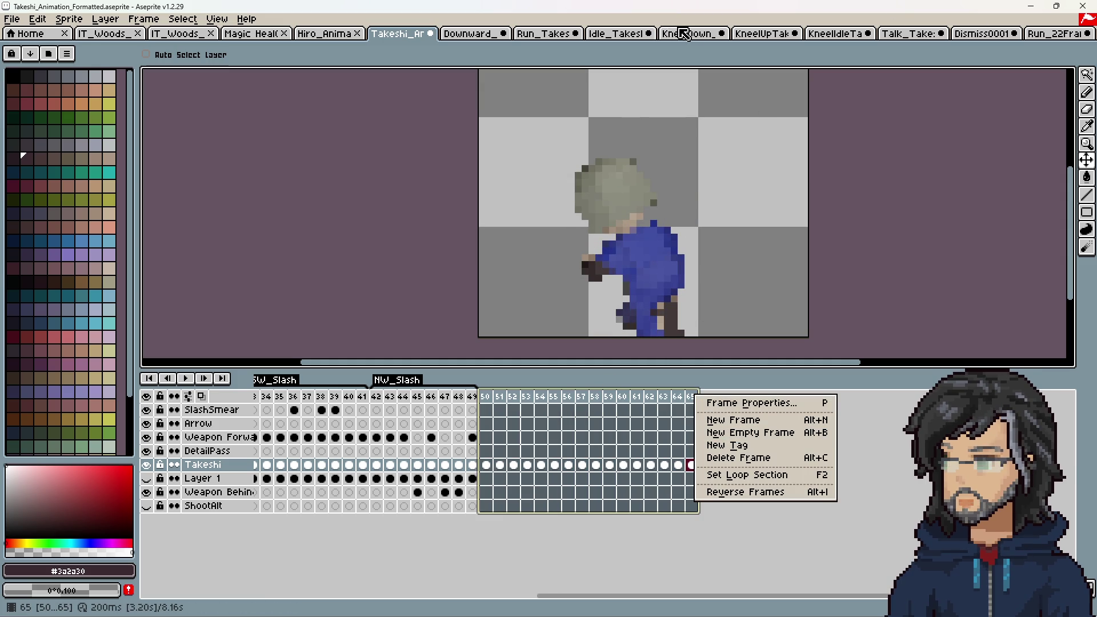
pyautogui.click(570, 601)
pyautogui.moveTo(561, 597)
pyautogui.mouseDown()
pyautogui.moveTo(336, 581)
pyautogui.moveTo(328, 392)
pyautogui.mouseUp()
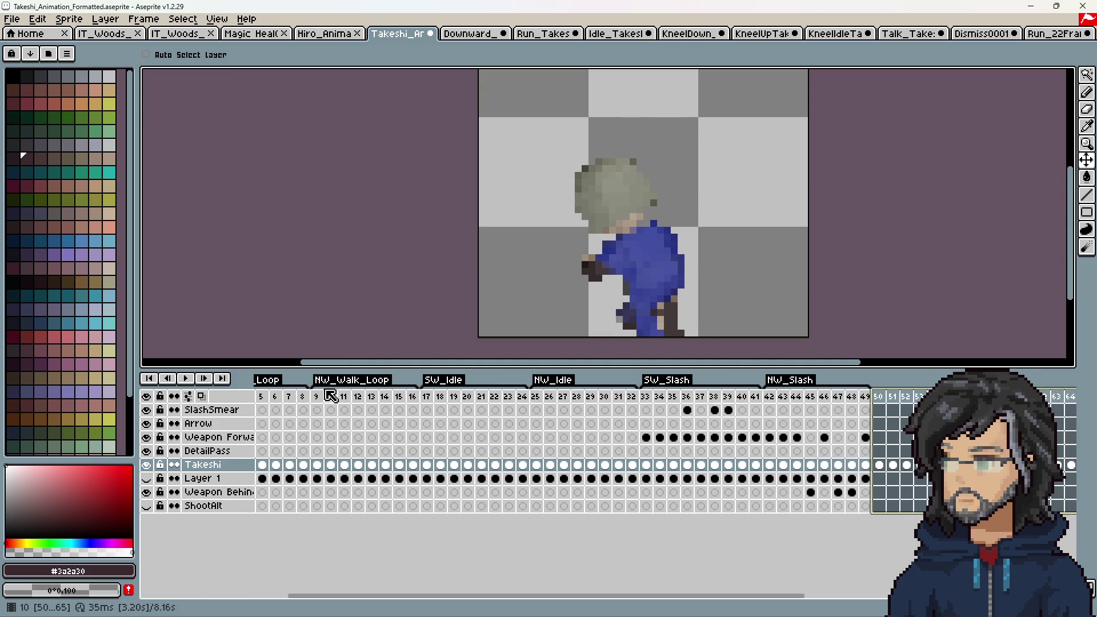
pyautogui.rightClick(434, 399)
pyautogui.click(451, 404)
pyautogui.press('Return')
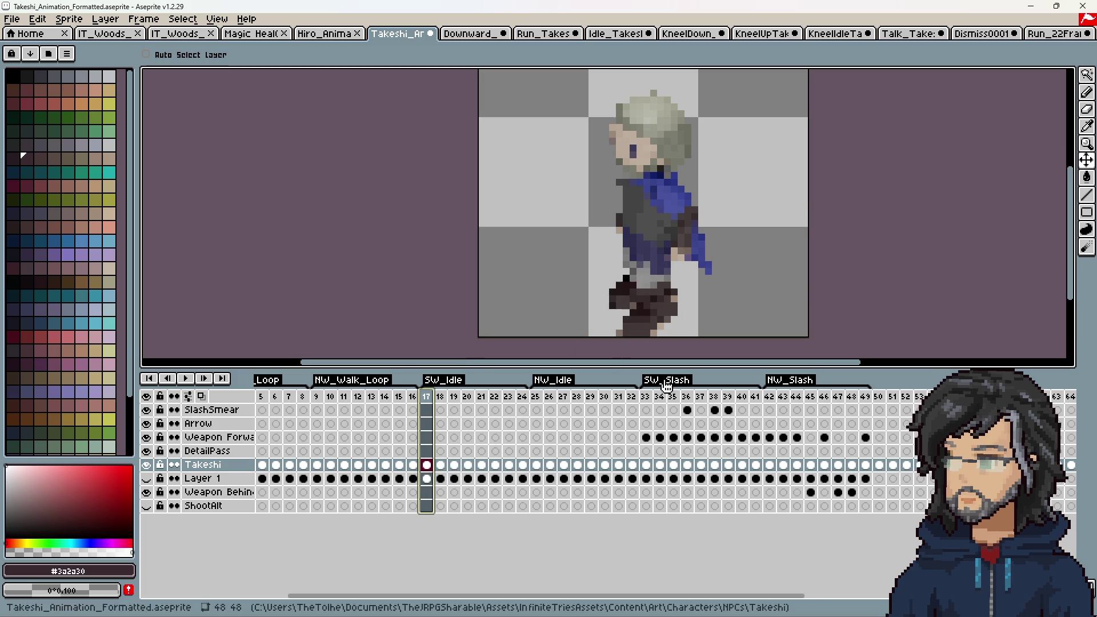
pyautogui.rightClick(648, 397)
pyautogui.click(659, 401)
pyautogui.press('Return')
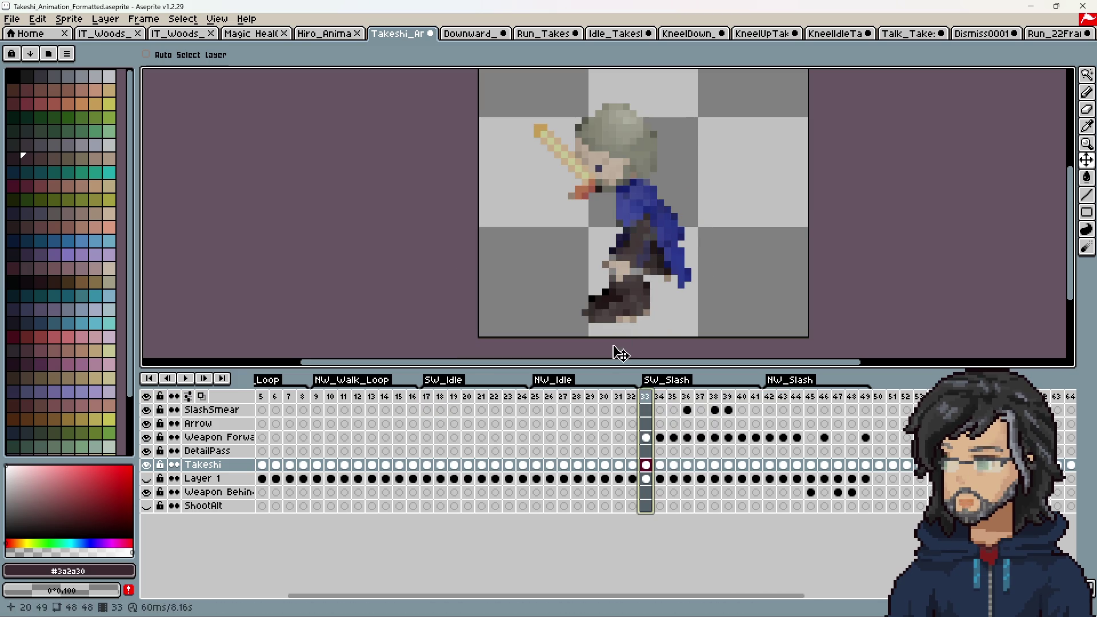
pyautogui.rightClick(317, 397)
pyautogui.click(369, 409)
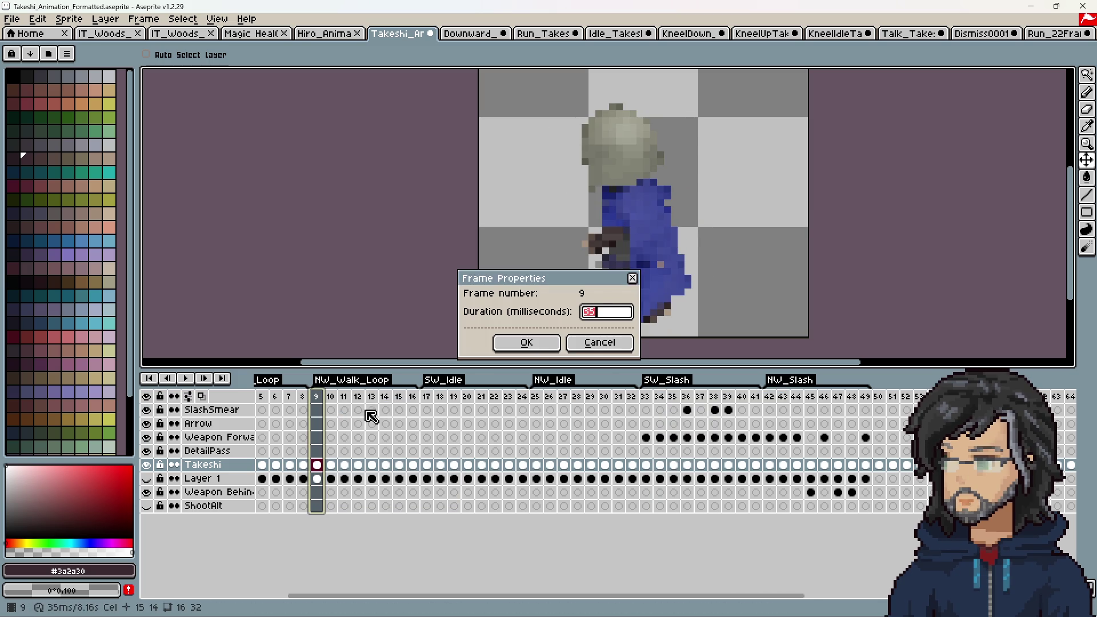
pyautogui.click(590, 343)
pyautogui.moveTo(483, 596); pyautogui.dragTo(672, 596)
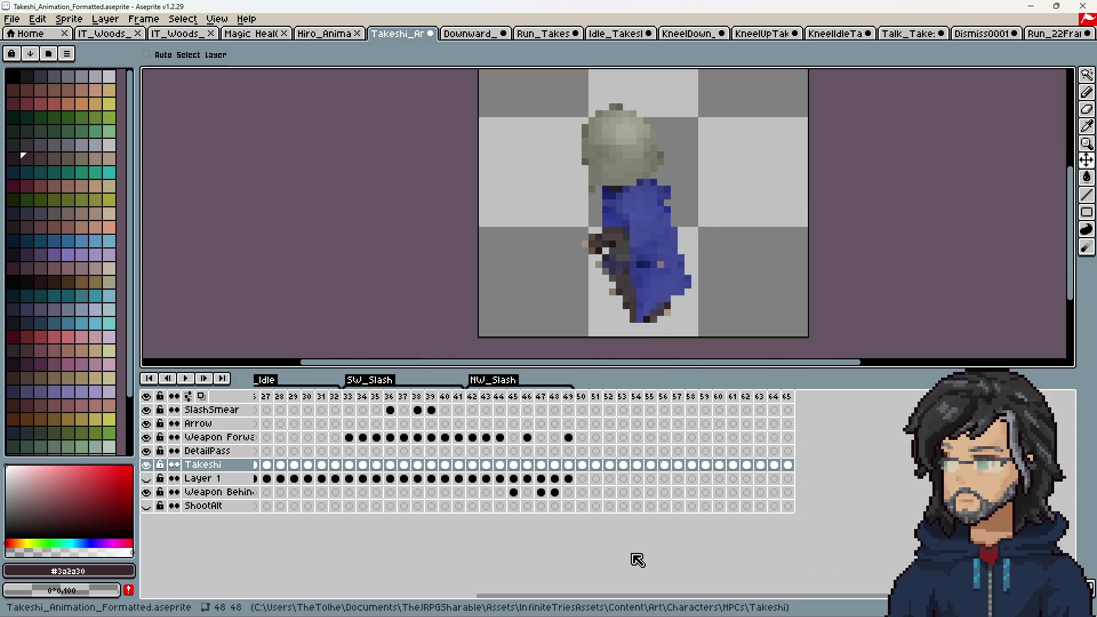
pyautogui.moveTo(583, 397)
pyautogui.mouseDown()
pyautogui.moveTo(693, 397)
pyautogui.moveTo(679, 397)
pyautogui.mouseUp()
# Step: Create a new tag named SW_Kneel_Idle over frames 50–57
pyautogui.rightClick(679, 397)
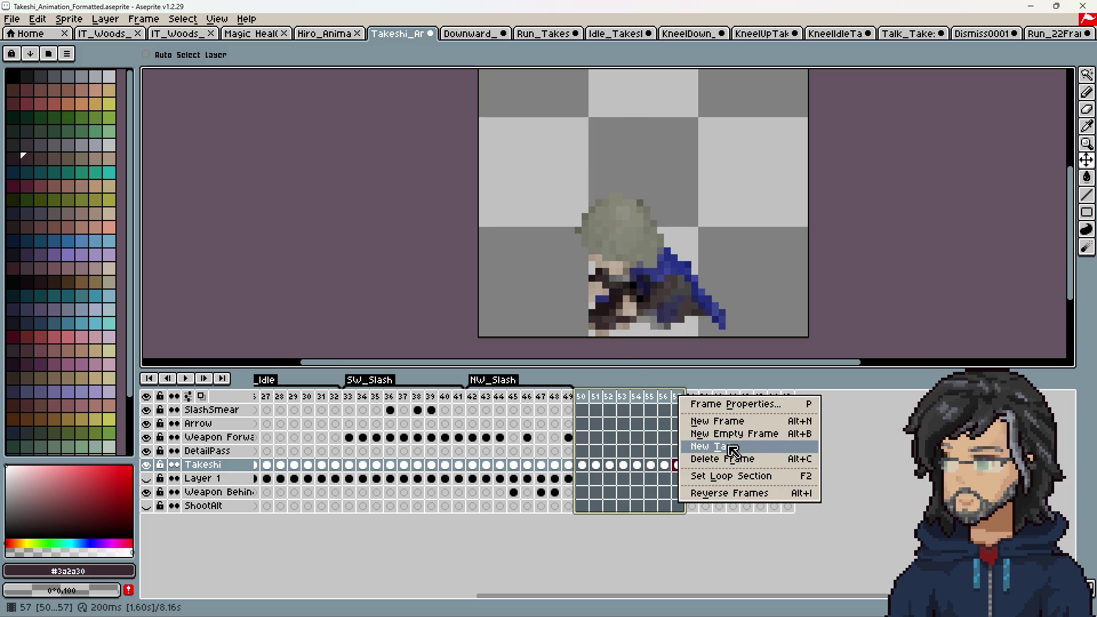
pyautogui.click(735, 449)
pyautogui.write('Kn')
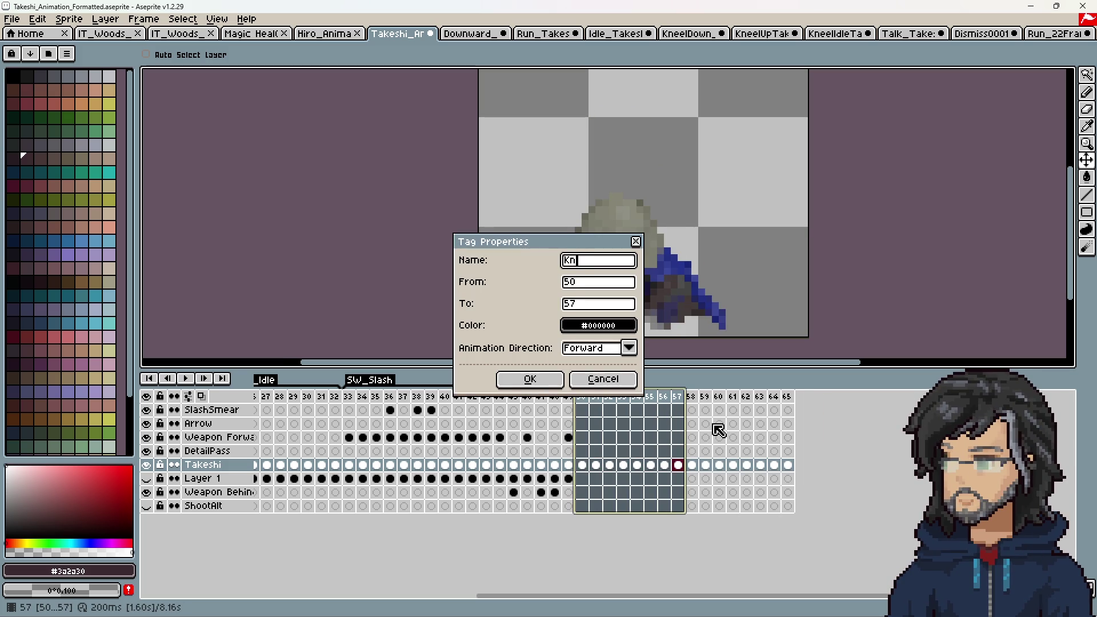
pyautogui.press('BackSpace')
pyautogui.press('BackSpace')
pyautogui.write('dle')
pyautogui.press('Return')
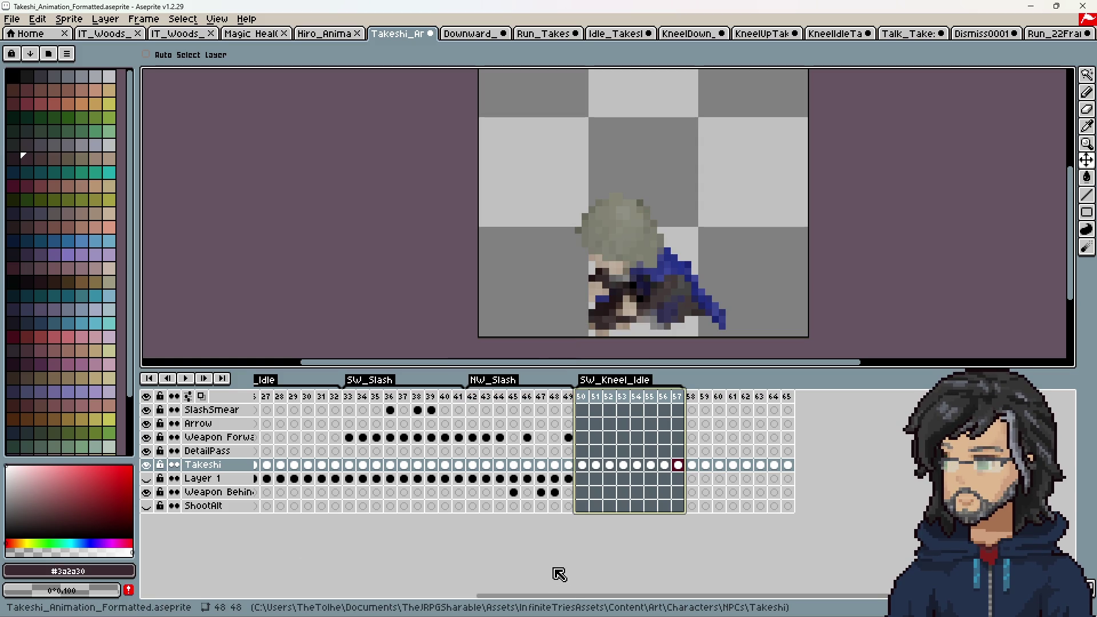
pyautogui.moveTo(565, 597)
pyautogui.mouseDown()
pyautogui.moveTo(332, 579)
pyautogui.moveTo(563, 566)
pyautogui.mouseUp()
# Step: Rename the tag from SW_Kneel_Idle to SW_Kneel_Loop
pyautogui.doubleClick(632, 382)
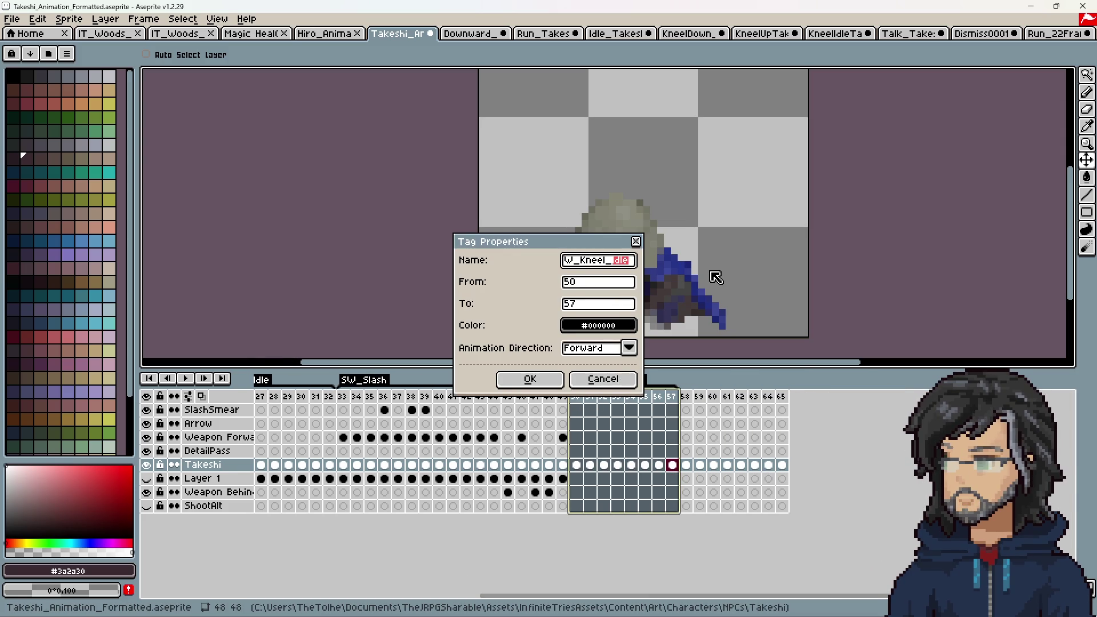
pyautogui.write('op')
pyautogui.press('Return')
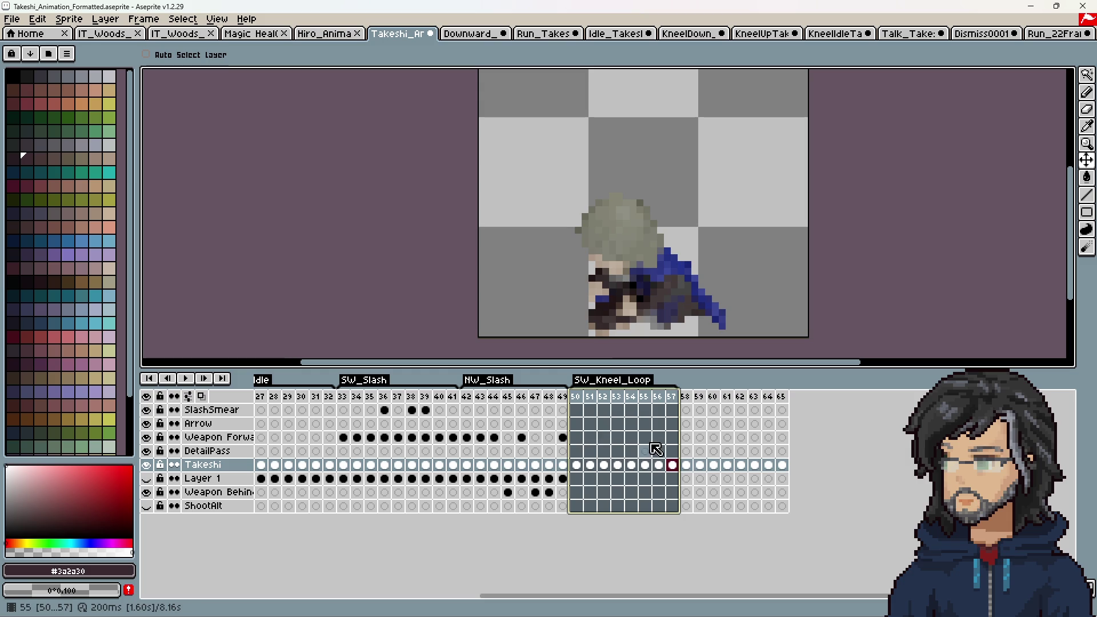
pyautogui.moveTo(692, 399); pyautogui.dragTo(783, 396)
# Step: Tag frames 58–65 as NW_Kneel_Loop
pyautogui.click(673, 398)
pyautogui.moveTo(685, 399); pyautogui.dragTo(786, 402)
pyautogui.rightClick(786, 402)
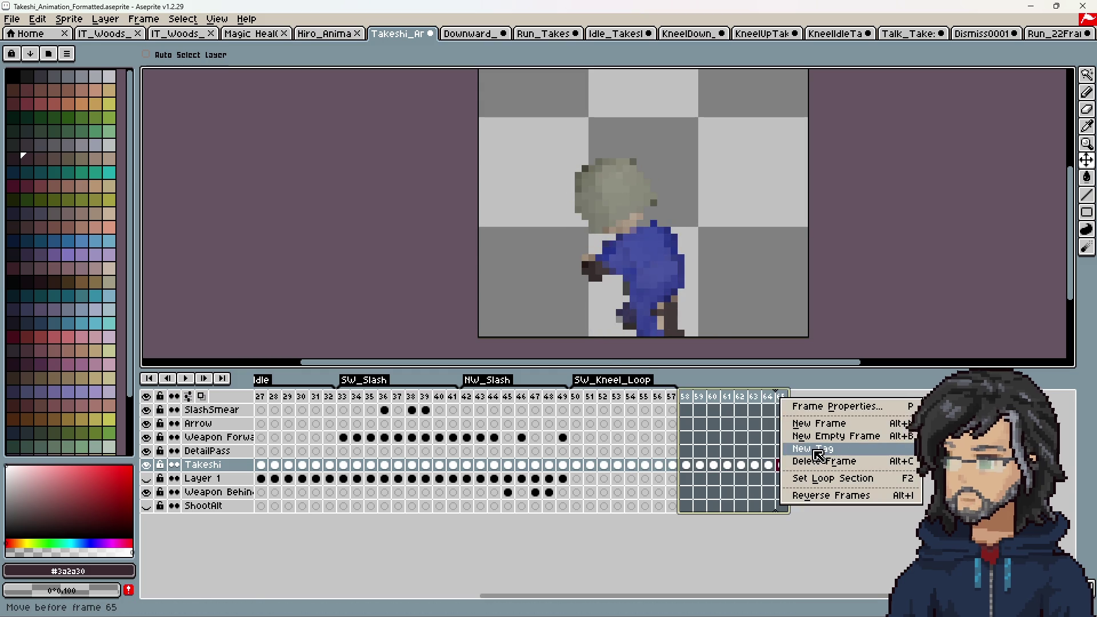
pyautogui.click(816, 454)
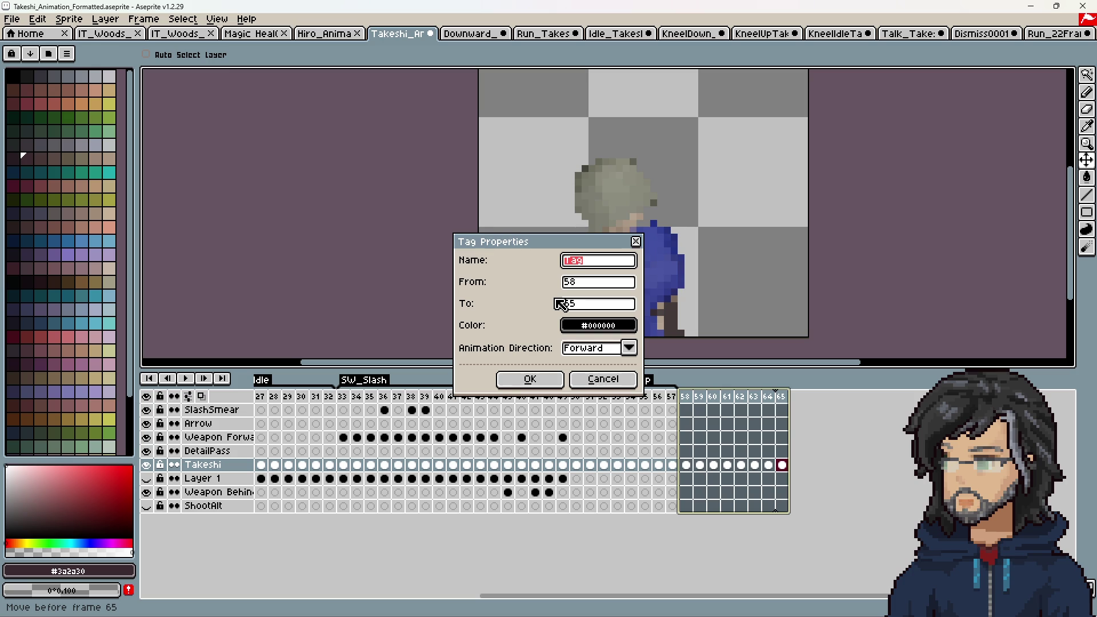
pyautogui.write('NW_K')
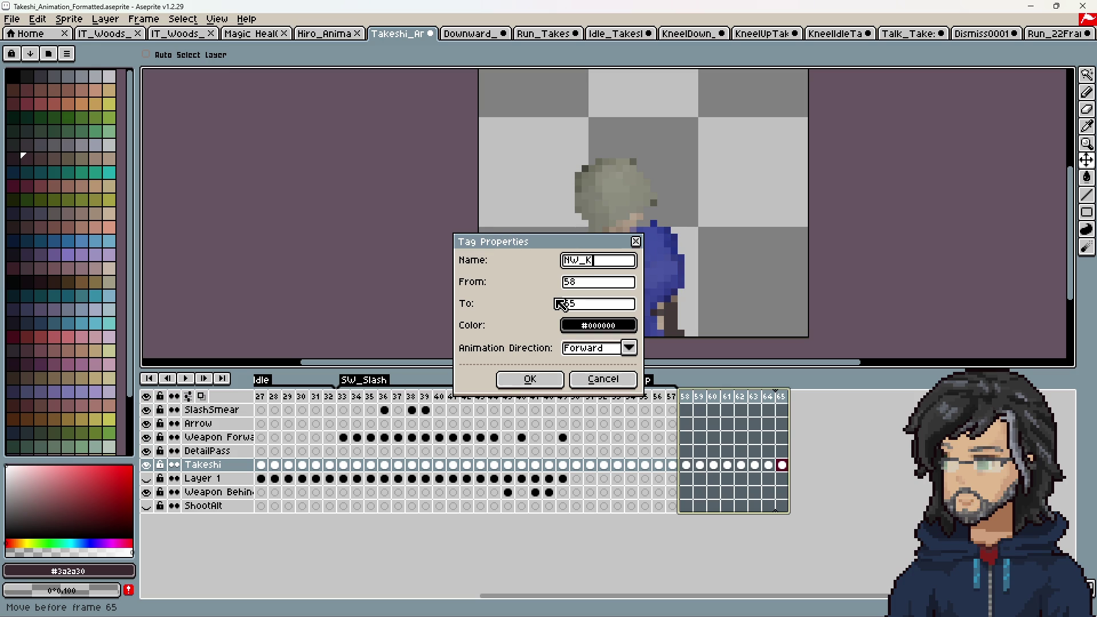
pyautogui.write('neel_Loo')
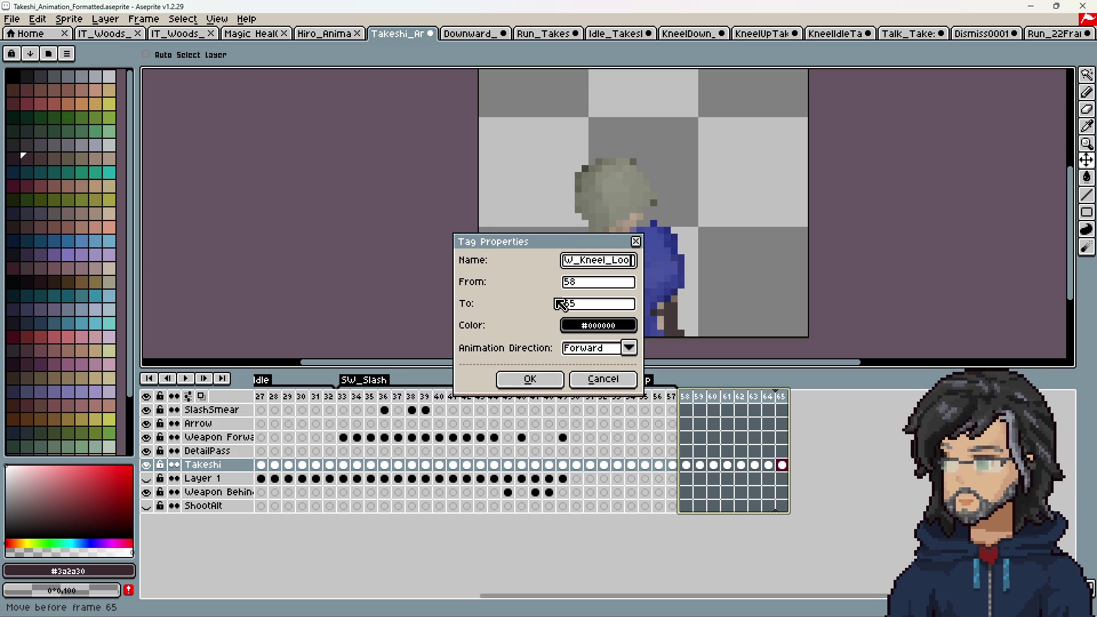
pyautogui.write('p')
pyautogui.press('Return')
pyautogui.moveTo(590, 596)
pyautogui.mouseDown()
pyautogui.moveTo(354, 596)
pyautogui.moveTo(660, 597)
pyautogui.mouseUp()
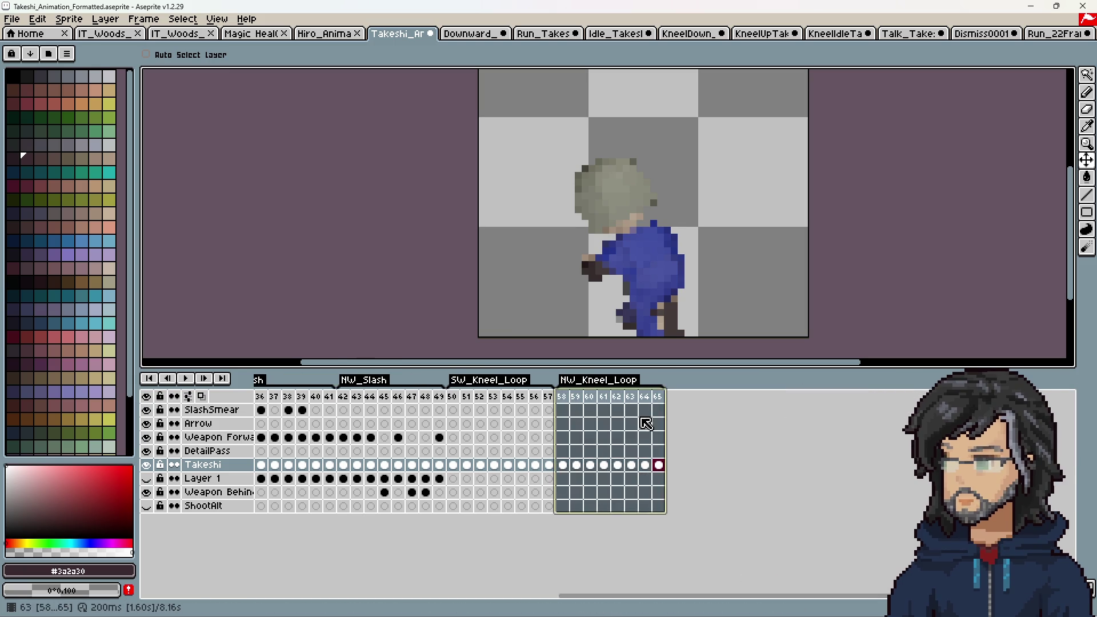
# Step: Add a new frame 66 after frame 65 and reset the NW_Kneel_Loop tag to end at 65
pyautogui.click(658, 397)
pyautogui.rightClick(658, 396)
pyautogui.click(700, 422)
pyautogui.doubleClick(600, 380)
pyautogui.click(583, 306)
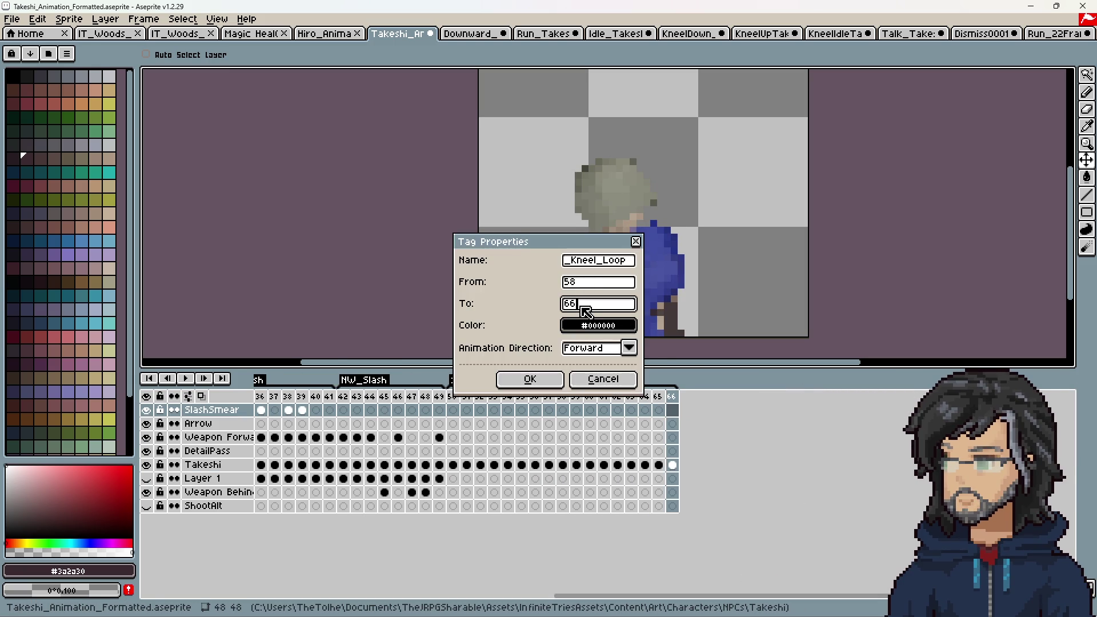
pyautogui.write('5')
pyautogui.click(529, 380)
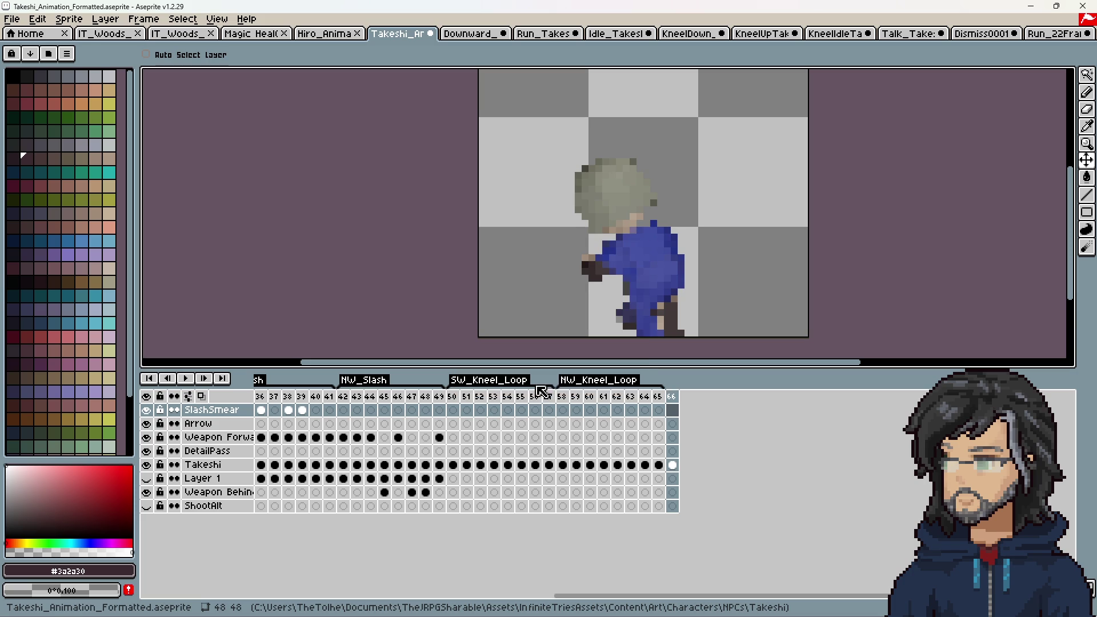
pyautogui.click(673, 465)
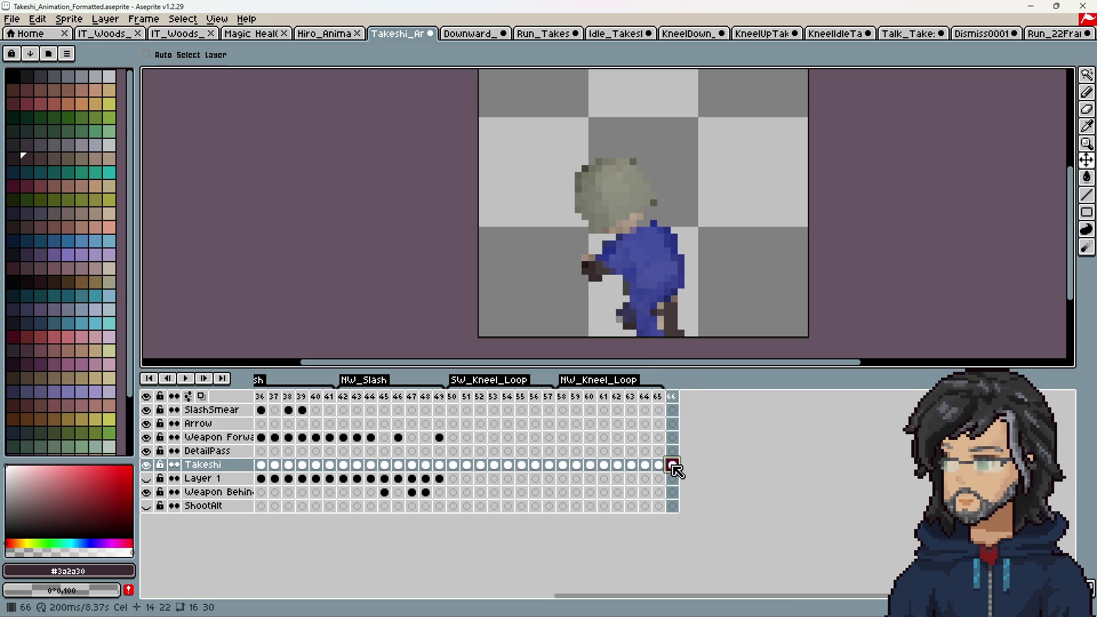
# Step: Clear frame 66's cel, then copy all 16 KneelUpTakeshi frames and paste them starting at frame 66
pyautogui.press('Delete')
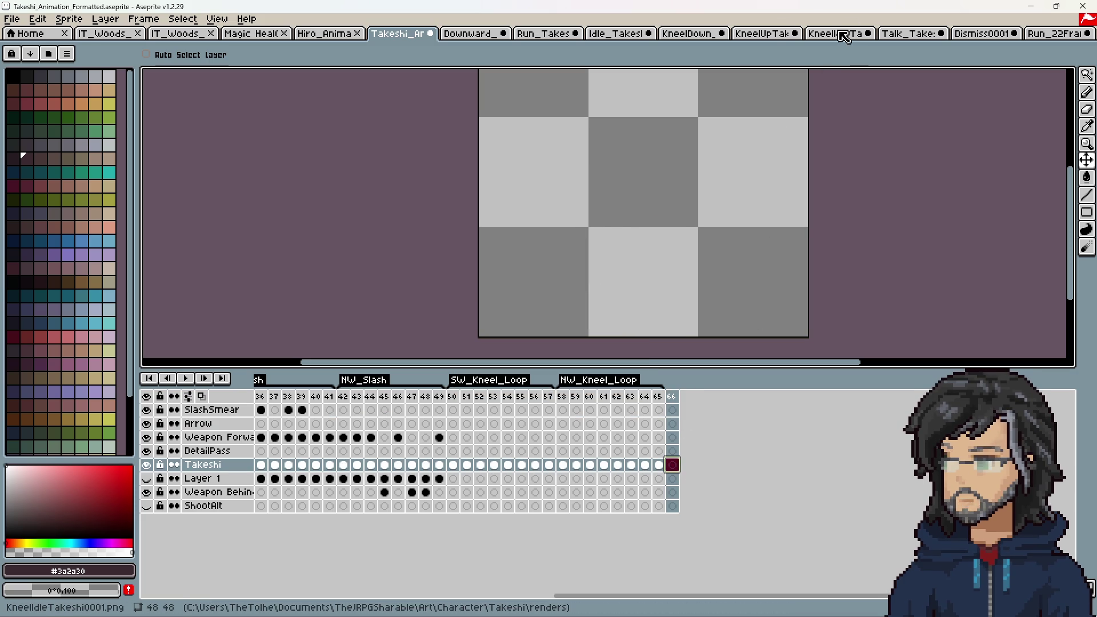
pyautogui.click(743, 34)
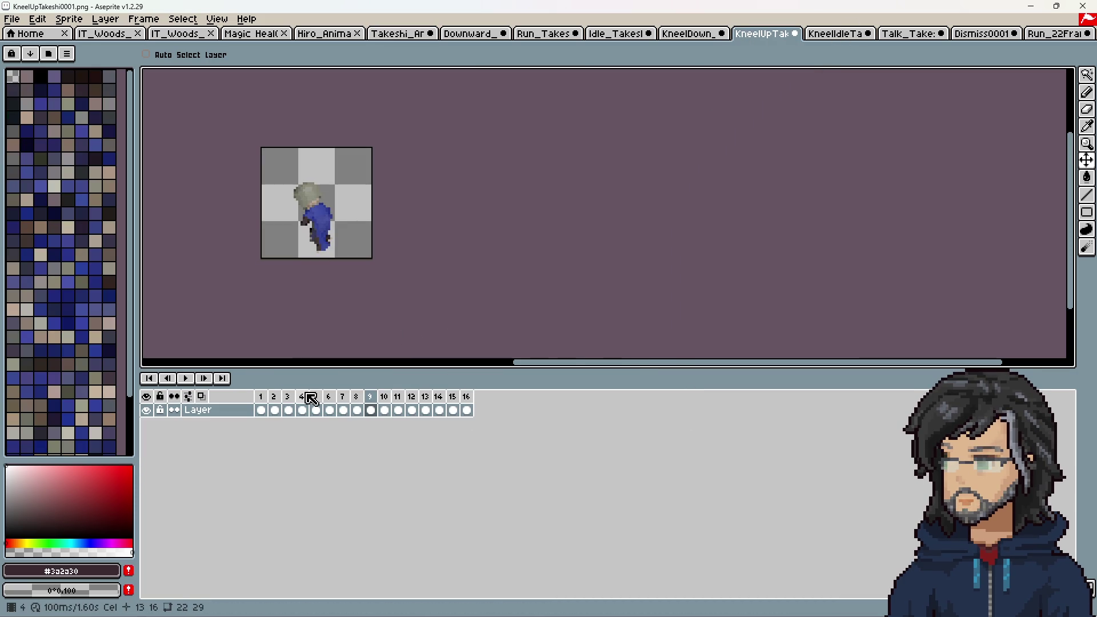
pyautogui.moveTo(267, 418); pyautogui.dragTo(465, 421)
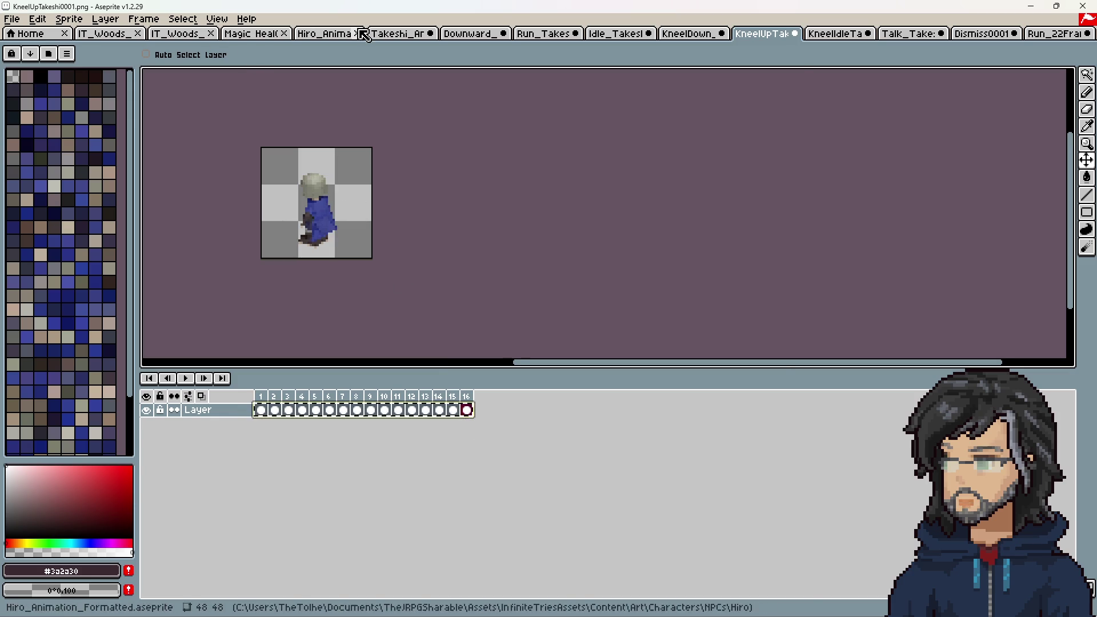
pyautogui.click(394, 34)
pyautogui.moveTo(698, 597); pyautogui.dragTo(770, 477)
pyautogui.hotkey('ctrl', 'v')
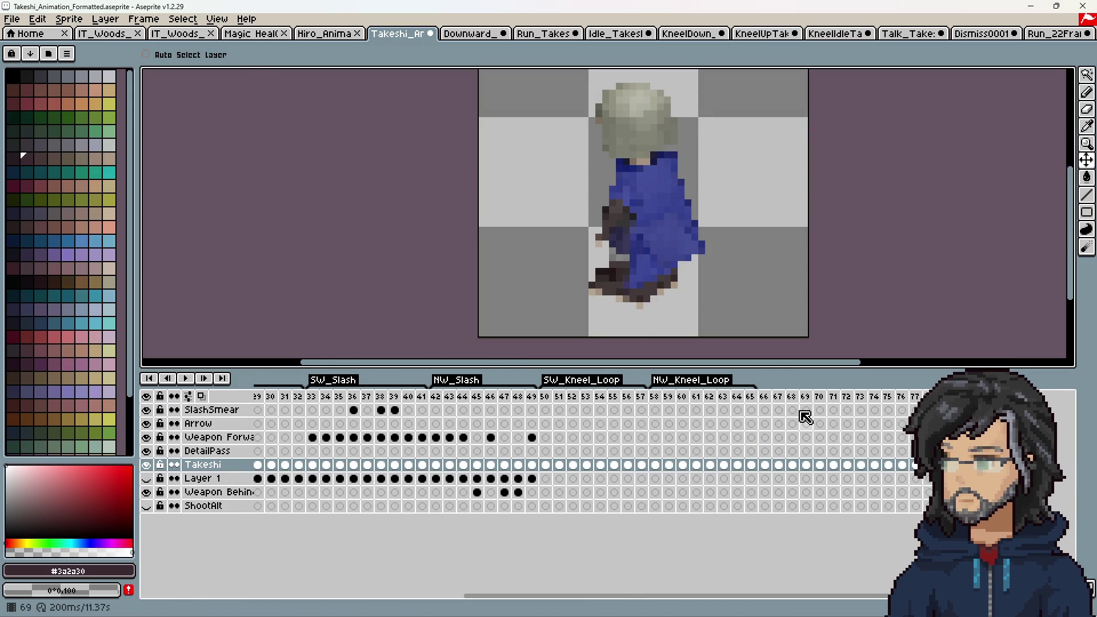
pyautogui.click(766, 398)
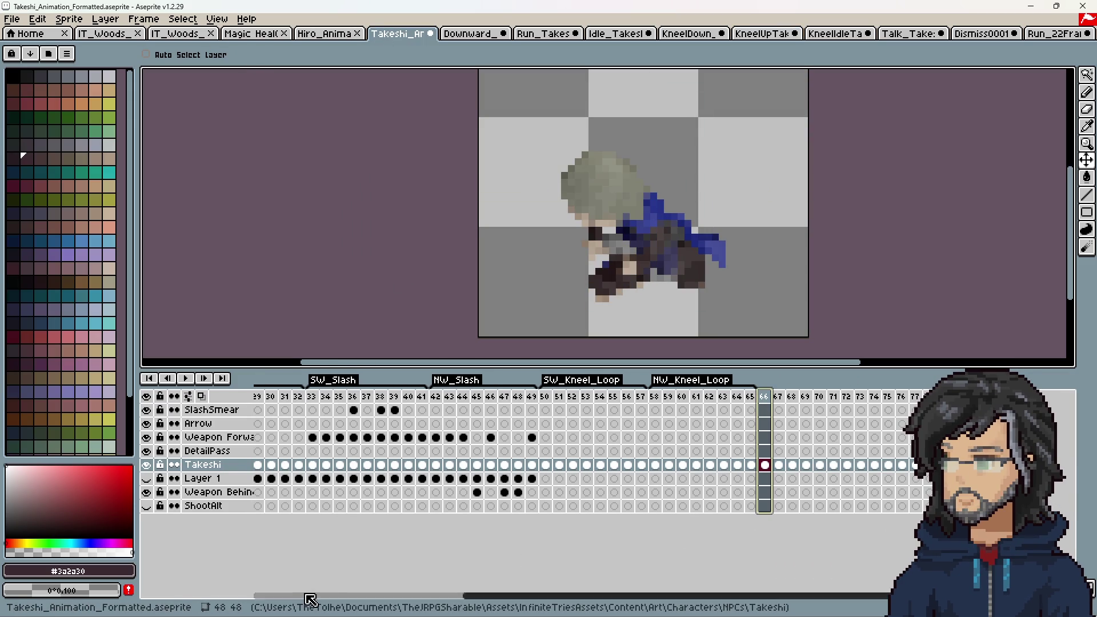
# Step: Select the kneel-up frames 66–73, comparing against the frame 50 kneel pose
pyautogui.keyDown('shift'); pyautogui.click(780, 401); pyautogui.keyUp('shift')
pyautogui.moveTo(780, 401)
pyautogui.mouseDown()
pyautogui.moveTo(864, 402)
pyautogui.moveTo(775, 402)
pyautogui.mouseUp()
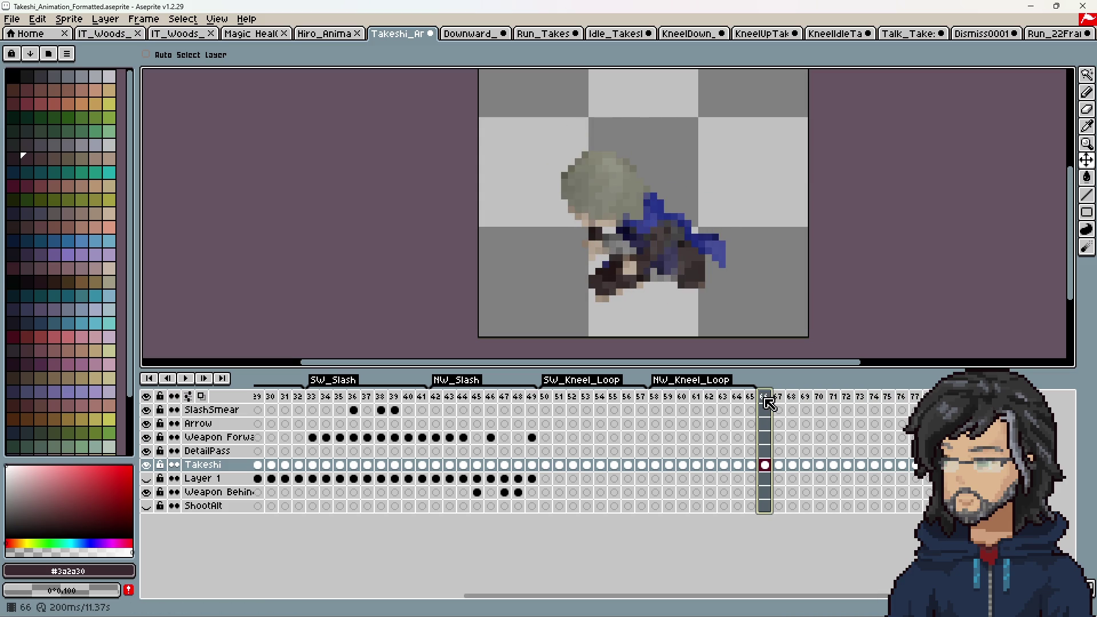
pyautogui.click(548, 403)
pyautogui.click(765, 399)
pyautogui.moveTo(767, 466); pyautogui.dragTo(868, 466)
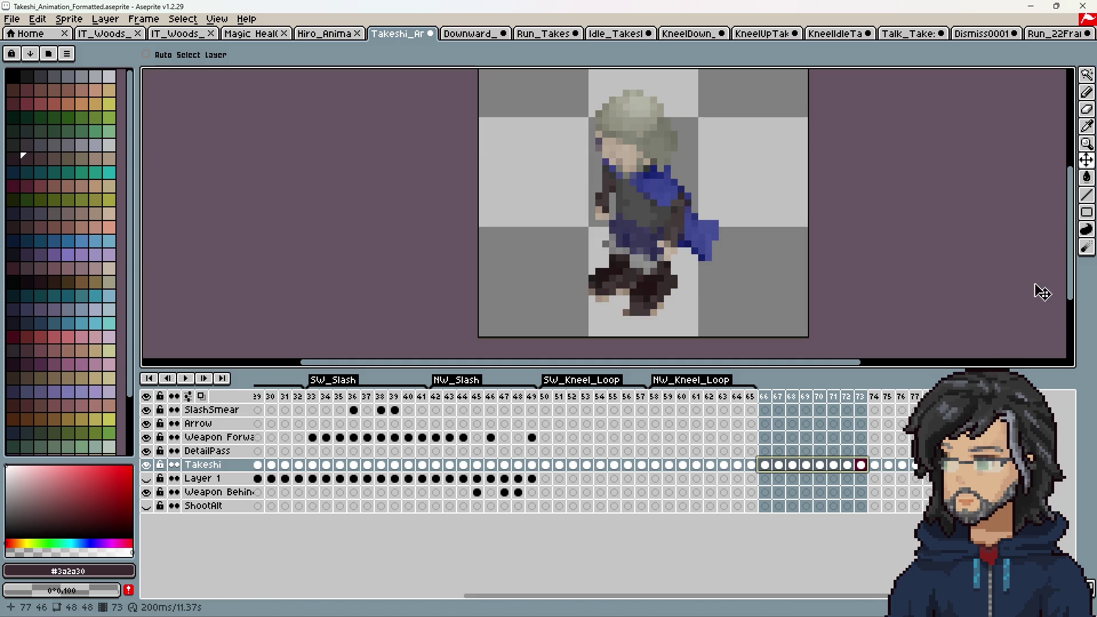
# Step: With the Move tool, shift Takeshi down on the cels of frames 66–73
pyautogui.hotkey('shift', 'c')
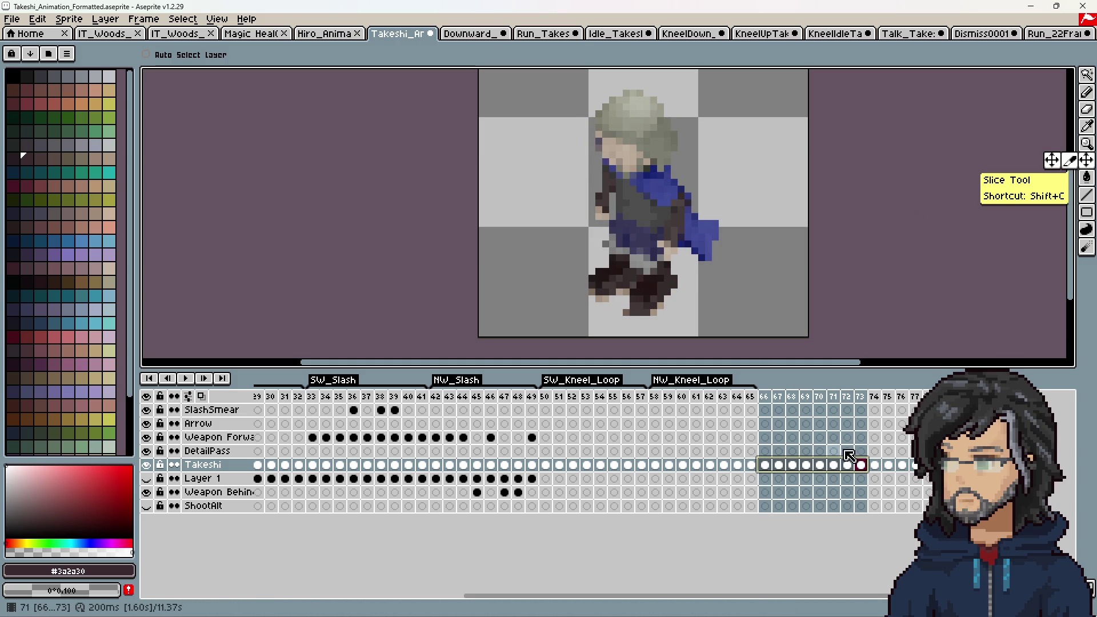
pyautogui.click(869, 437)
pyautogui.moveTo(861, 465); pyautogui.dragTo(765, 466)
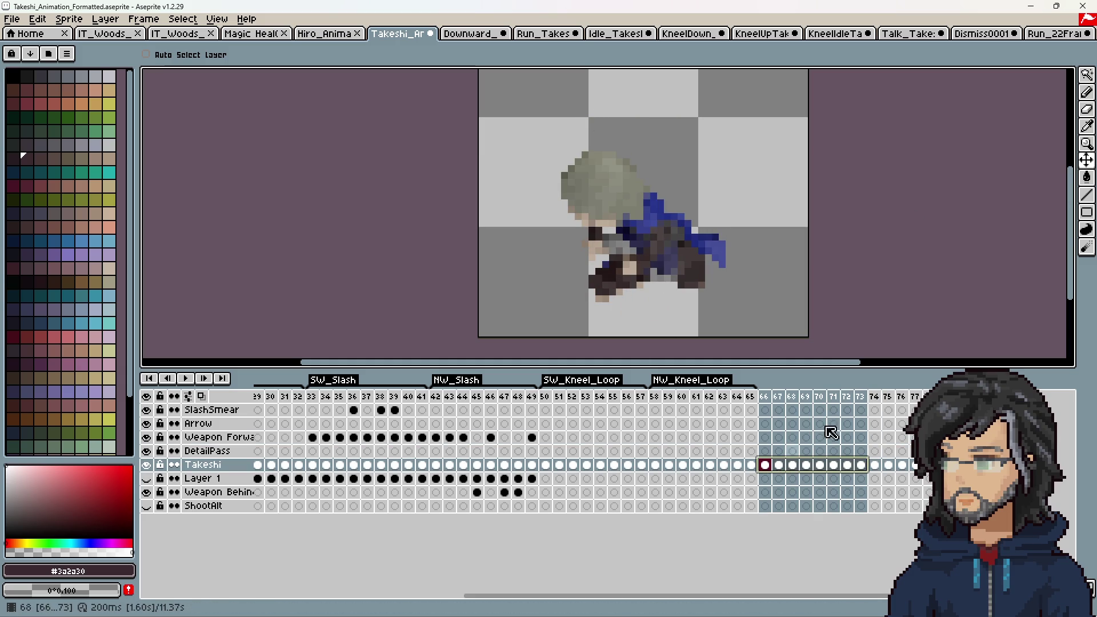
pyautogui.moveTo(1088, 168)
pyautogui.moveTo(632, 266); pyautogui.dragTo(629, 293)
# Step: Compare frame 66 against frames 58, 50 and 57 to check alignment
pyautogui.click(656, 464)
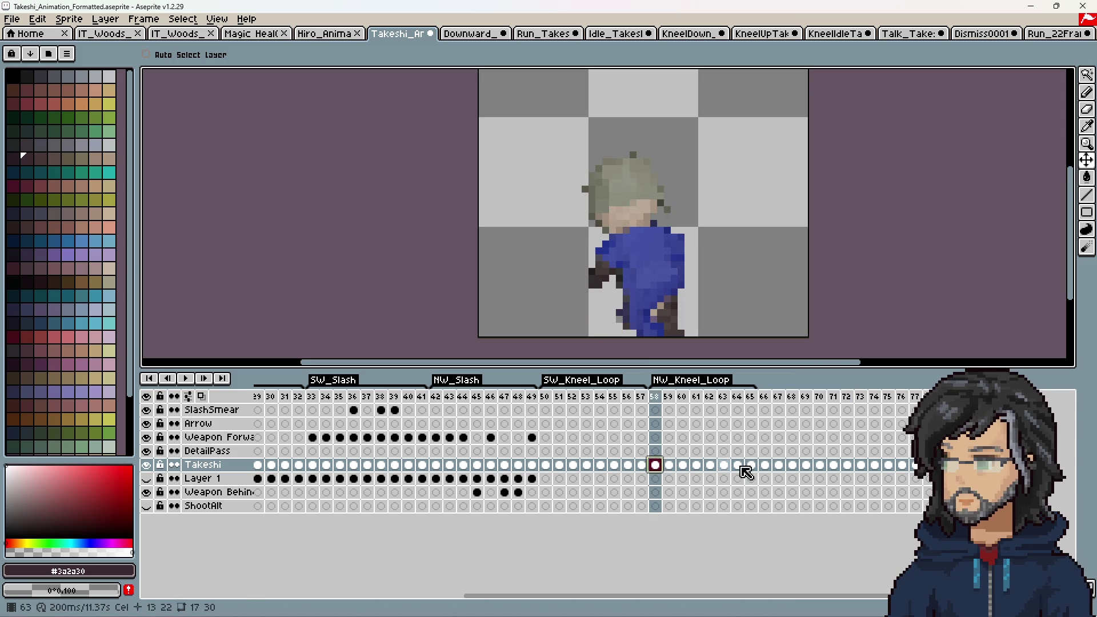
pyautogui.click(552, 468)
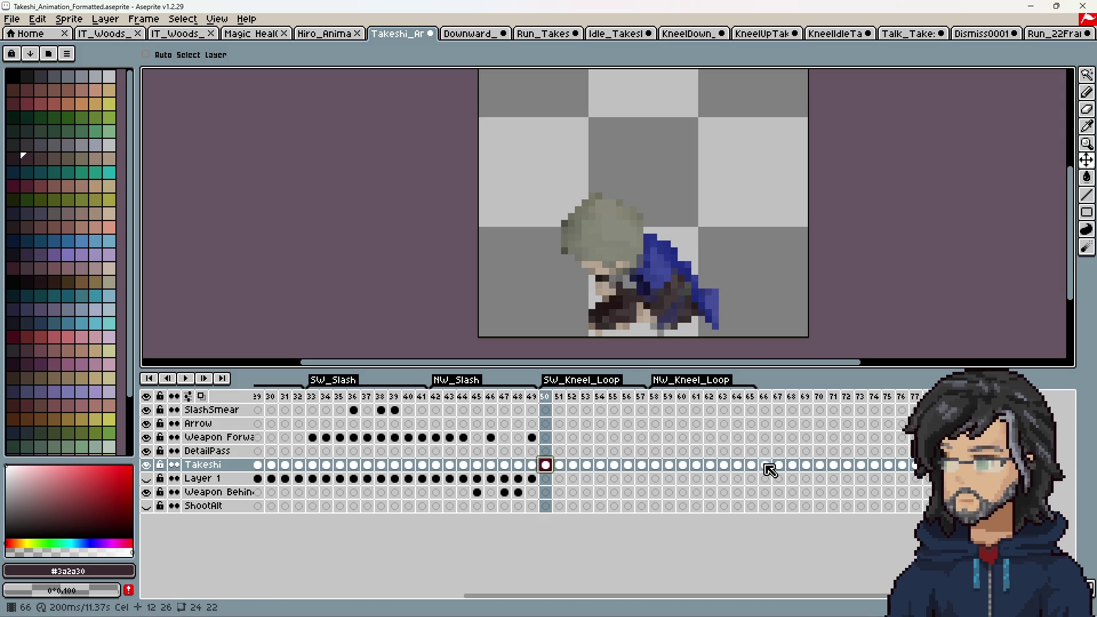
pyautogui.click(766, 466)
pyautogui.click(648, 465)
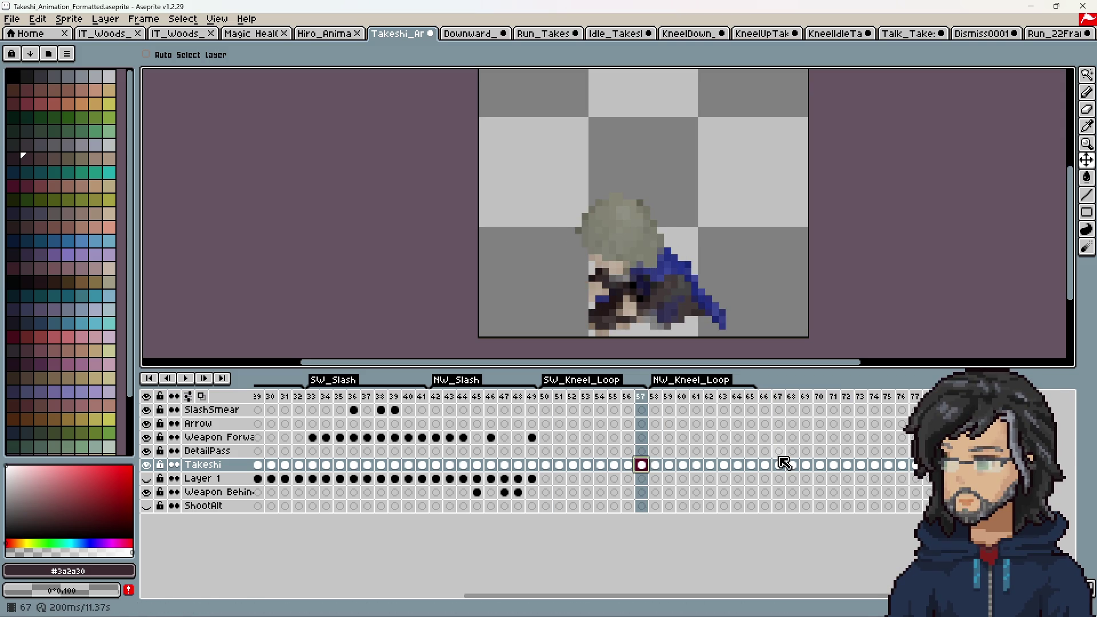
pyautogui.click(766, 466)
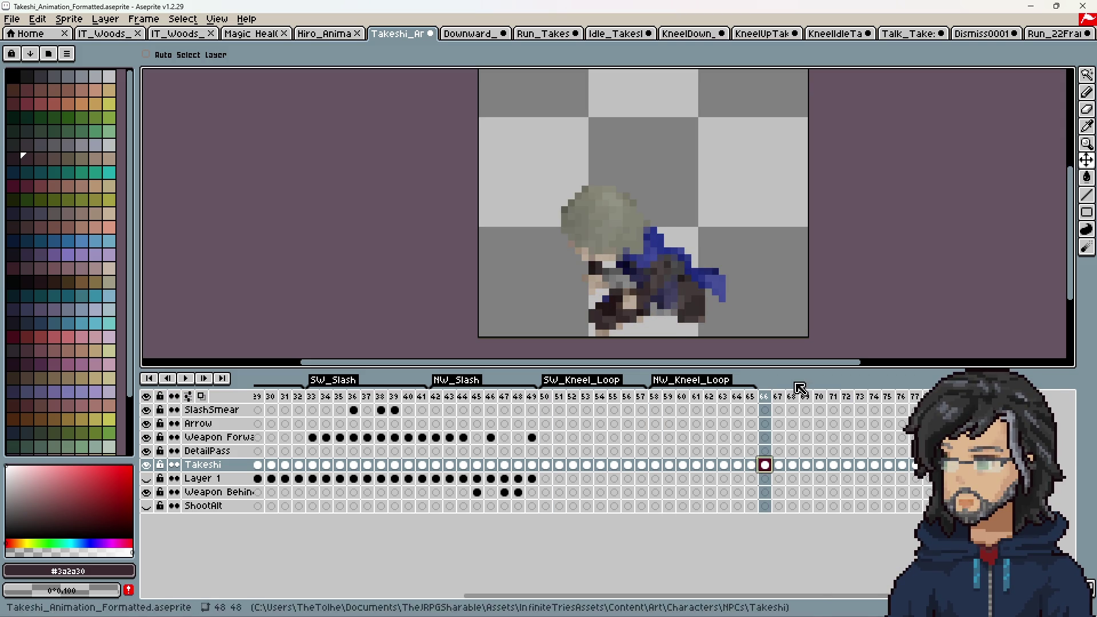
# Step: Reselect the Takeshi cels on frames 66–73
pyautogui.moveTo(764, 396)
pyautogui.mouseDown()
pyautogui.moveTo(880, 402)
pyautogui.moveTo(851, 400)
pyautogui.moveTo(861, 394)
pyautogui.mouseUp()
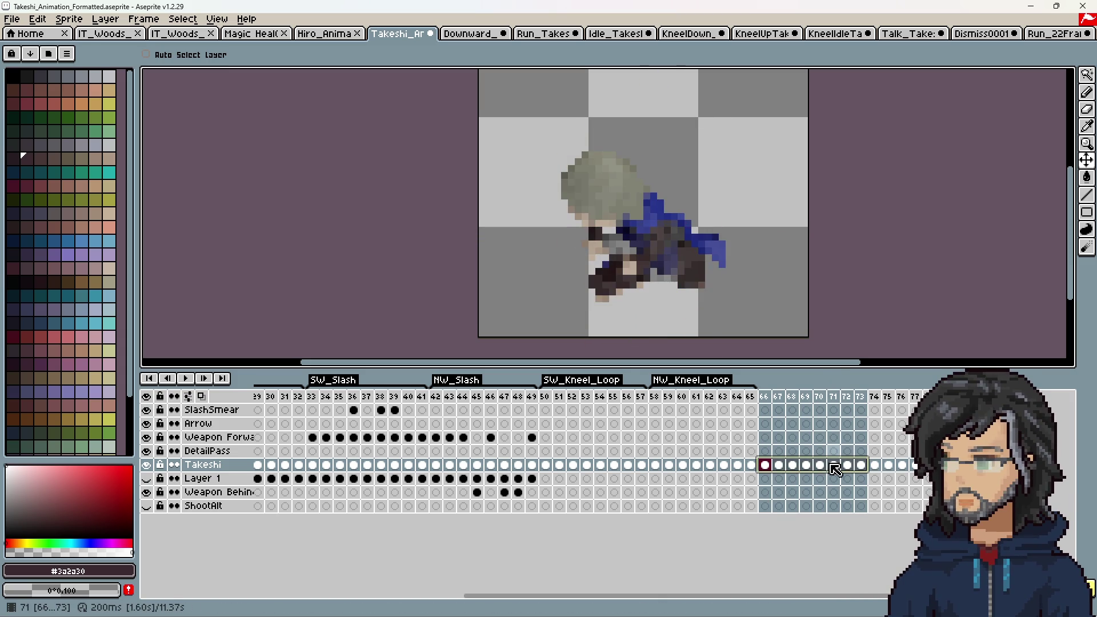
pyautogui.click(860, 464)
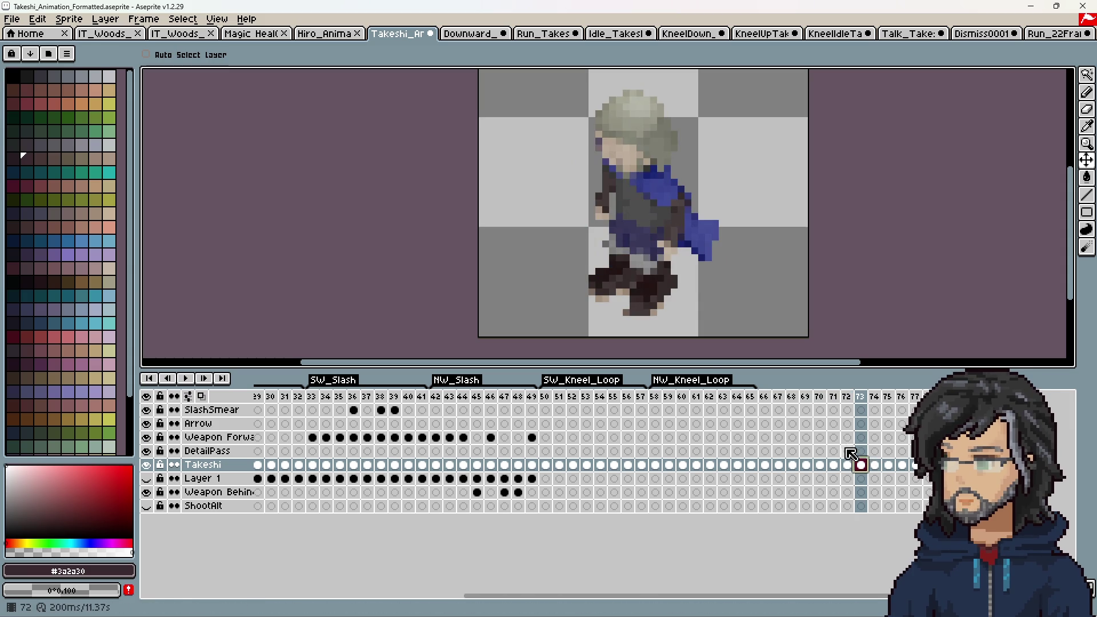
pyautogui.moveTo(767, 467); pyautogui.dragTo(869, 465)
pyautogui.moveTo(761, 468); pyautogui.dragTo(860, 465)
# Step: Lower the sprite about 3 pixels, then nudge frame 66's sprite down 2 more
pyautogui.moveTo(671, 317)
pyautogui.mouseDown()
pyautogui.moveTo(672, 333)
pyautogui.moveTo(671, 321)
pyautogui.mouseUp()
pyautogui.click(765, 397)
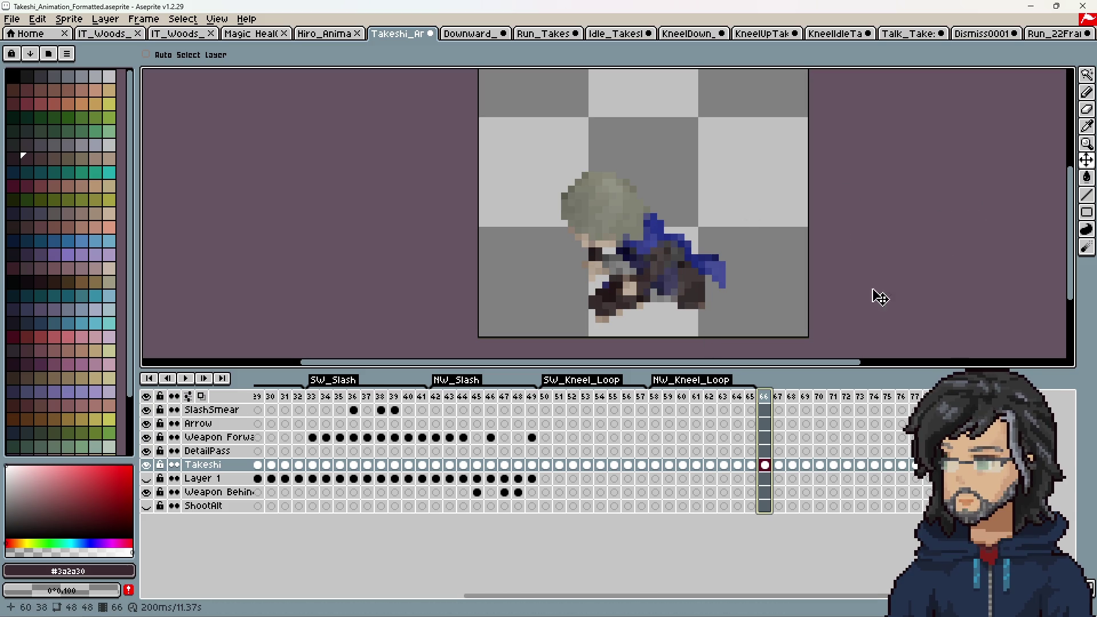
pyautogui.moveTo(687, 298)
pyautogui.mouseDown()
pyautogui.moveTo(680, 332)
pyautogui.moveTo(695, 319)
pyautogui.moveTo(690, 293)
pyautogui.mouseUp()
# Step: Step through frames 67–74 to inspect the kneel-up poses
pyautogui.click(780, 466)
pyautogui.click(792, 465)
pyautogui.click(807, 466)
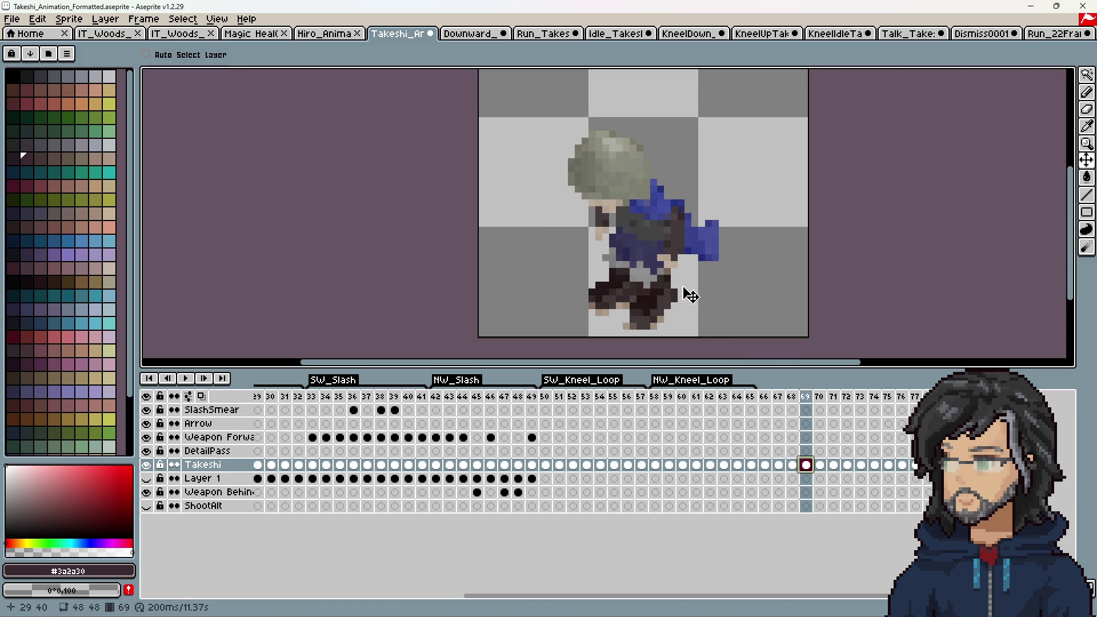
pyautogui.click(820, 465)
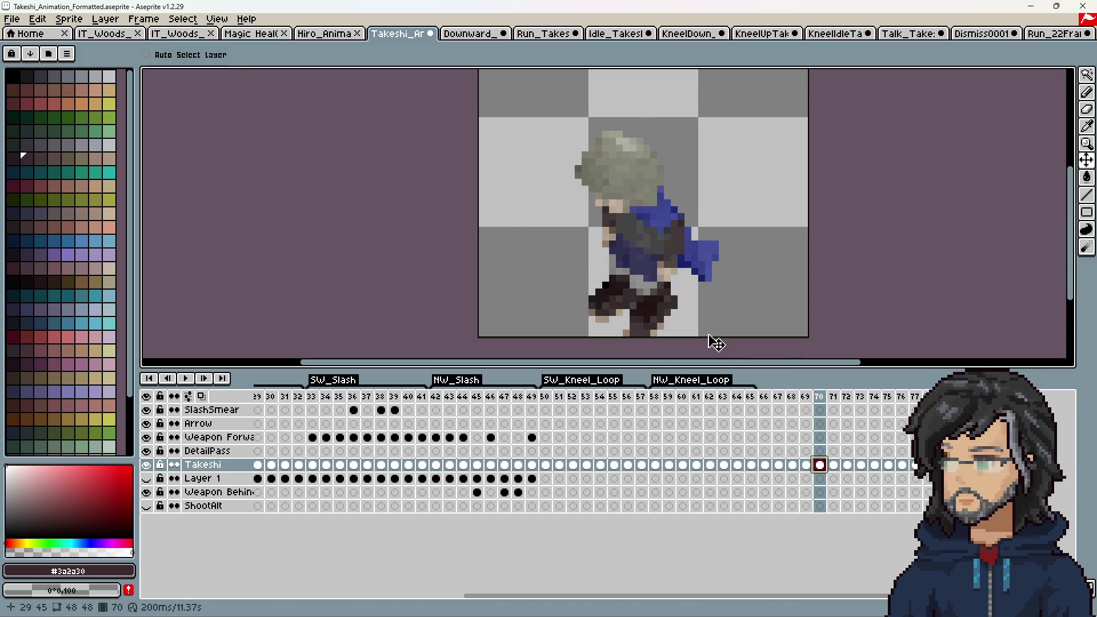
pyautogui.click(836, 465)
pyautogui.click(847, 465)
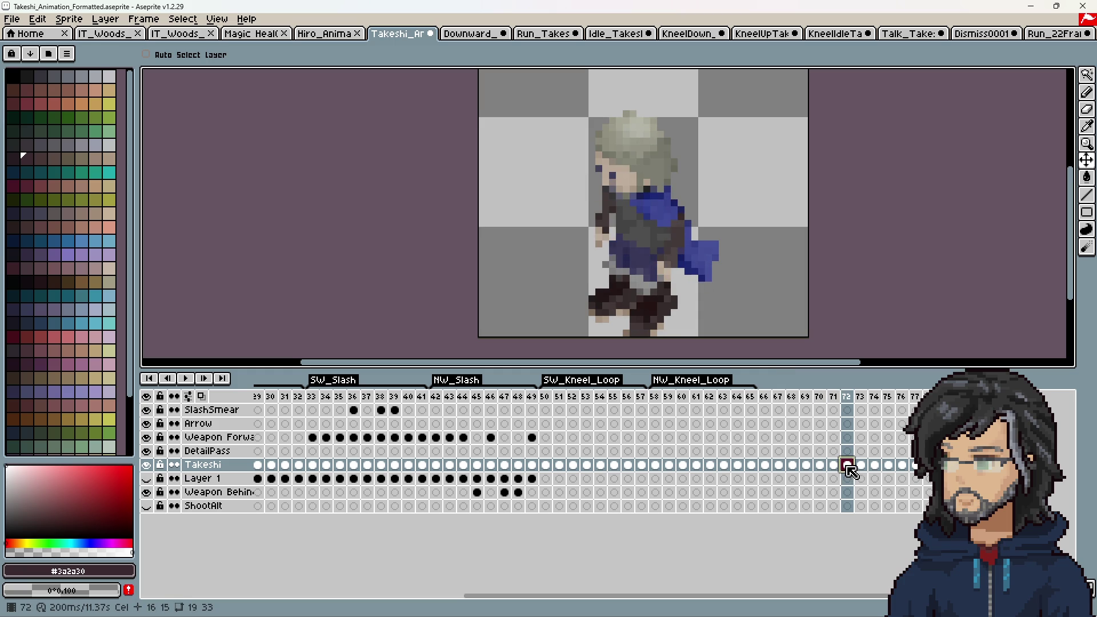
pyautogui.click(861, 466)
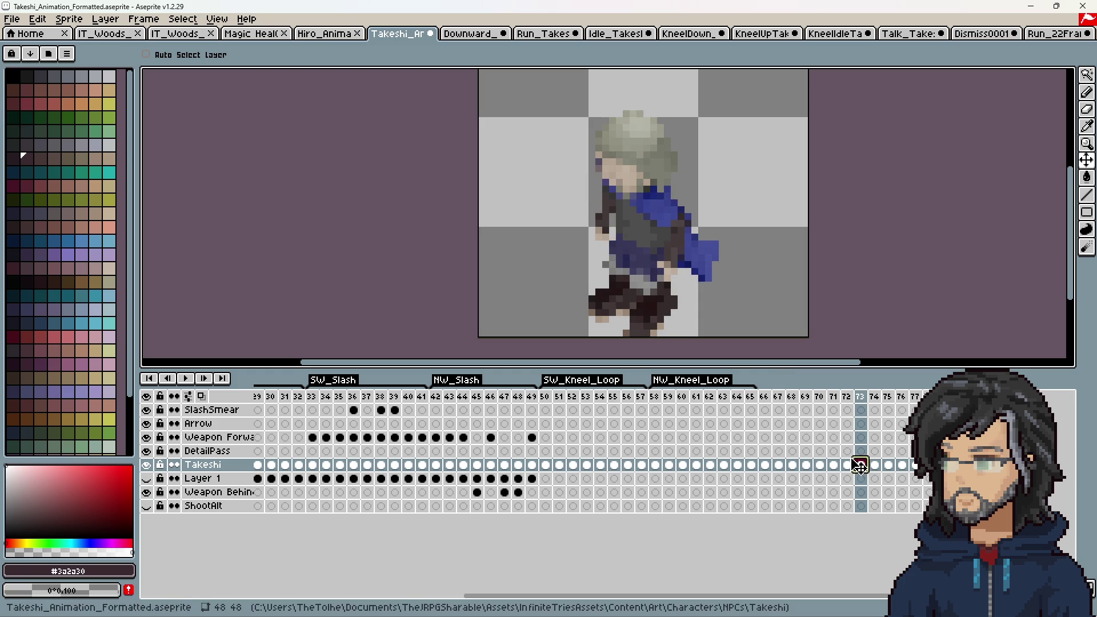
pyautogui.click(876, 465)
# Step: Play the kneel-up animation from frame 66, then undo the earlier group shift
pyautogui.click(764, 396)
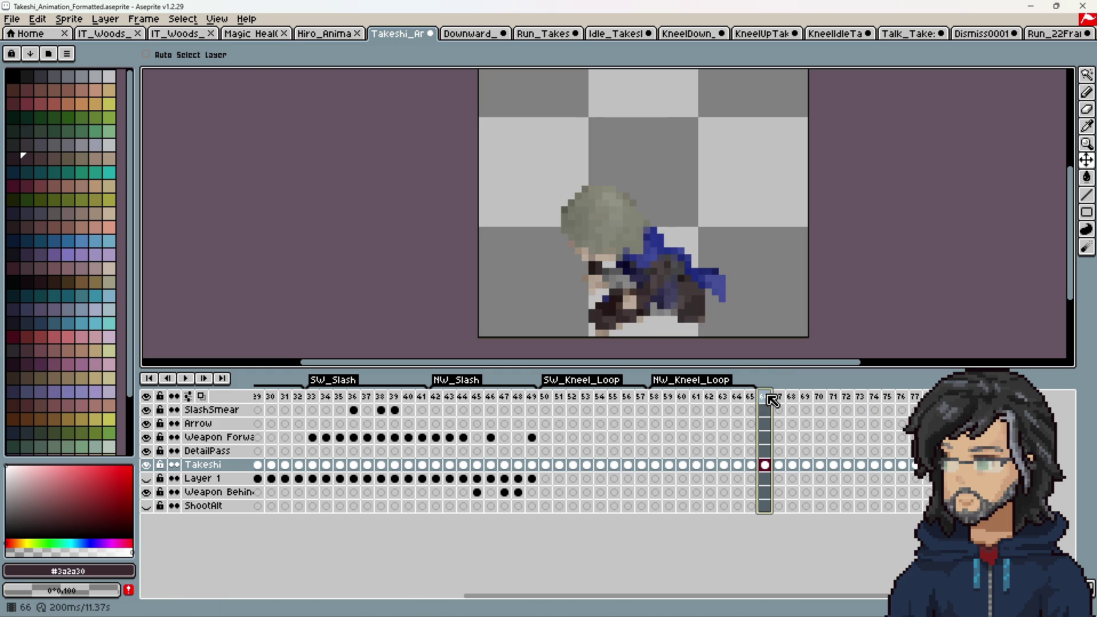
pyautogui.click(192, 380)
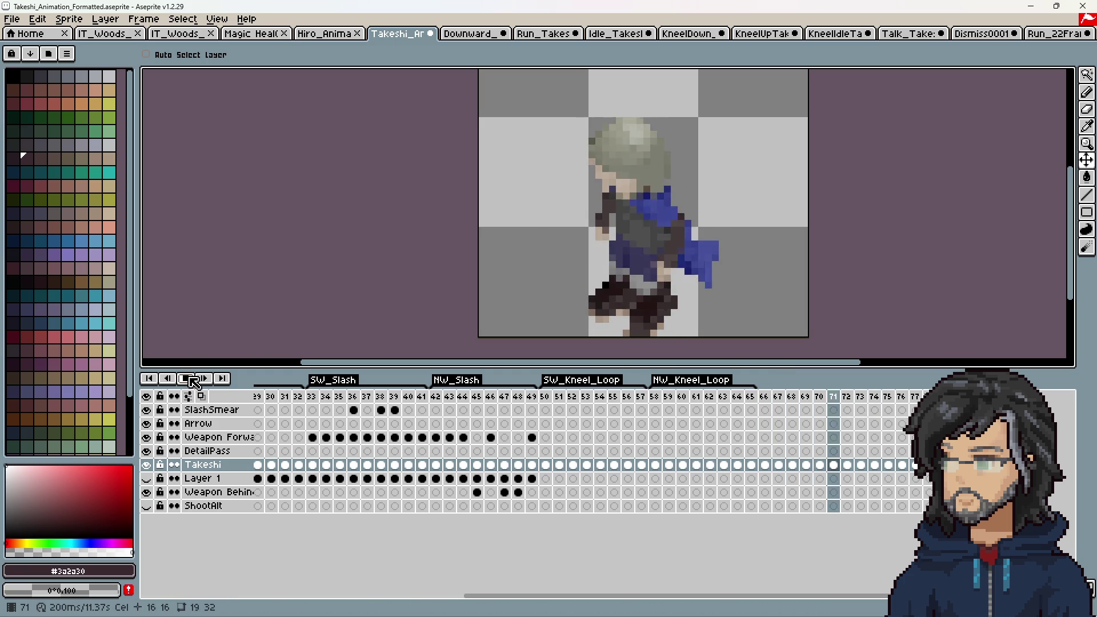
pyautogui.click(192, 380)
pyautogui.press('ctrl')
pyautogui.hotkey('ctrl', 'z')
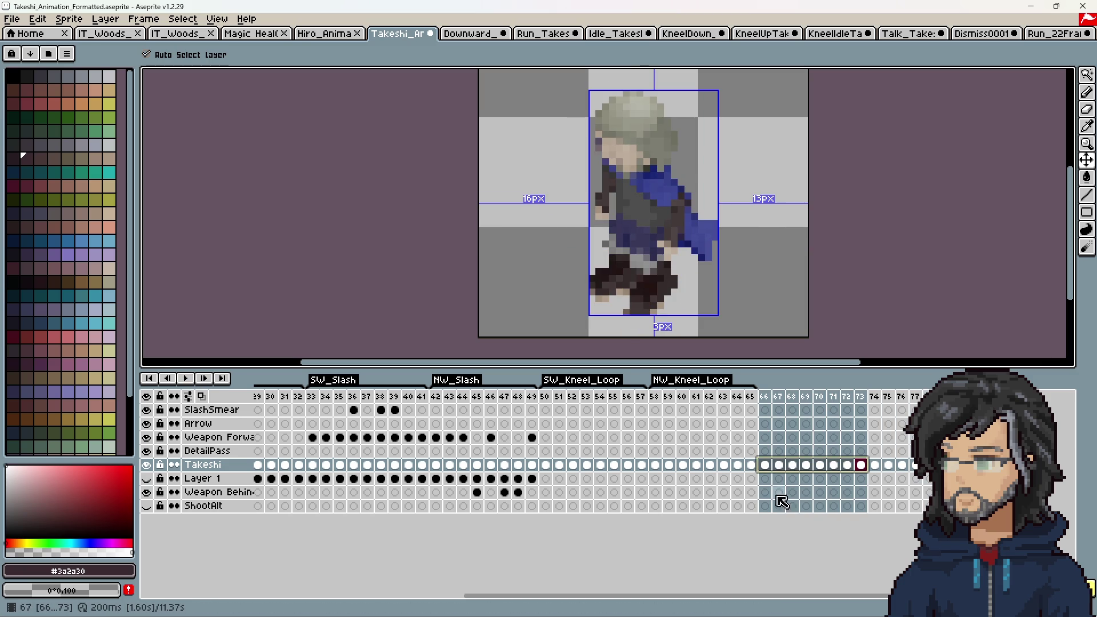
# Step: Lower Takeshi individually on frames 66–73, about 5 pixels on frame 66
pyautogui.click(769, 466)
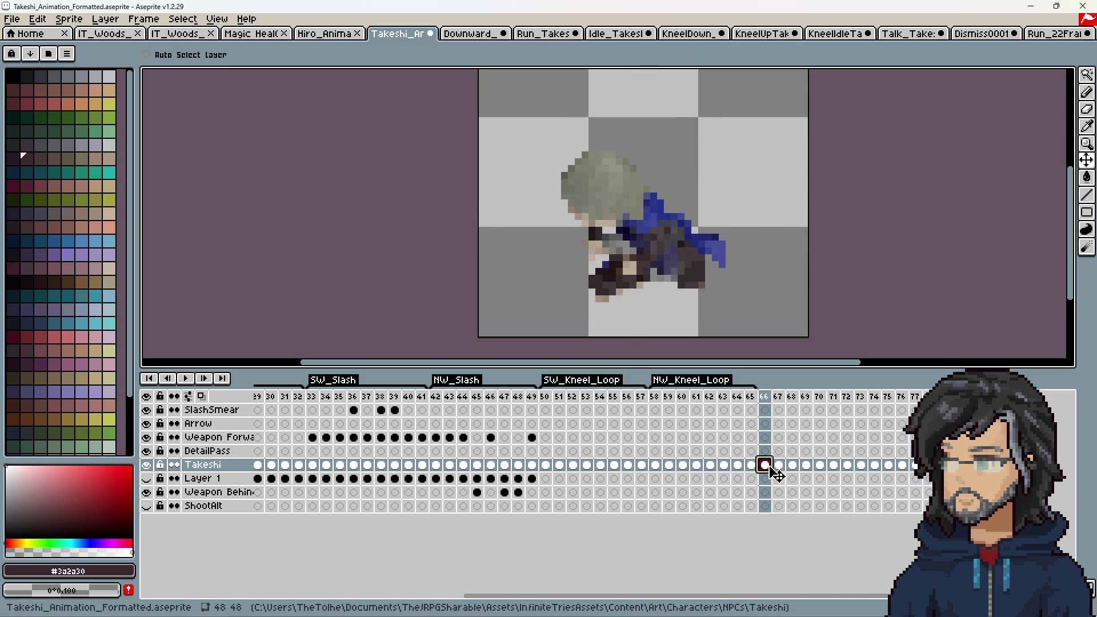
pyautogui.moveTo(624, 225)
pyautogui.mouseDown()
pyautogui.moveTo(631, 259)
pyautogui.moveTo(662, 277)
pyautogui.moveTo(662, 290)
pyautogui.moveTo(654, 270)
pyautogui.moveTo(666, 302)
pyautogui.moveTo(673, 296)
pyautogui.moveTo(656, 323)
pyautogui.mouseUp()
pyautogui.click(784, 468)
pyautogui.click(795, 466)
pyautogui.click(805, 465)
pyautogui.click(819, 465)
pyautogui.click(834, 465)
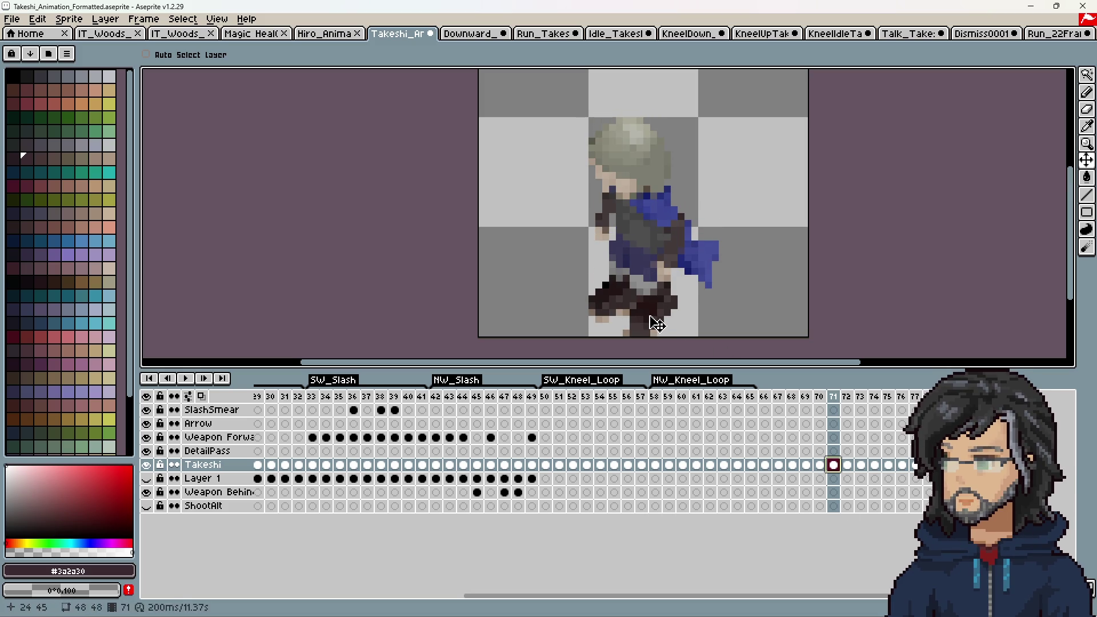
pyautogui.click(848, 465)
pyautogui.moveTo(678, 282); pyautogui.dragTo(680, 331)
pyautogui.click(861, 465)
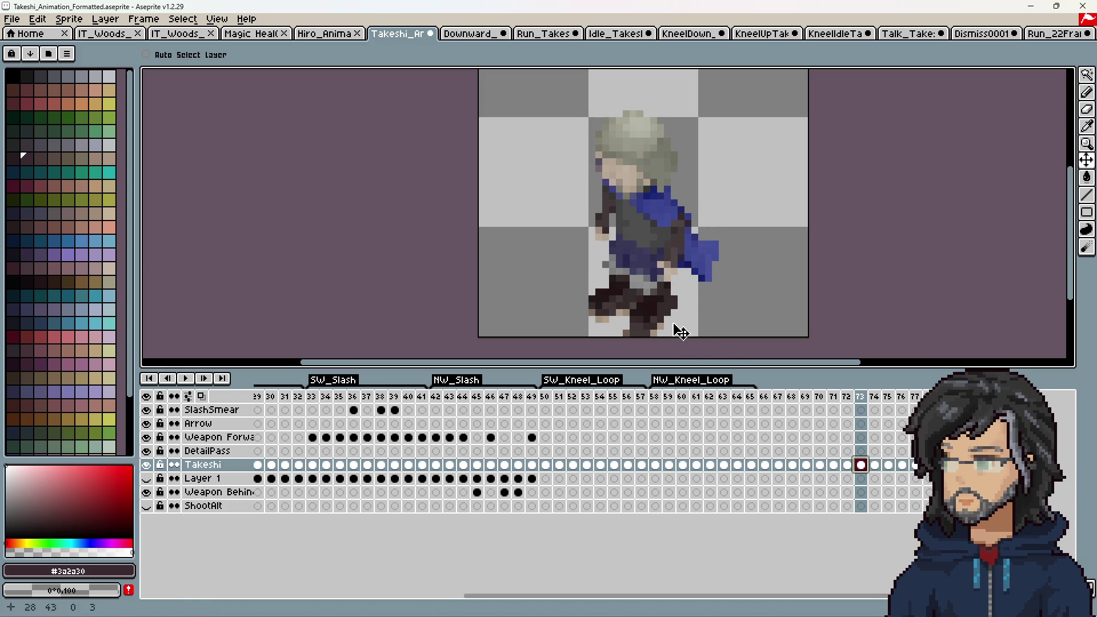
pyautogui.click(875, 464)
pyautogui.click(766, 398)
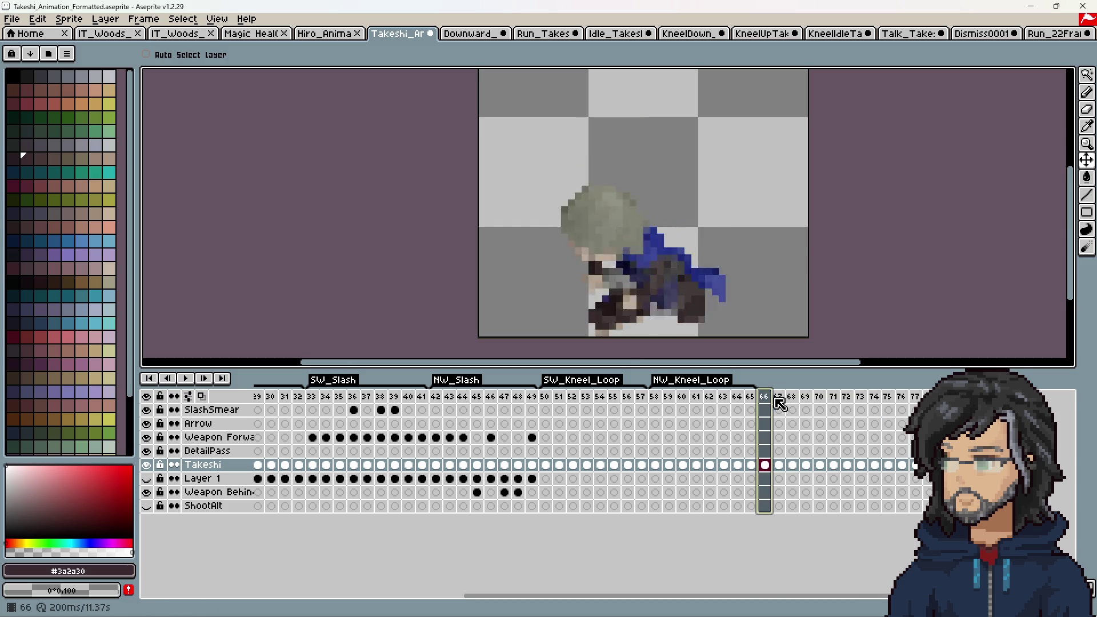
# Step: Tag frames 66–73 as SW_Kneel_Stand and preview the animation
pyautogui.moveTo(770, 398); pyautogui.dragTo(848, 398)
pyautogui.rightClick(857, 399)
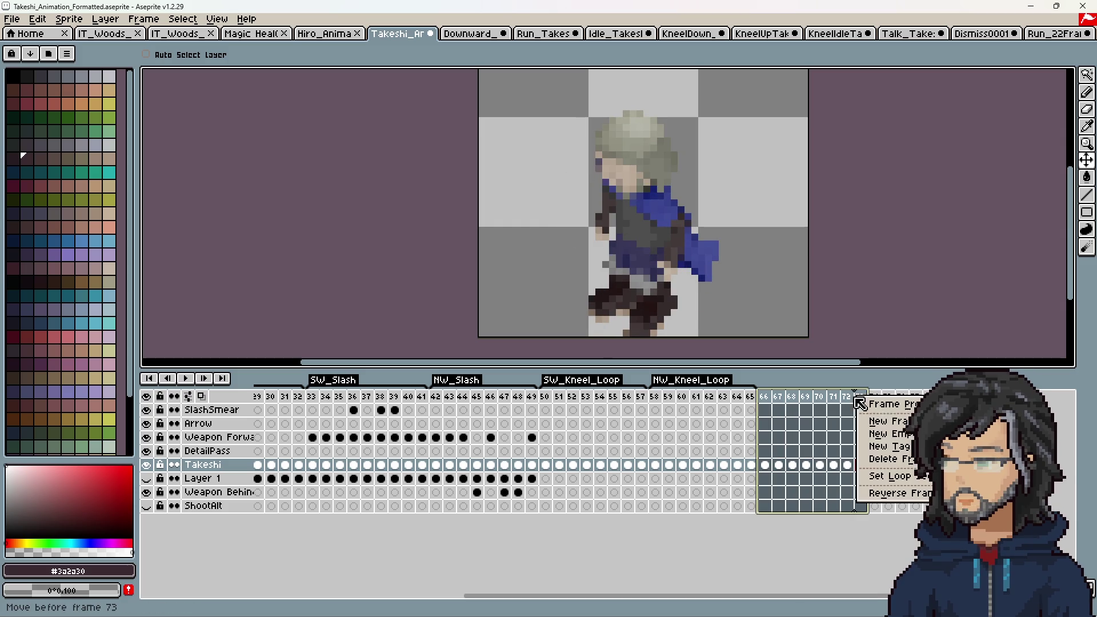
pyautogui.click(902, 448)
pyautogui.write('W_Kneel_St')
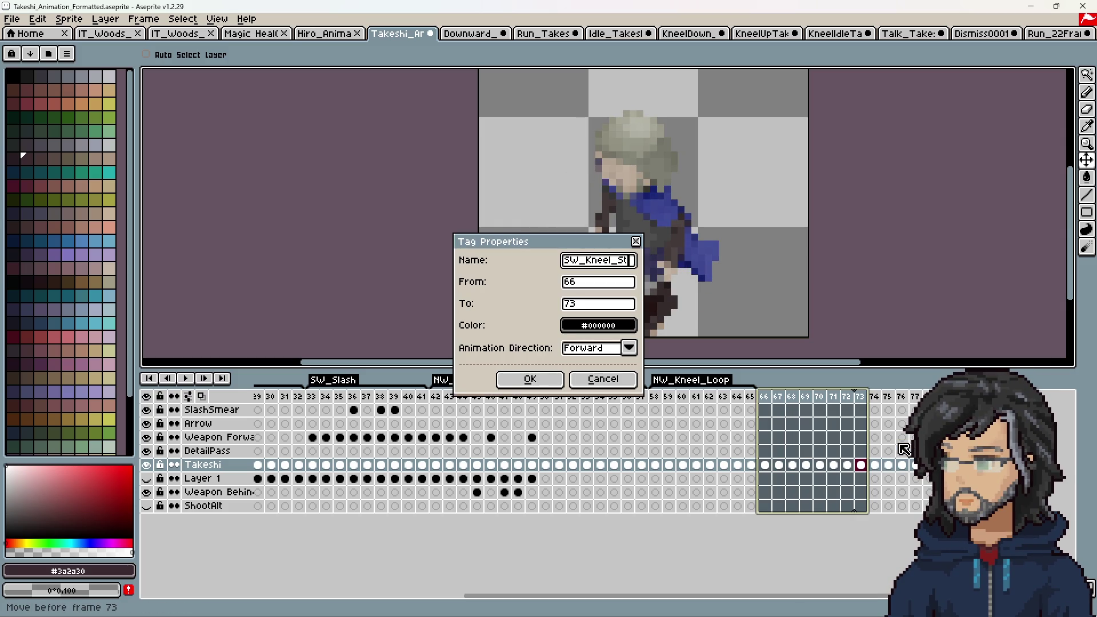
pyautogui.press('Return')
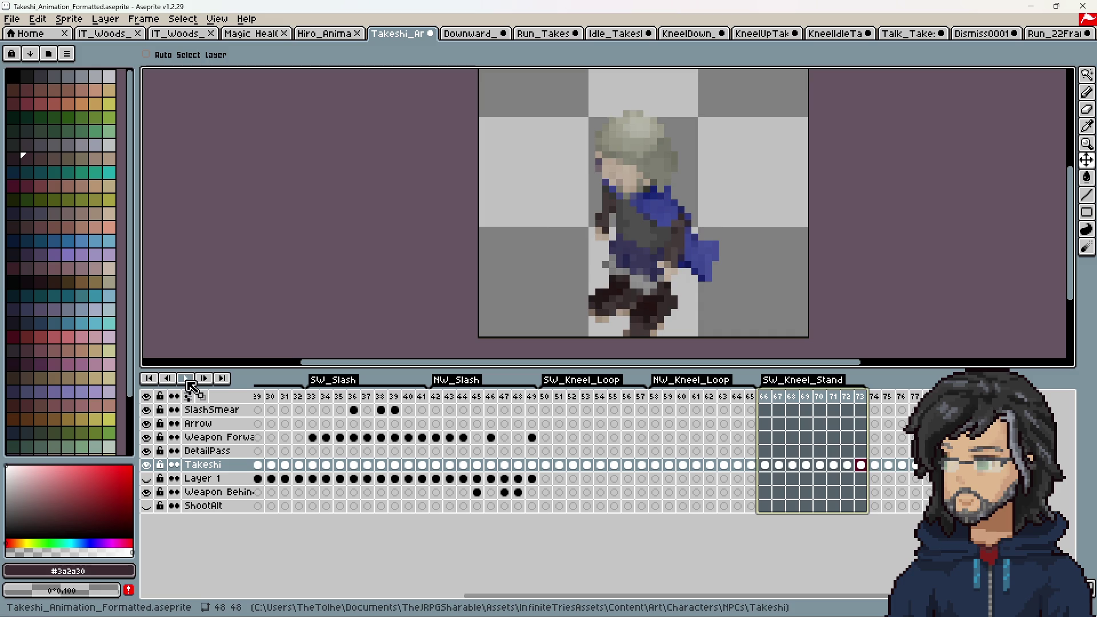
pyautogui.click(188, 379)
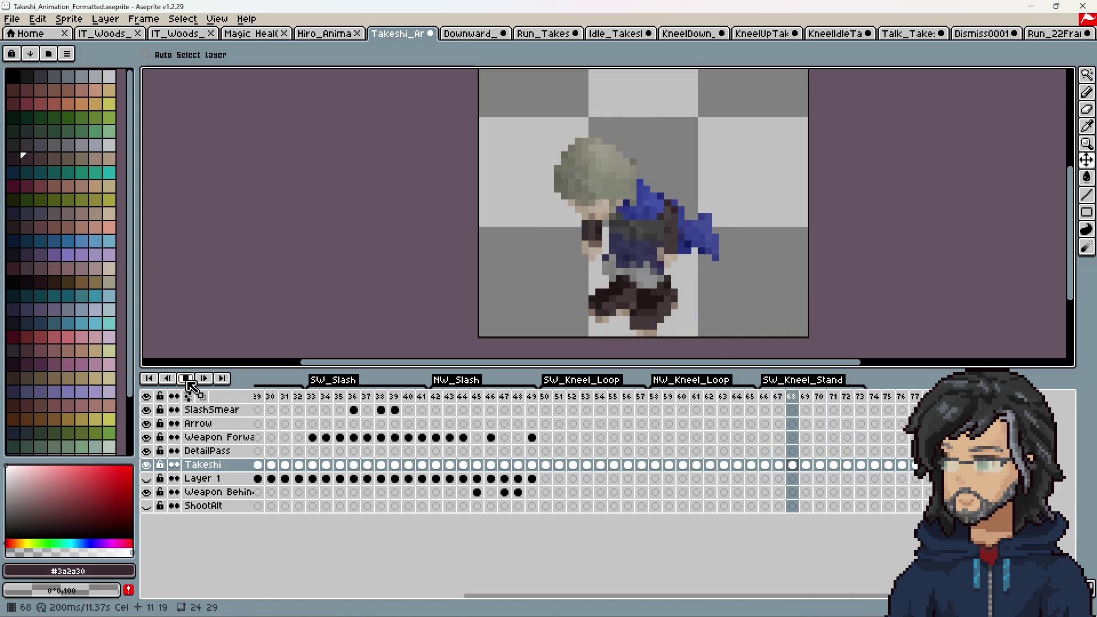
pyautogui.click(189, 381)
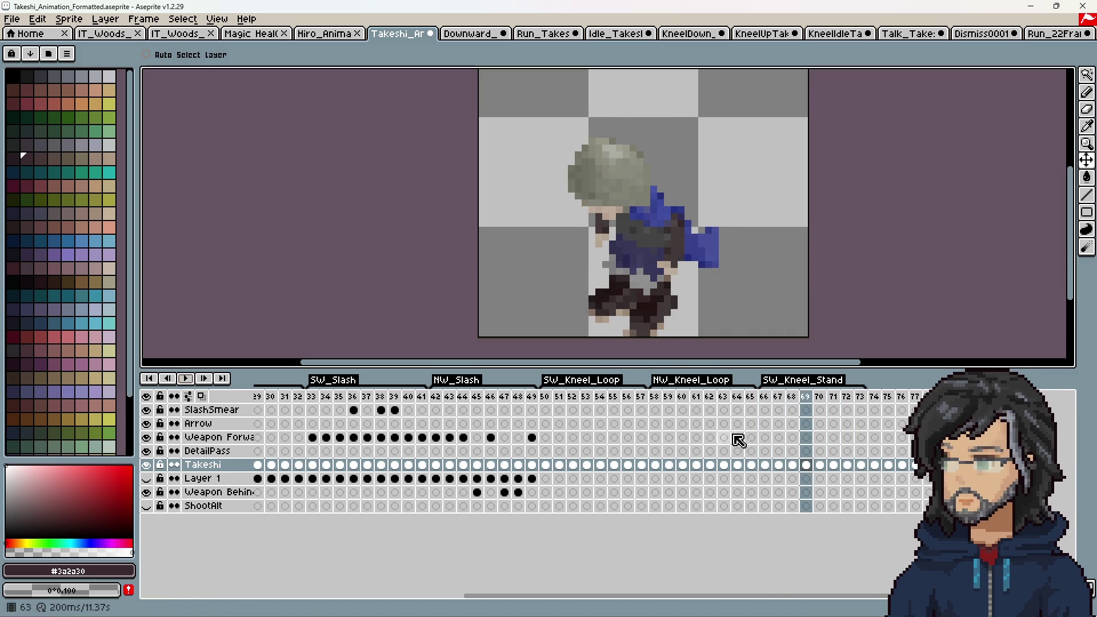
# Step: Set frames 66–73 to 40 ms each and play the sped-up animation
pyautogui.moveTo(773, 396); pyautogui.dragTo(861, 397)
pyautogui.rightClick(865, 395)
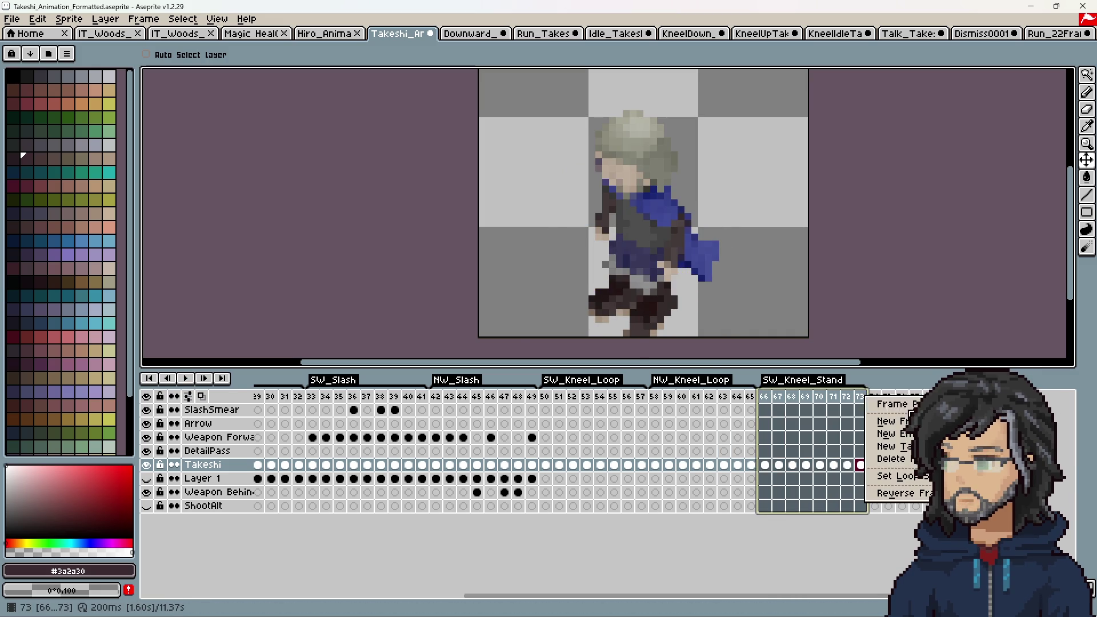
pyautogui.click(901, 403)
pyautogui.press('Return')
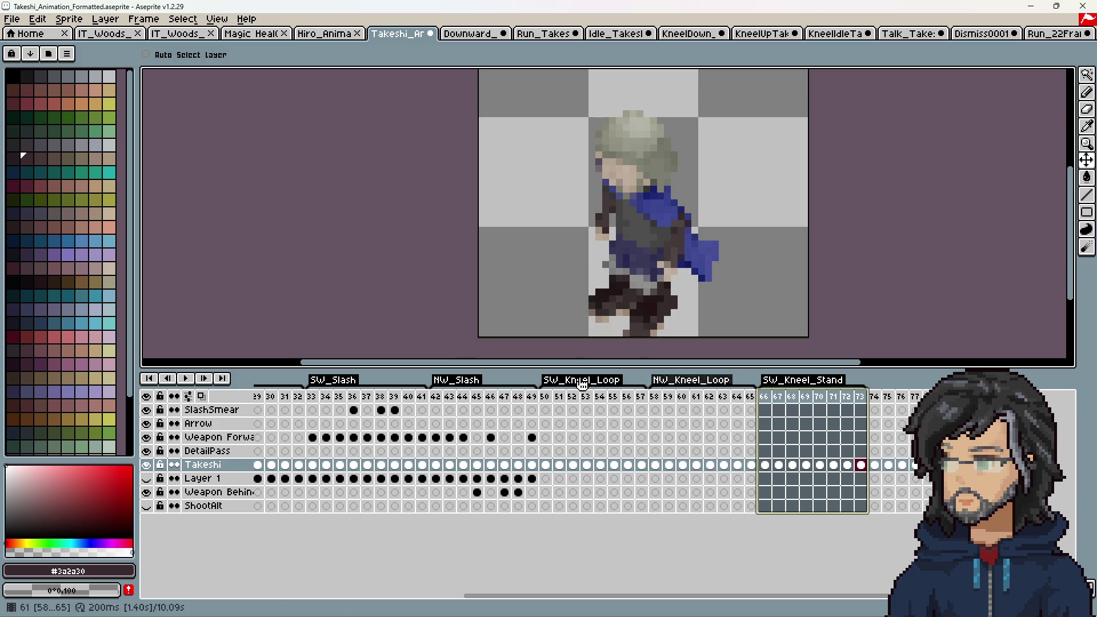
pyautogui.click(181, 382)
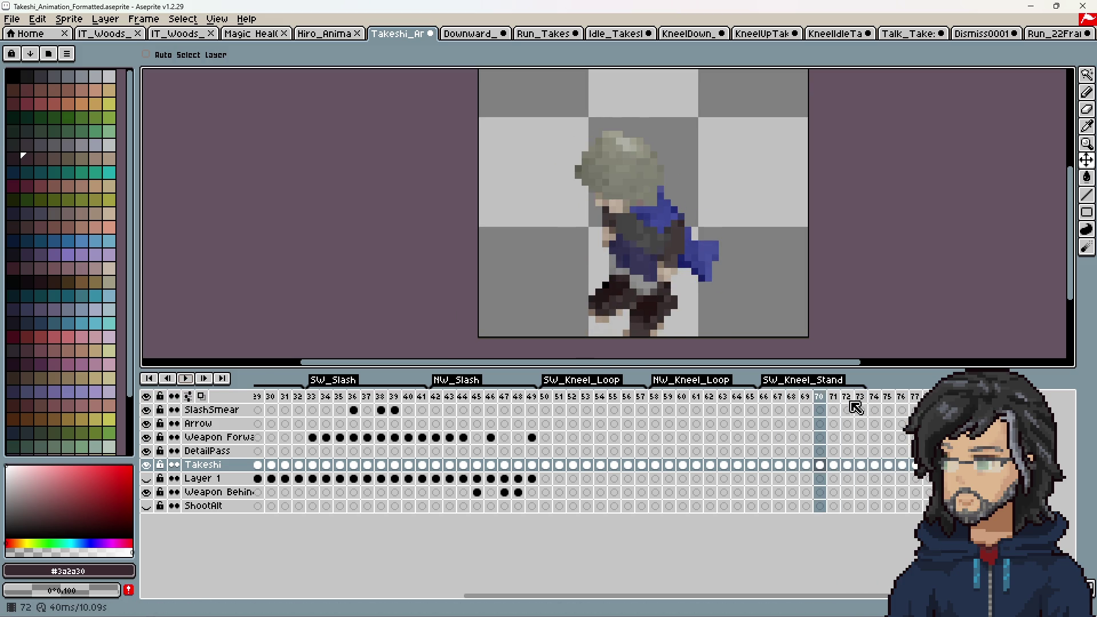
# Step: Change frames 66–73 to 100 ms each and replay to check timing
pyautogui.moveTo(771, 397); pyautogui.dragTo(861, 397)
pyautogui.rightClick(868, 398)
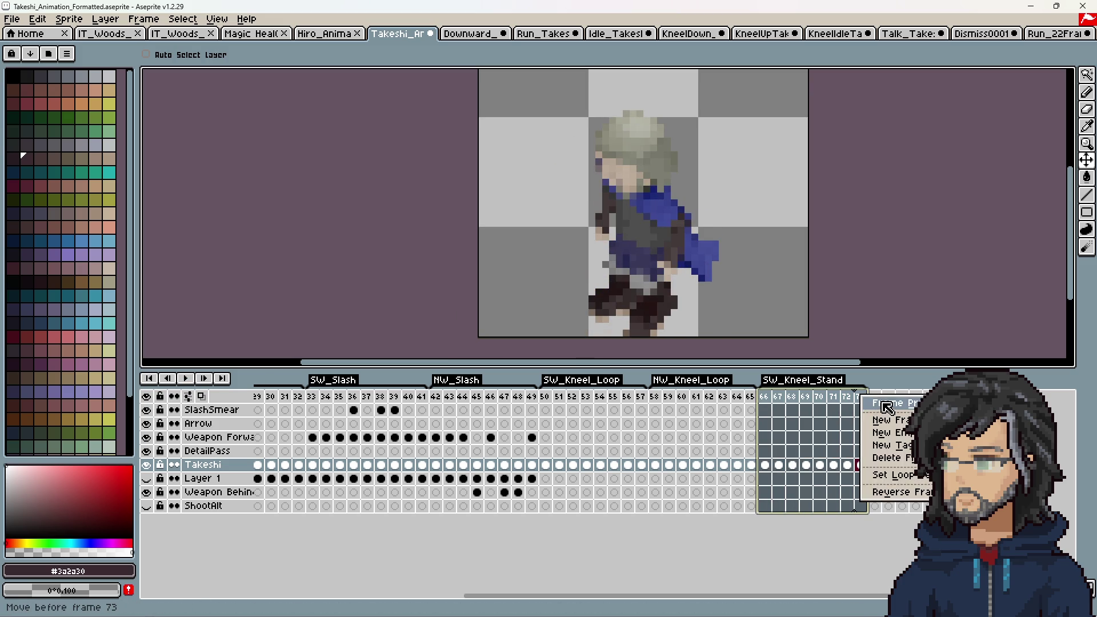
pyautogui.click(880, 406)
pyautogui.press('Return')
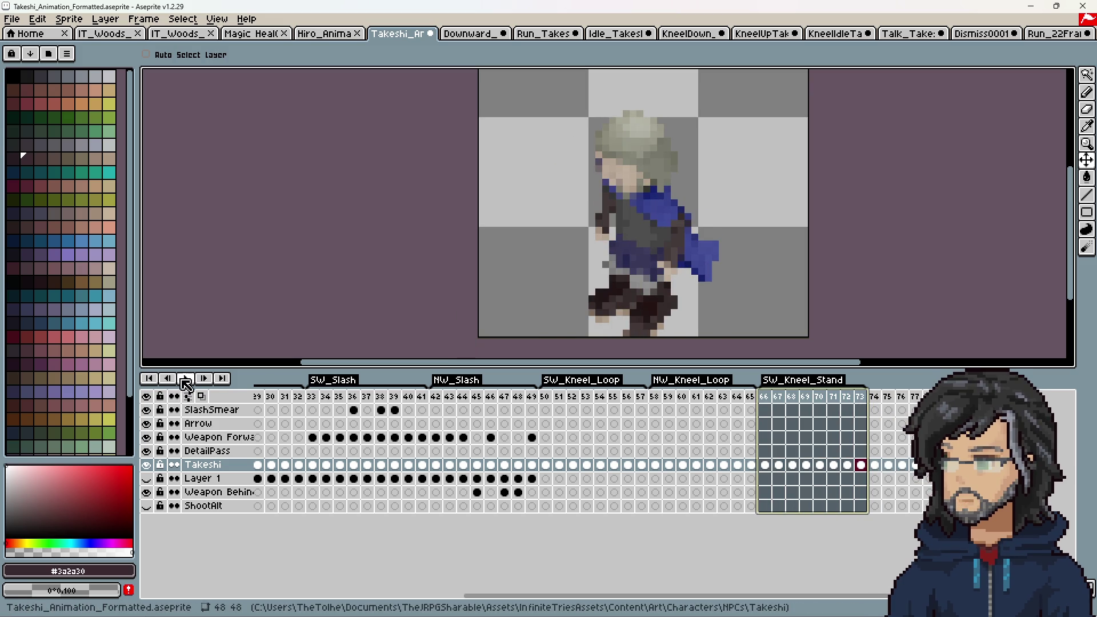
pyautogui.click(187, 382)
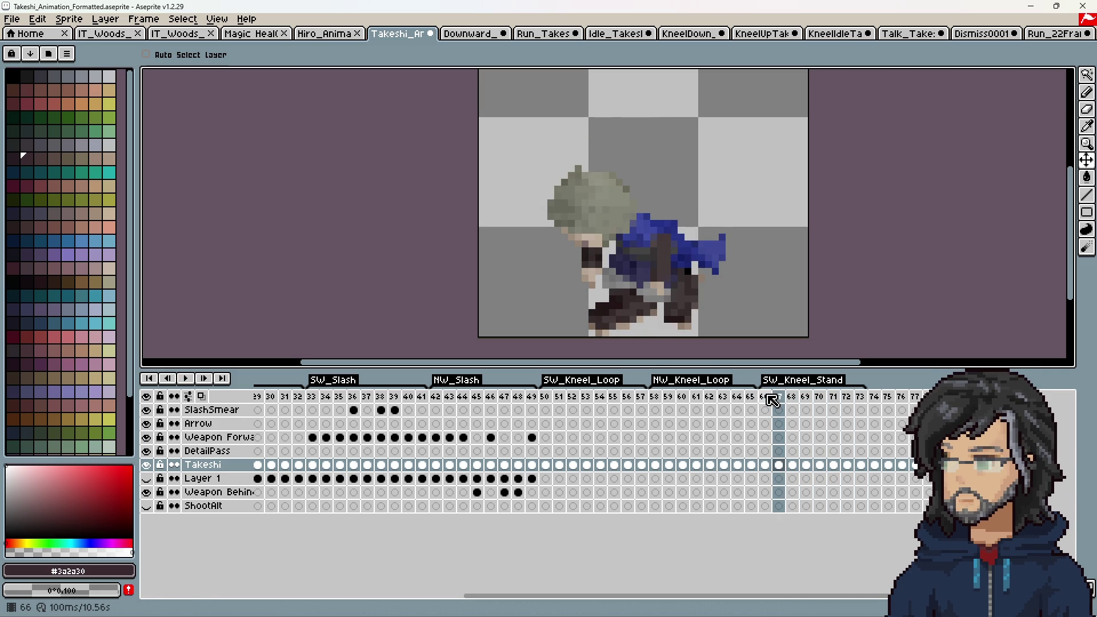
pyautogui.rightClick(772, 401)
pyautogui.click(806, 405)
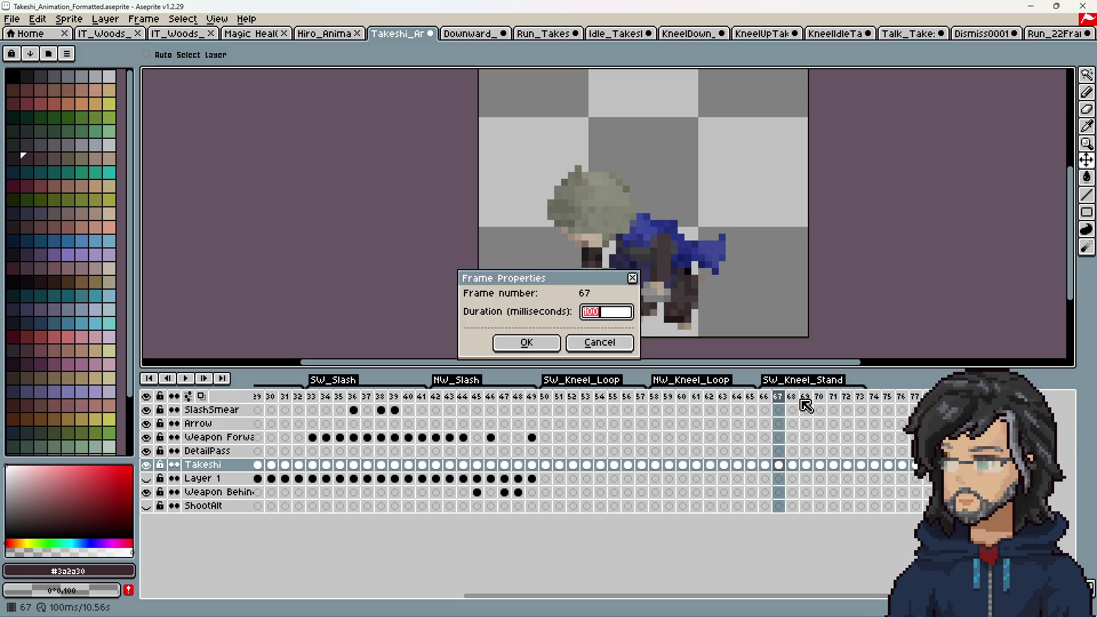
pyautogui.press('Return')
pyautogui.click(187, 379)
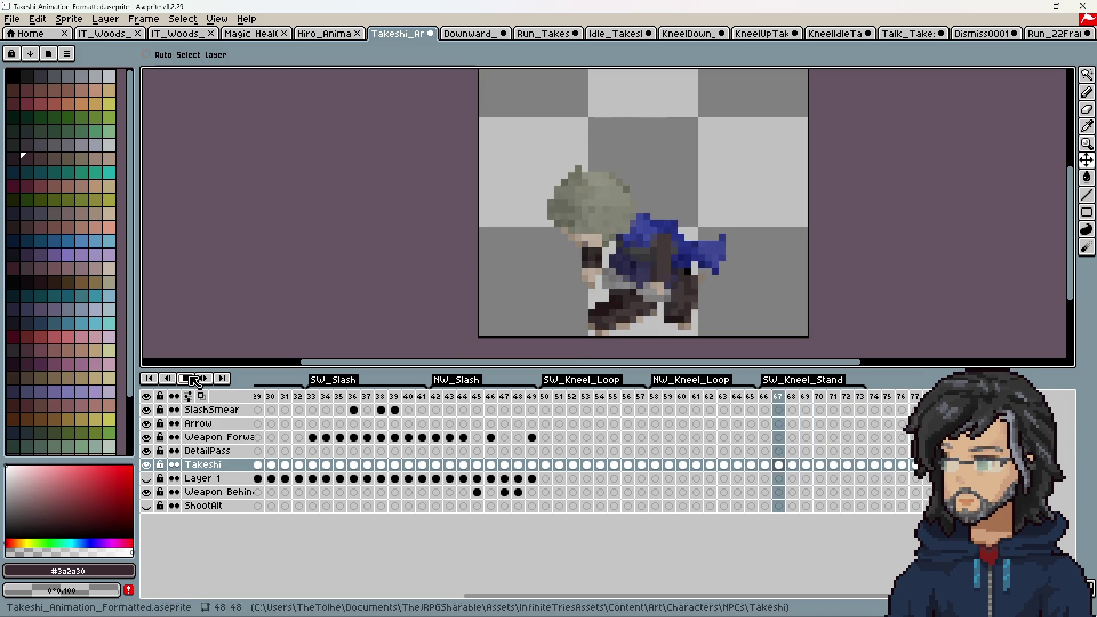
pyautogui.click(779, 400)
pyautogui.rightClick(783, 400)
pyautogui.click(795, 403)
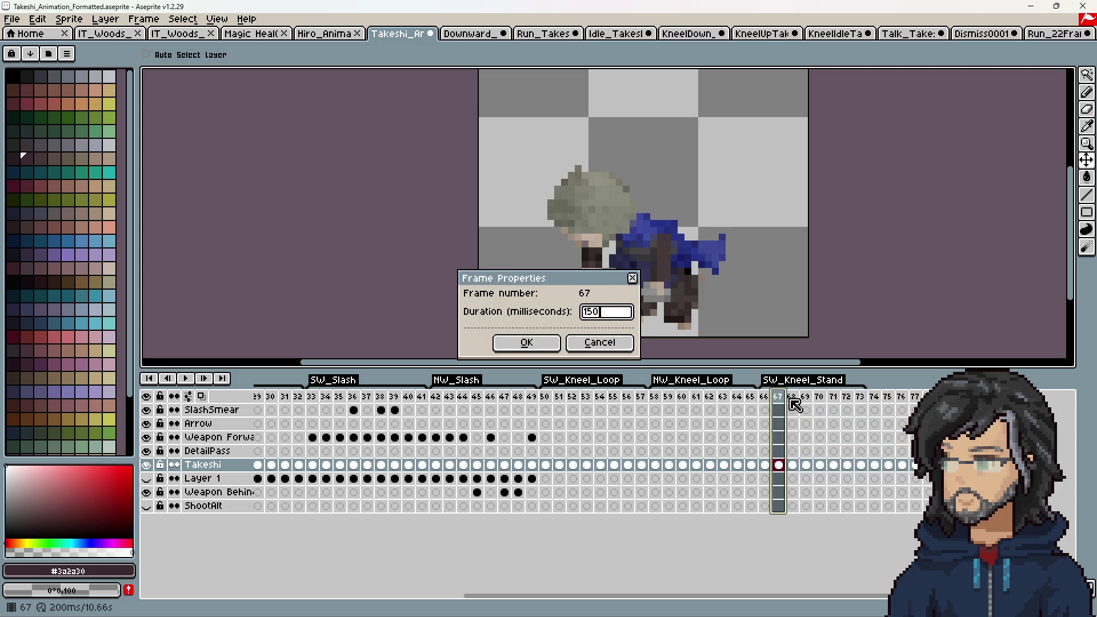
pyautogui.press('Return')
pyautogui.click(794, 398)
pyautogui.rightClick(798, 400)
pyautogui.click(813, 408)
pyautogui.press('Return')
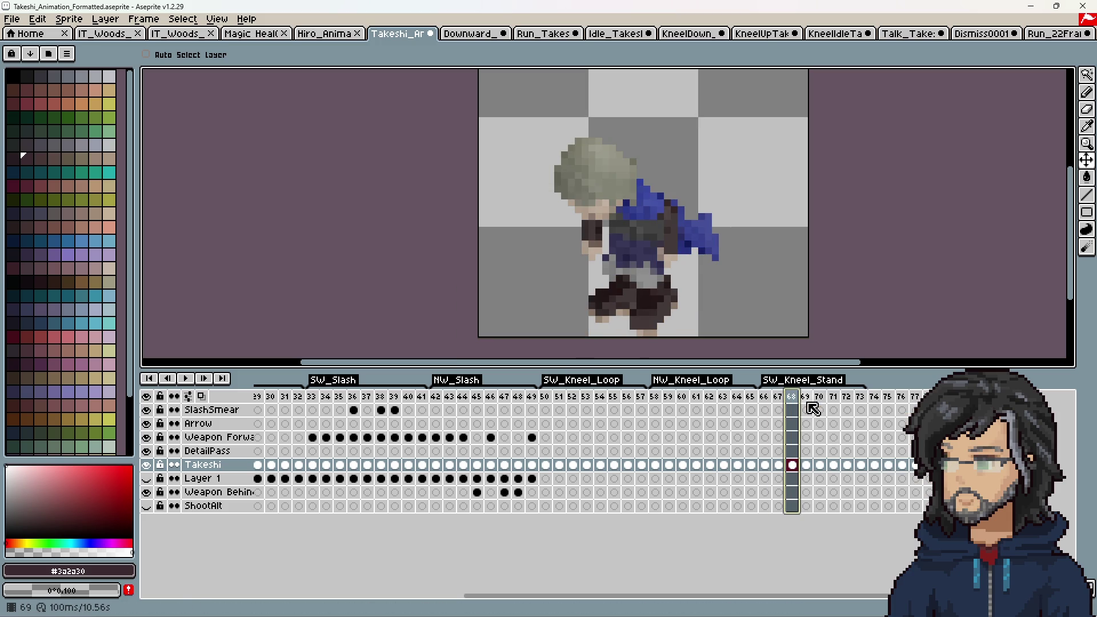
pyautogui.click(810, 398)
pyautogui.rightClick(813, 400)
pyautogui.click(824, 410)
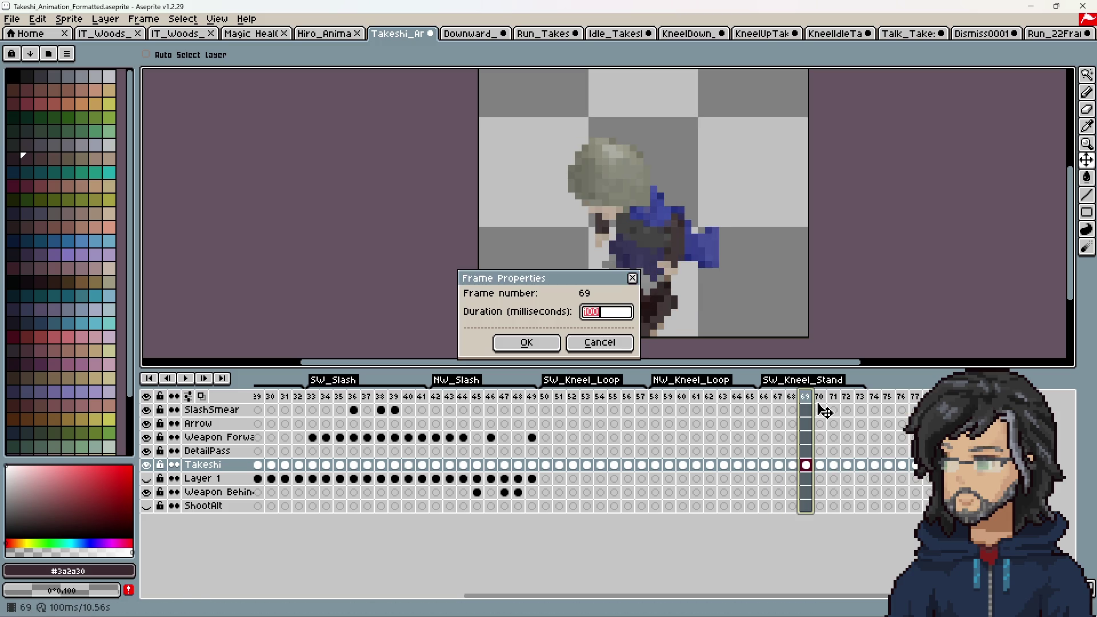
pyautogui.press('Return')
pyautogui.click(819, 397)
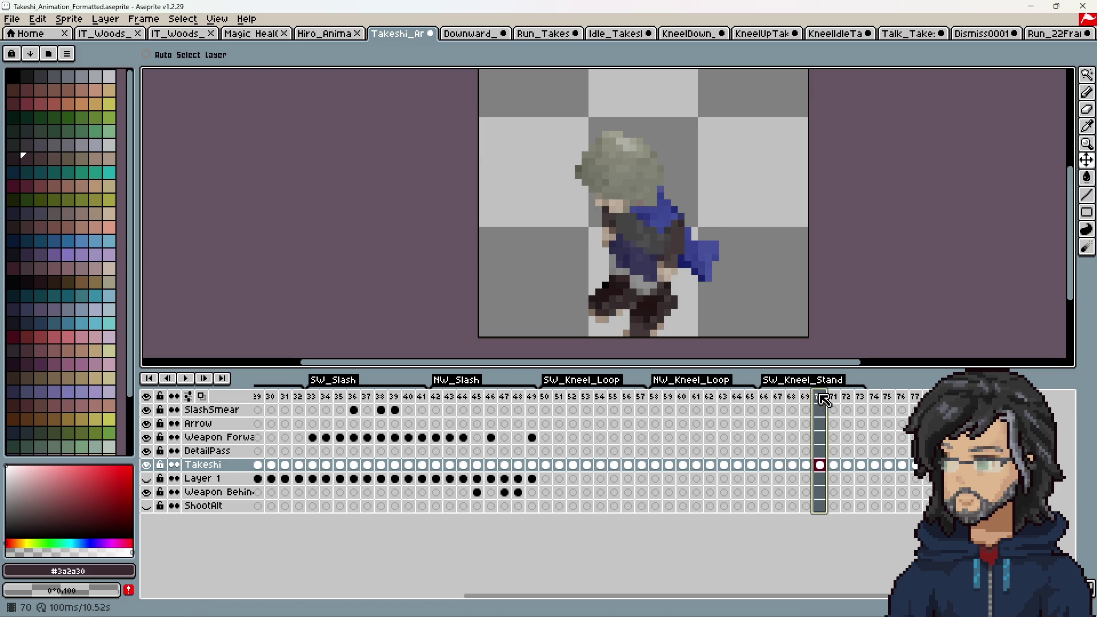
pyautogui.click(190, 380)
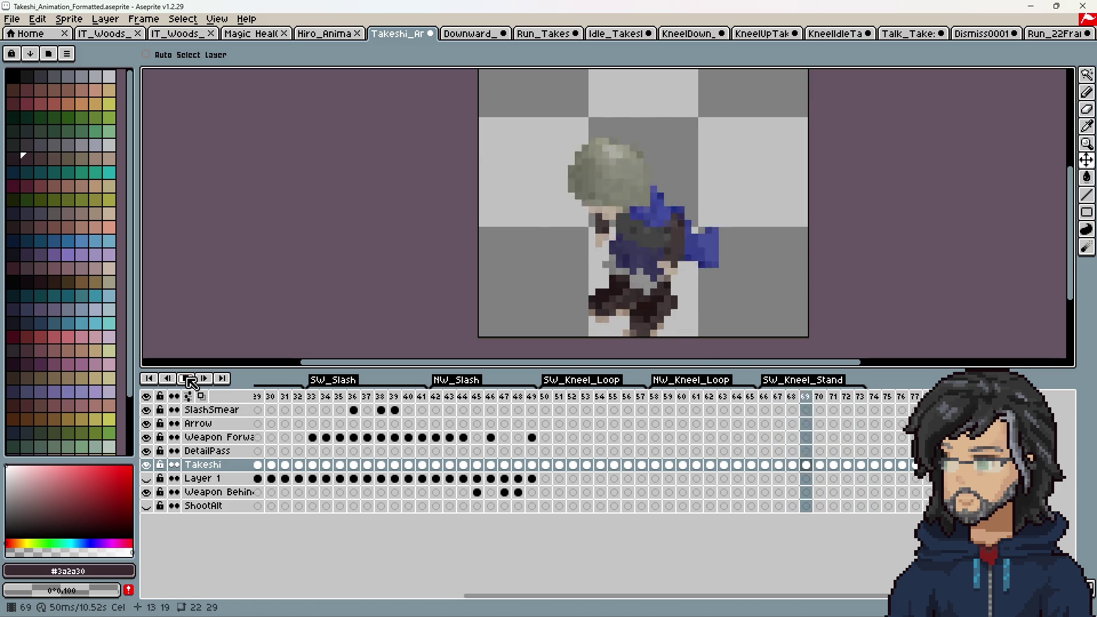
pyautogui.moveTo(766, 397); pyautogui.dragTo(847, 397)
pyautogui.rightClick(861, 399)
pyautogui.click(871, 403)
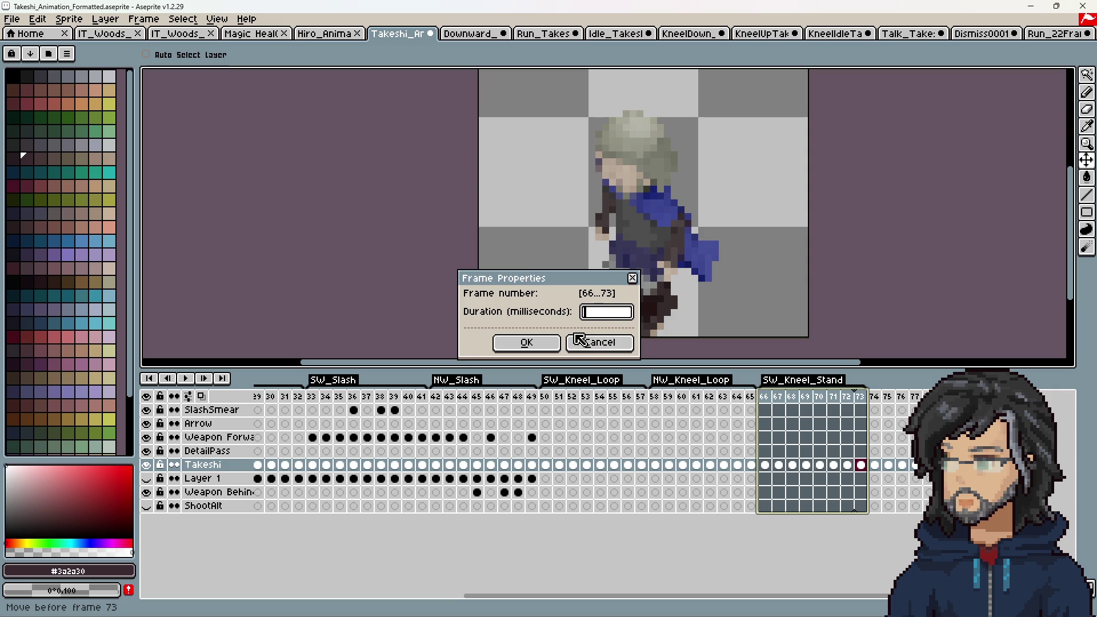
pyautogui.write('100')
pyautogui.click(526, 343)
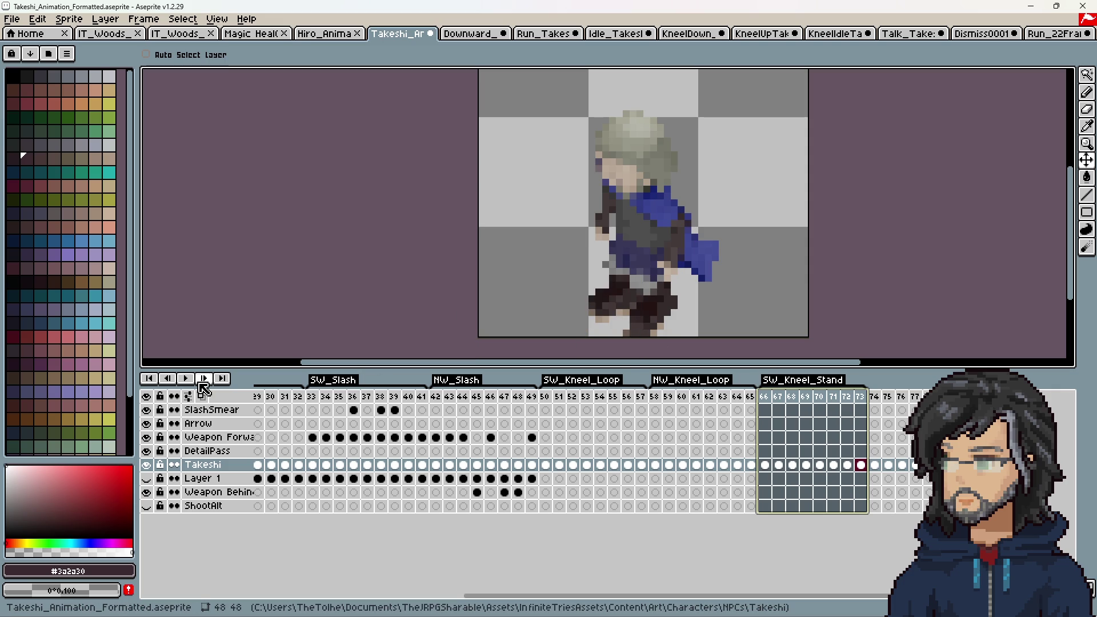
pyautogui.click(189, 380)
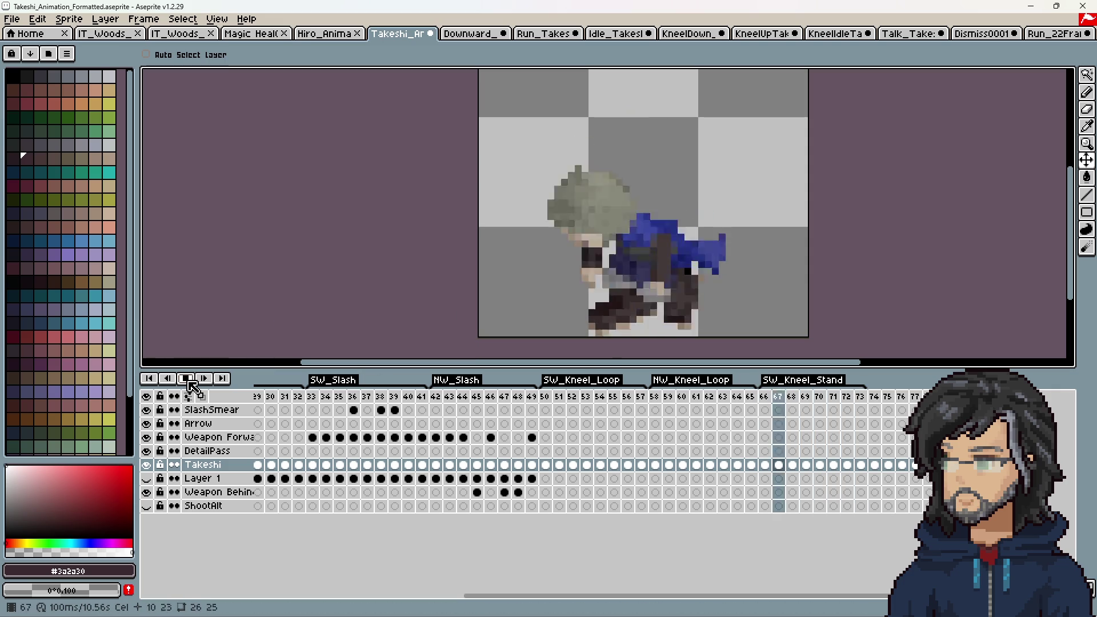
pyautogui.click(191, 382)
# Step: Give frames 74–81 a 100 ms duration each
pyautogui.moveTo(875, 396); pyautogui.dragTo(970, 396)
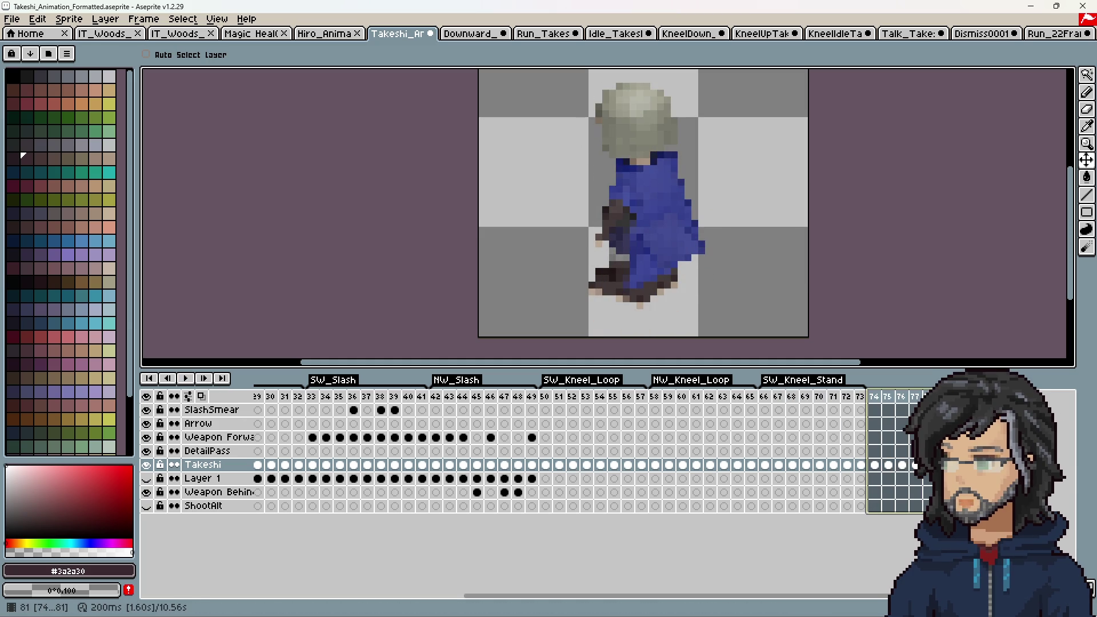
pyautogui.press('p')
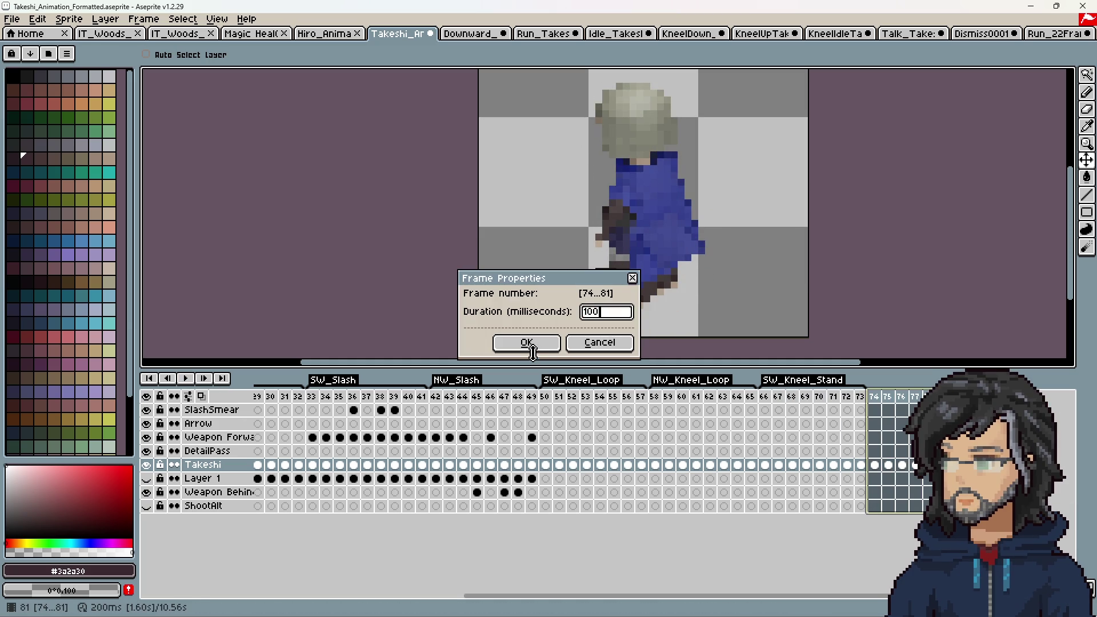
pyautogui.click(526, 343)
# Step: Tag frames 74–81 as NW_Kneel_Stand
pyautogui.rightClick(881, 397)
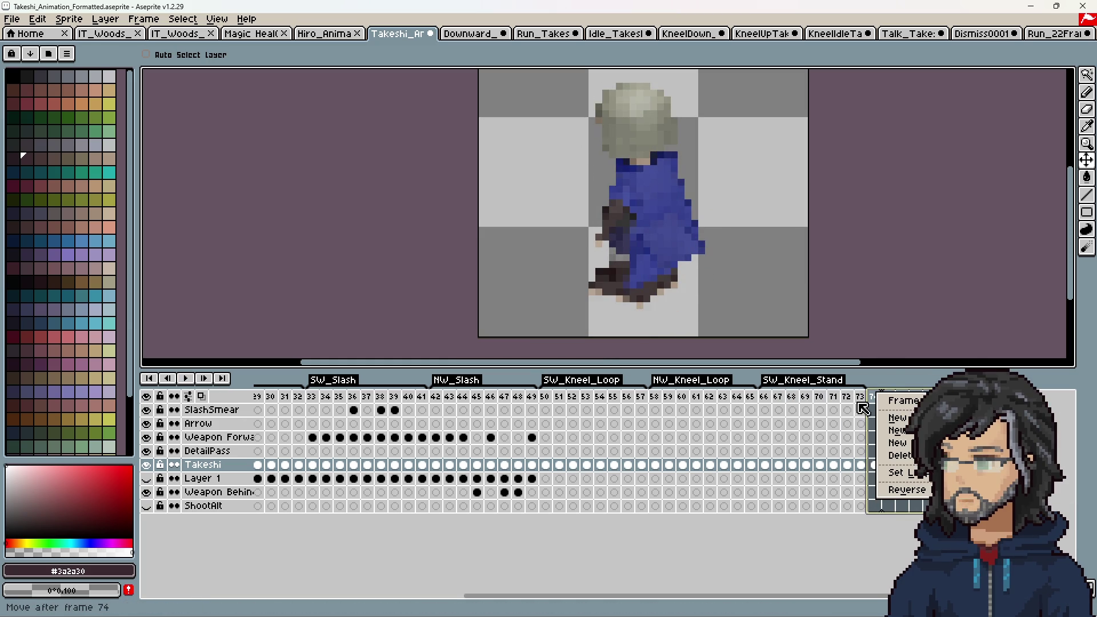
pyautogui.click(898, 443)
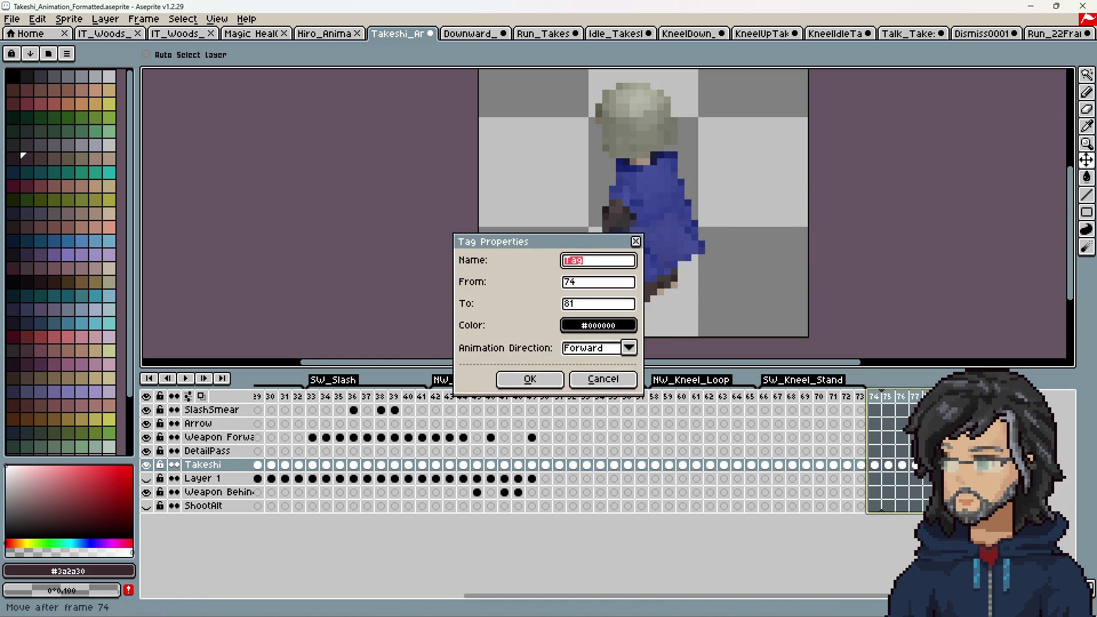
pyautogui.write('_Kneel_Stand')
pyautogui.press('Return')
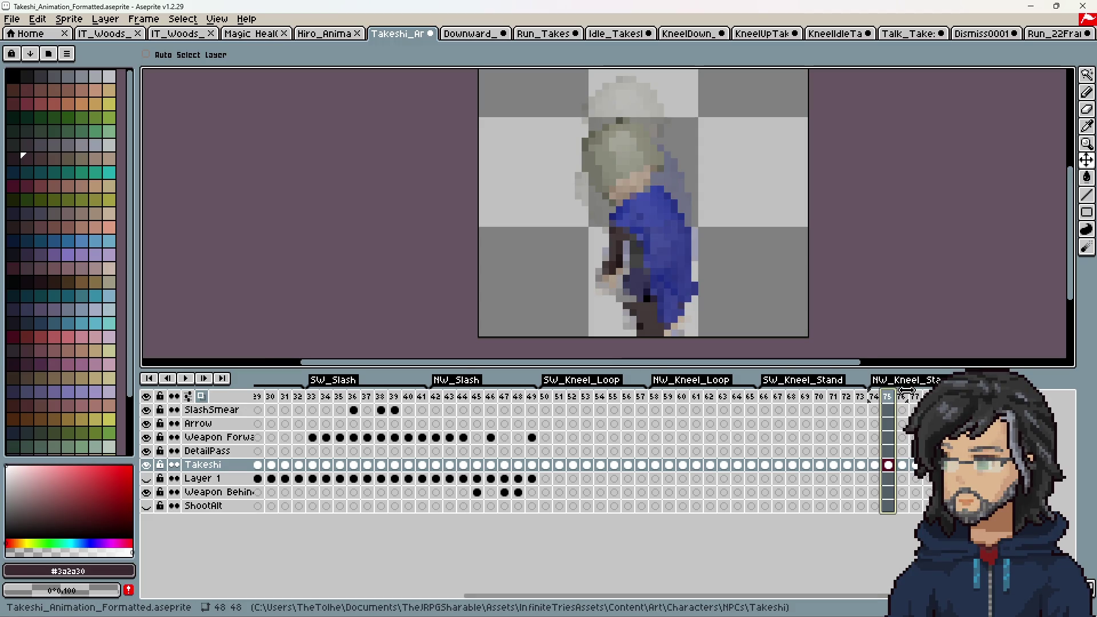
pyautogui.click(874, 398)
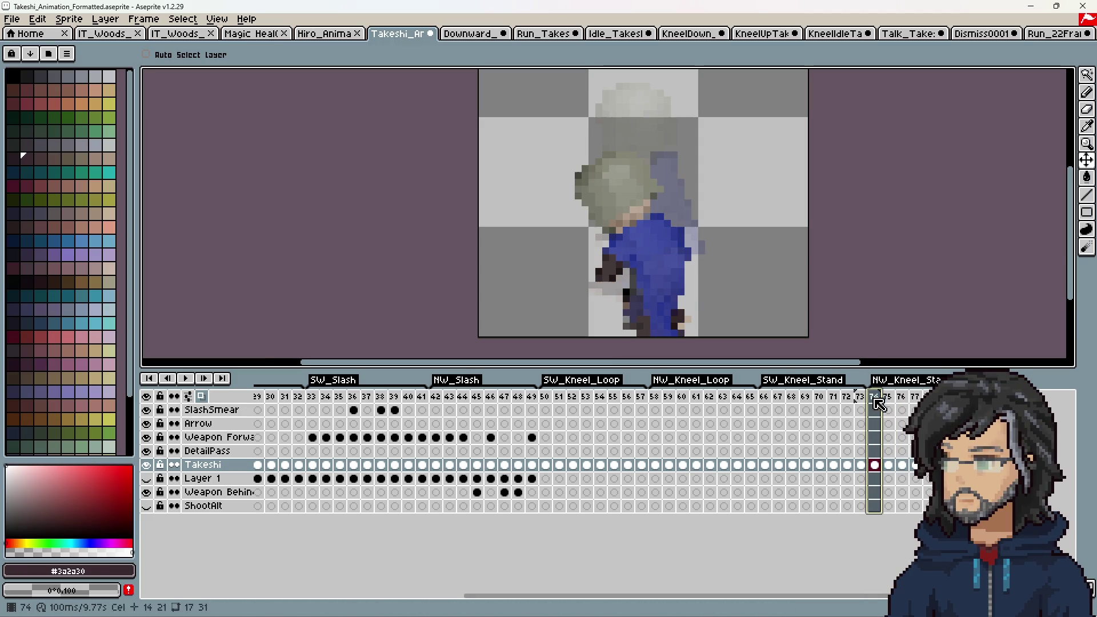
# Step: Lower Takeshi about five pixels on frame 76 and several on frame 77, then preview
pyautogui.click(895, 398)
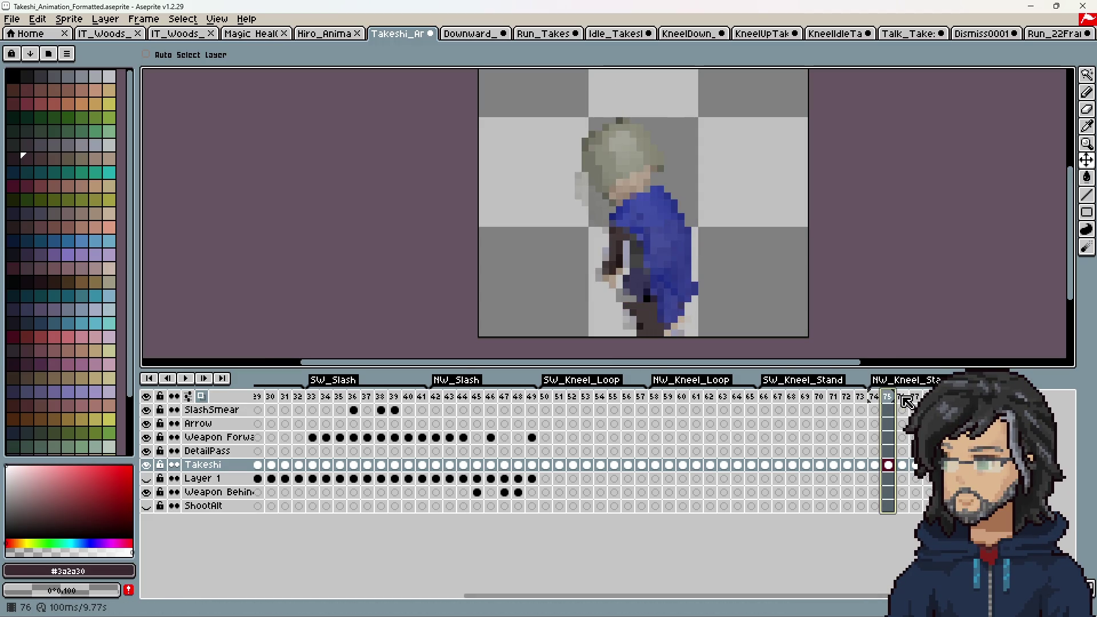
pyautogui.click(902, 397)
pyautogui.moveTo(644, 304); pyautogui.dragTo(647, 329)
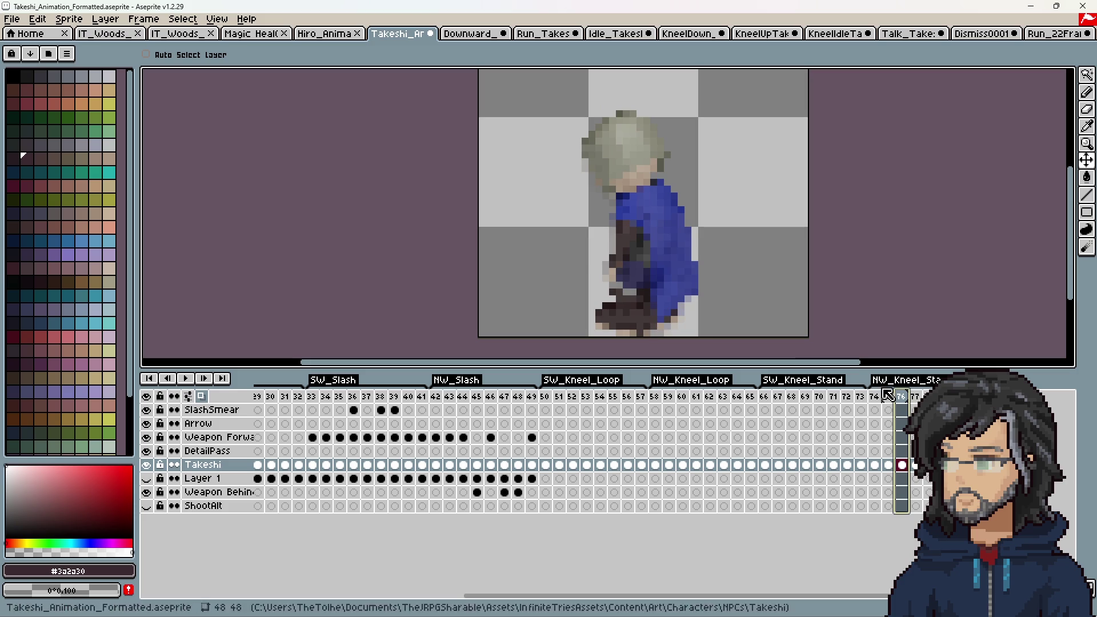
pyautogui.click(915, 397)
pyautogui.moveTo(632, 269)
pyautogui.mouseDown()
pyautogui.moveTo(651, 306)
pyautogui.moveTo(715, 313)
pyautogui.moveTo(635, 275)
pyautogui.mouseUp()
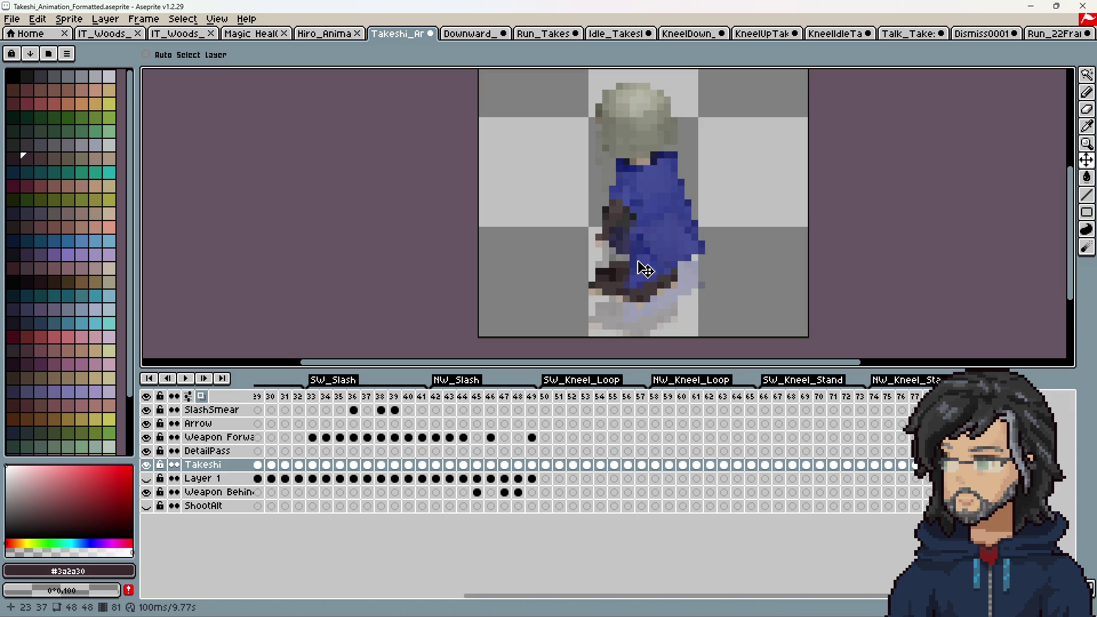
pyautogui.click(185, 378)
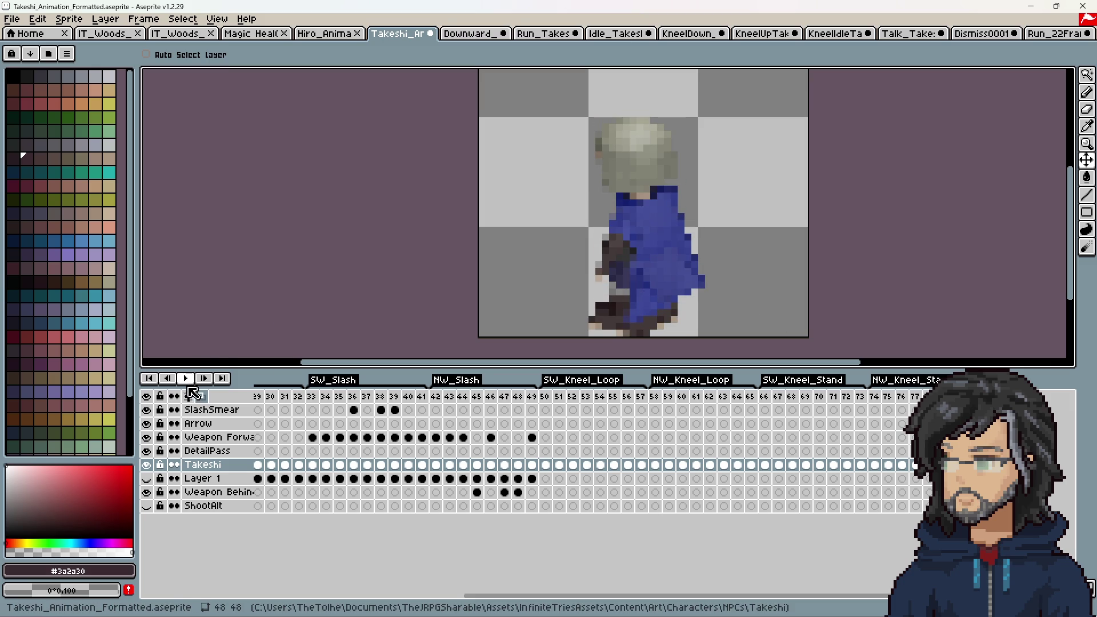
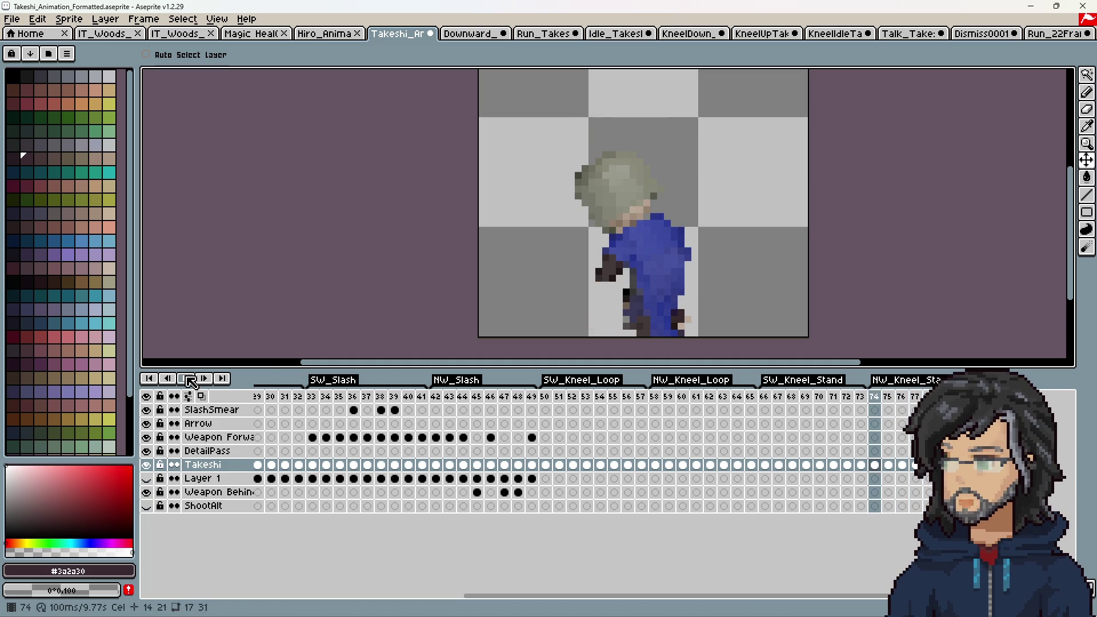
# Step: Stop playback and loop NW_Kneel_Stand frames 74–77, after previewing SW kneel-stand frames 66–70
pyautogui.click(881, 400)
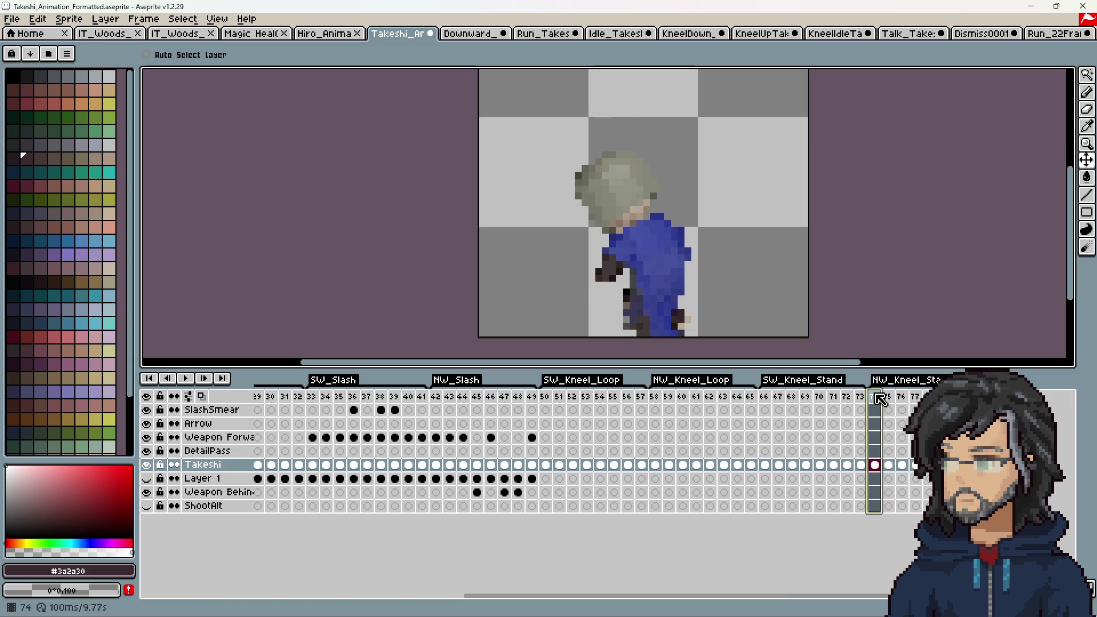
pyautogui.moveTo(883, 395); pyautogui.dragTo(895, 395)
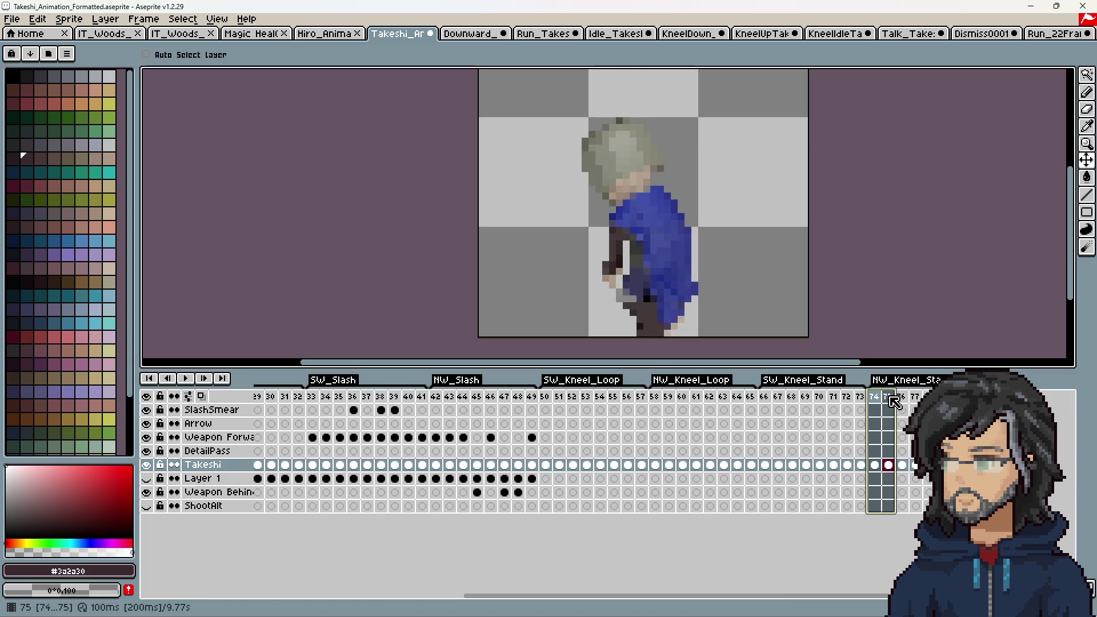
pyautogui.moveTo(916, 403); pyautogui.dragTo(888, 403)
pyautogui.moveTo(770, 400)
pyautogui.mouseDown()
pyautogui.moveTo(869, 400)
pyautogui.moveTo(792, 402)
pyautogui.mouseUp()
pyautogui.moveTo(875, 402)
pyautogui.mouseDown()
pyautogui.moveTo(916, 403)
pyautogui.moveTo(902, 401)
pyautogui.mouseUp()
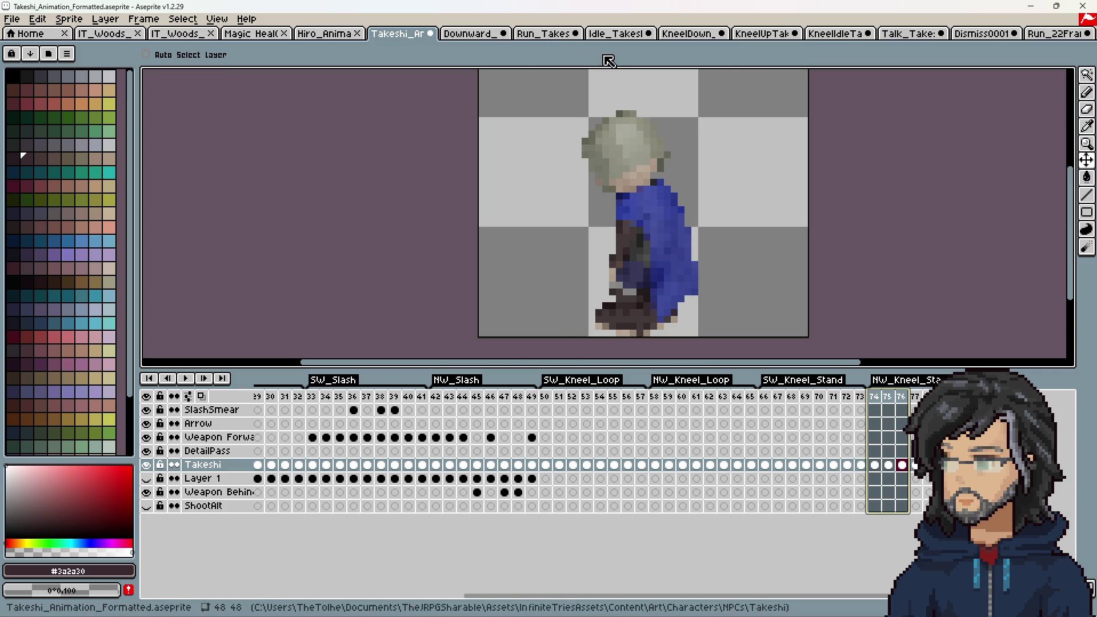
pyautogui.click(614, 35)
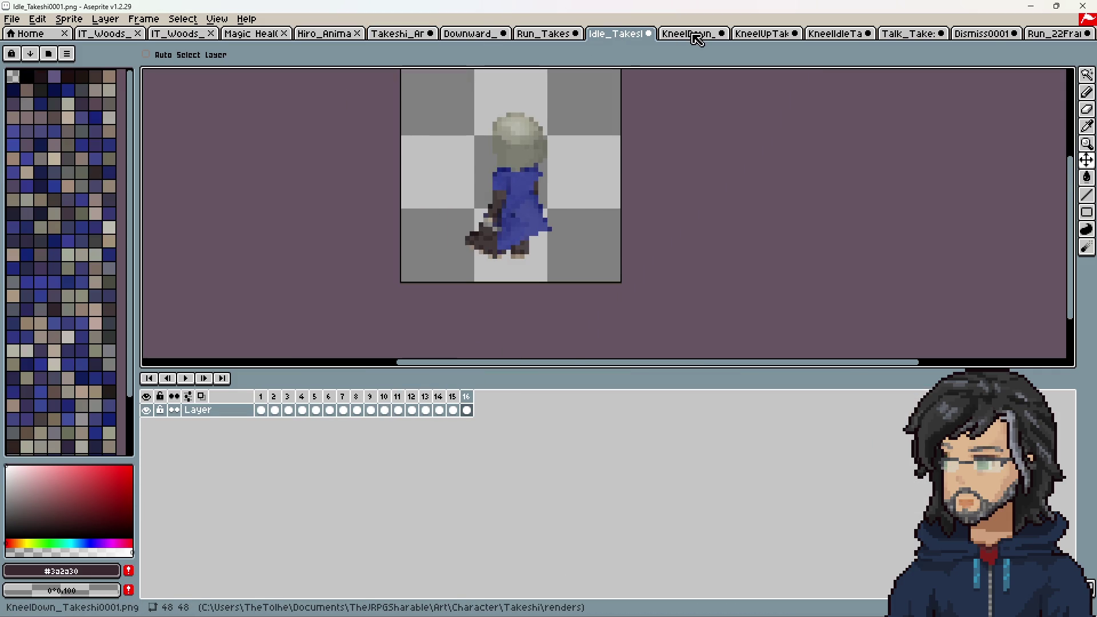
# Step: Review the KneelDown_Takeshi render by scrubbing across its frames
pyautogui.click(692, 35)
pyautogui.scroll(2, 645, 137)
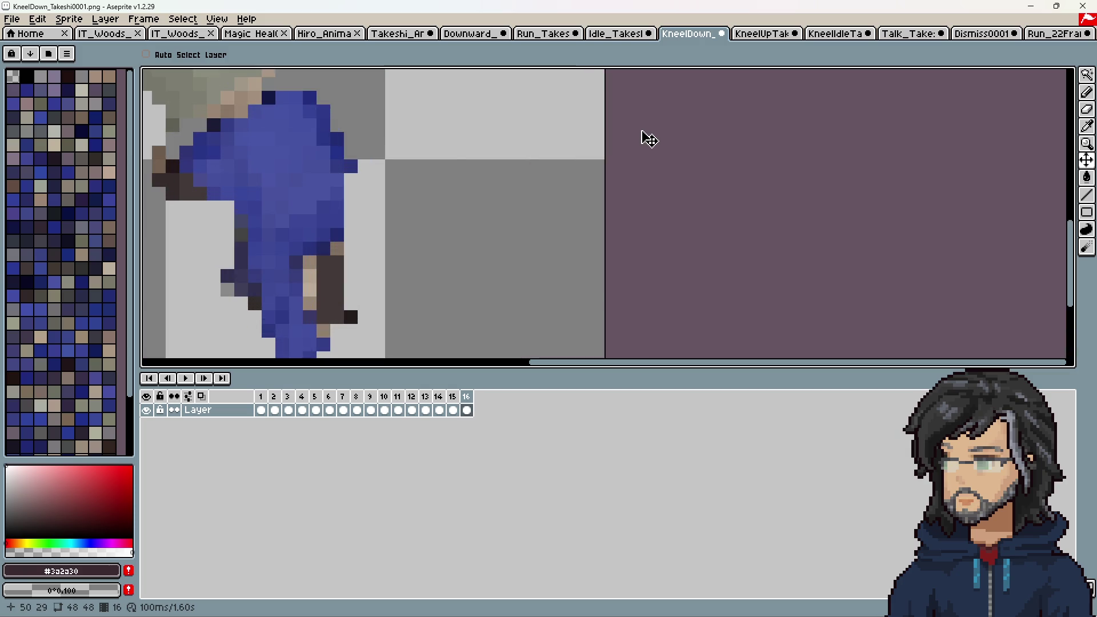
pyautogui.scroll(-2, 443, 320)
pyautogui.moveTo(263, 397); pyautogui.dragTo(468, 405)
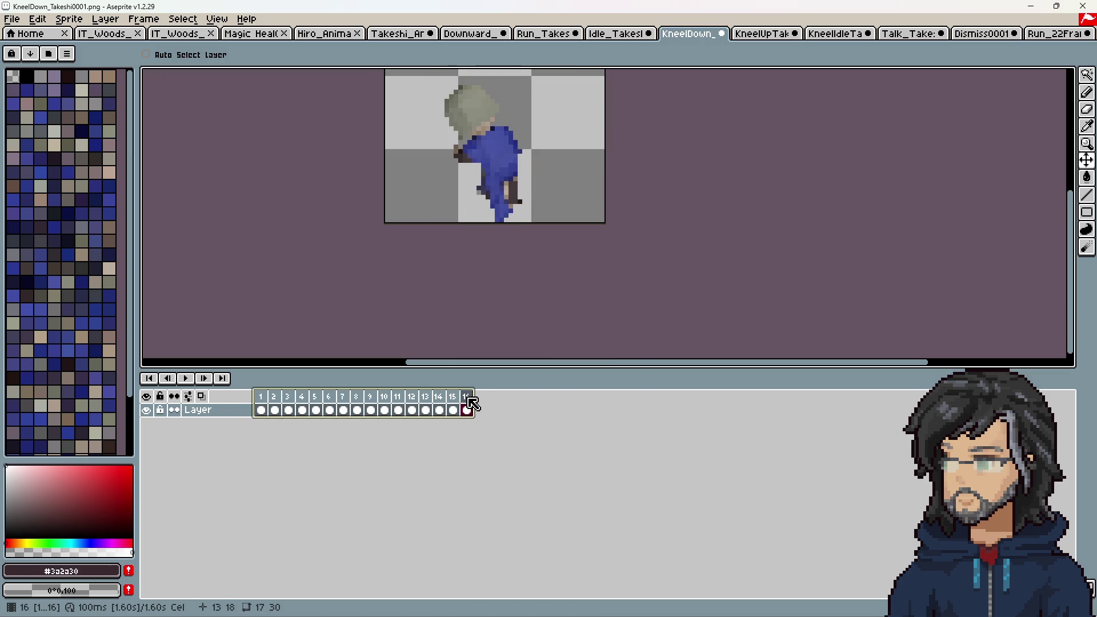
# Step: Flip through the KneelUp, KneelIdle, Talk, Dismiss and Run_22Frames renders
pyautogui.click(767, 35)
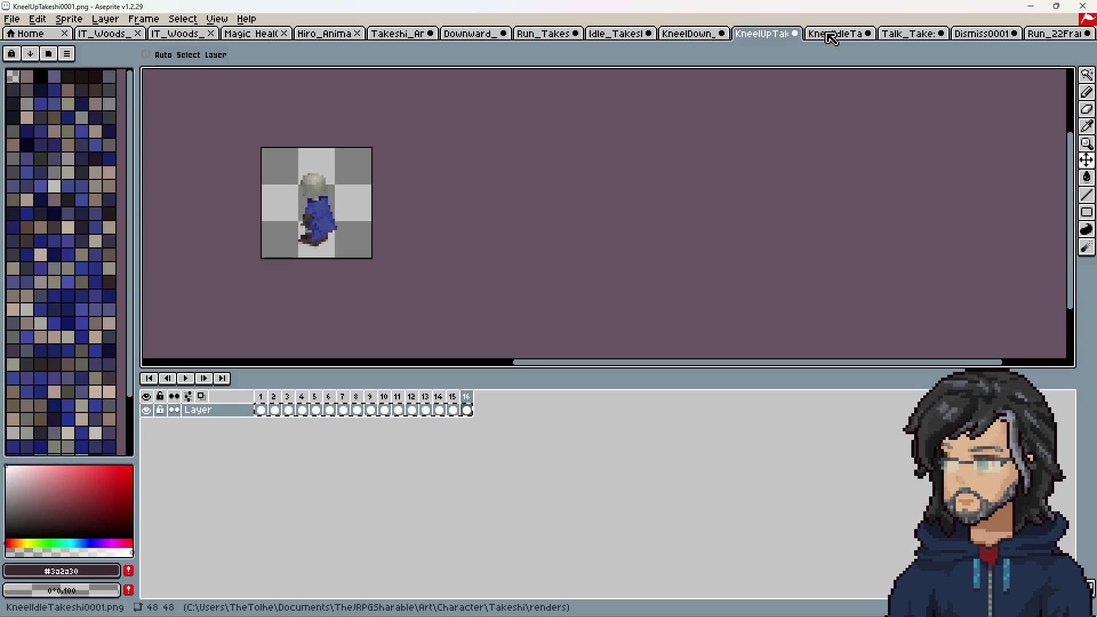
pyautogui.click(830, 37)
pyautogui.click(899, 38)
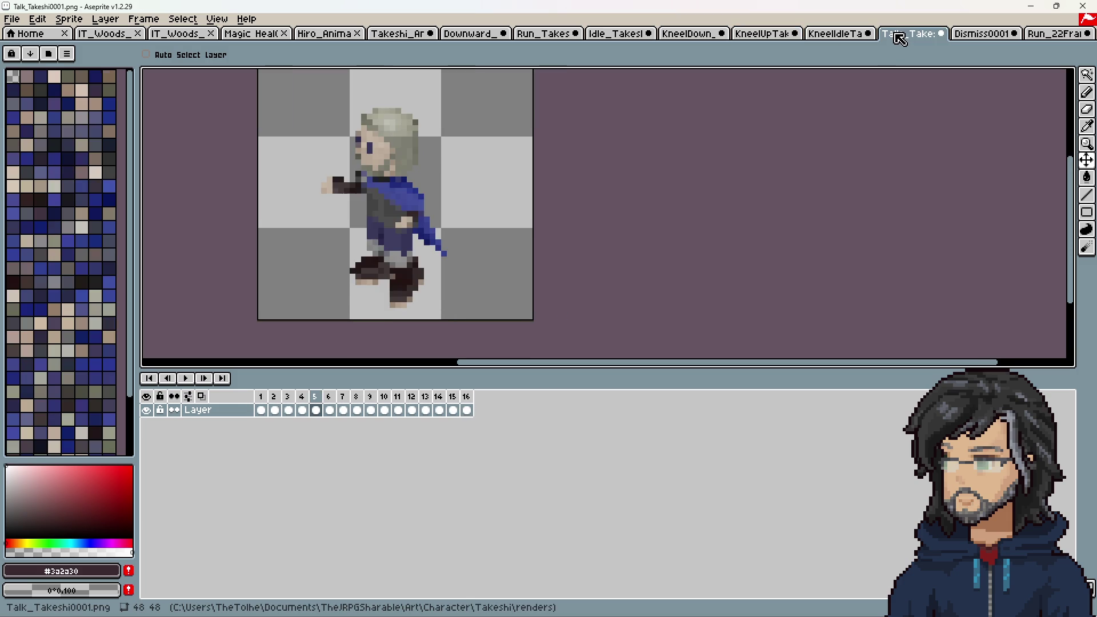
pyautogui.click(975, 34)
pyautogui.click(1056, 36)
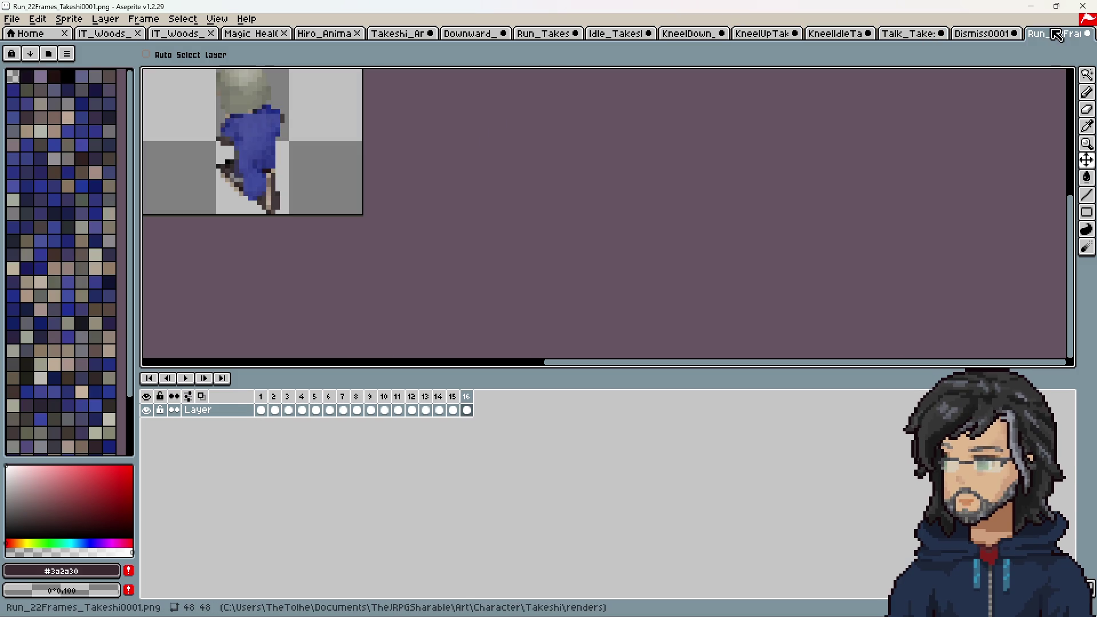
pyautogui.click(828, 39)
pyautogui.click(899, 34)
# Step: Play the Talk, KneelIdle and Dismiss animations to preview them
pyautogui.click(185, 379)
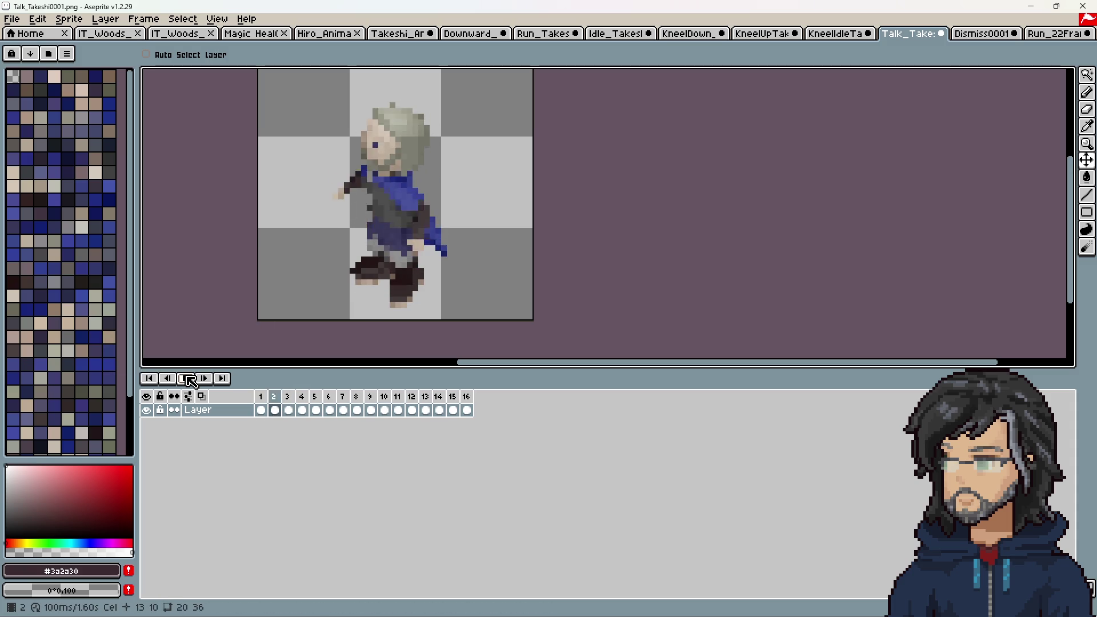
pyautogui.click(186, 378)
pyautogui.click(823, 38)
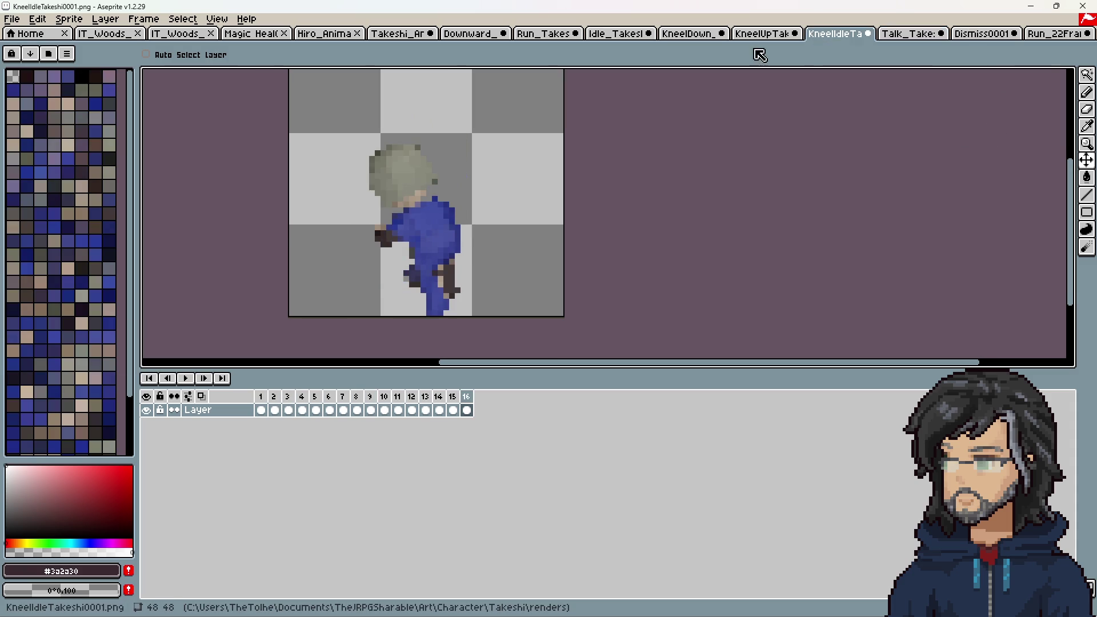
pyautogui.click(185, 379)
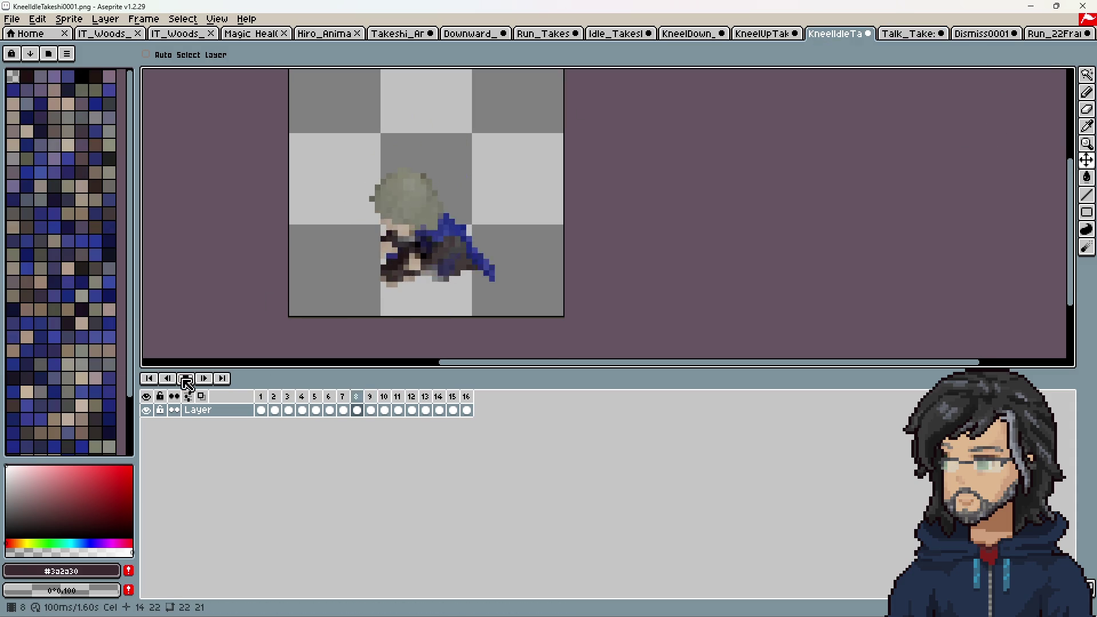
pyautogui.click(970, 34)
pyautogui.click(186, 378)
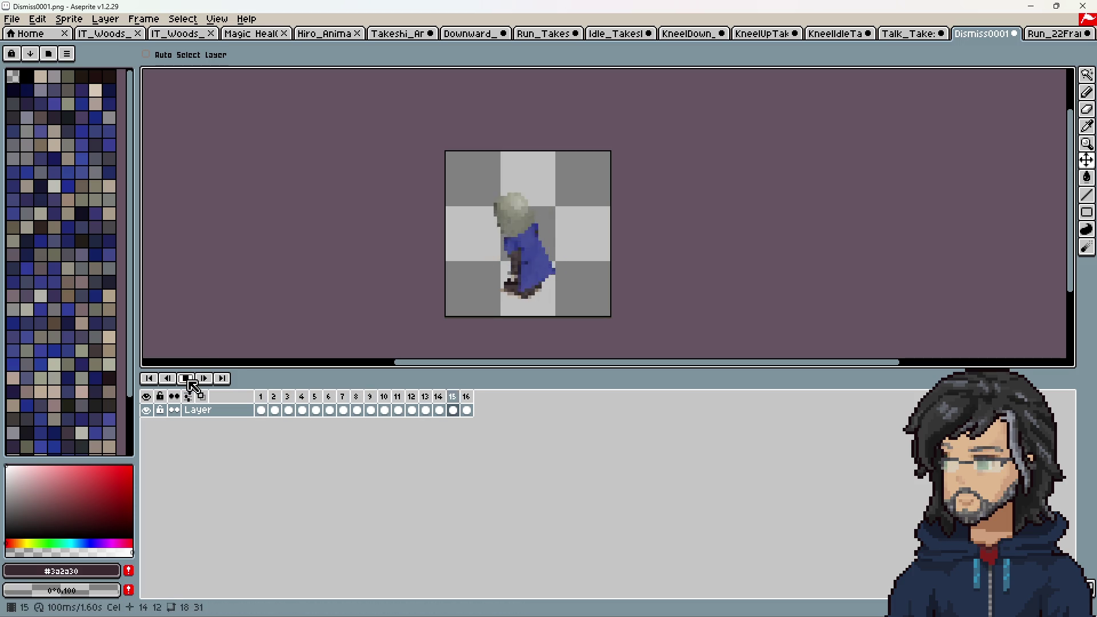
pyautogui.click(188, 379)
# Step: Copy all 16 frames of the Talk_Takeshi0001 render
pyautogui.click(840, 33)
pyautogui.click(912, 33)
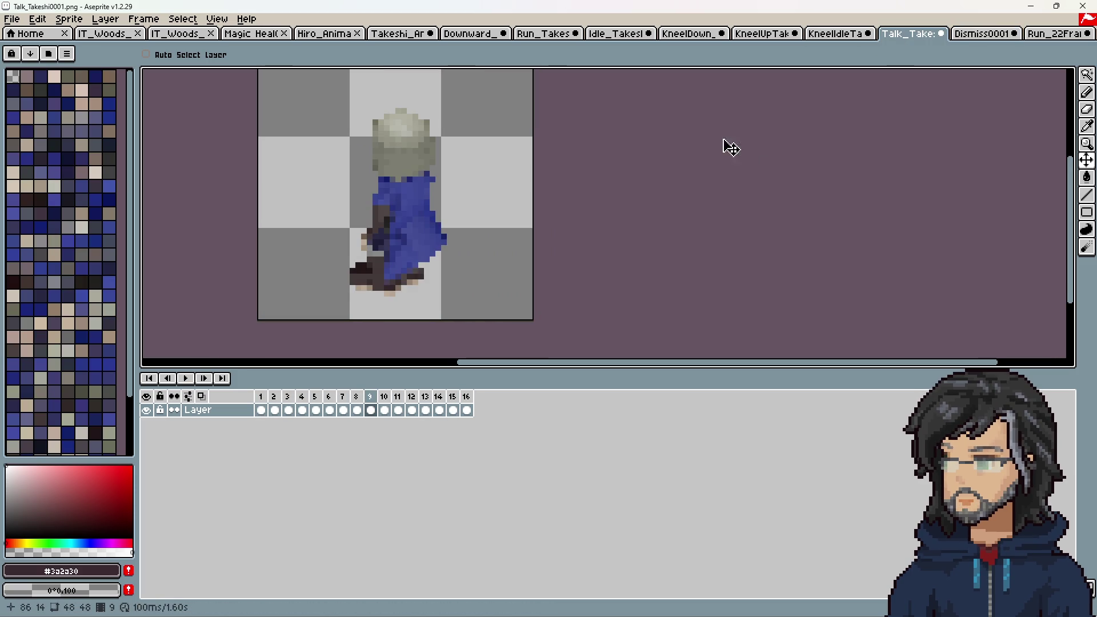
pyautogui.moveTo(261, 411); pyautogui.dragTo(467, 411)
pyautogui.press('ctrl')
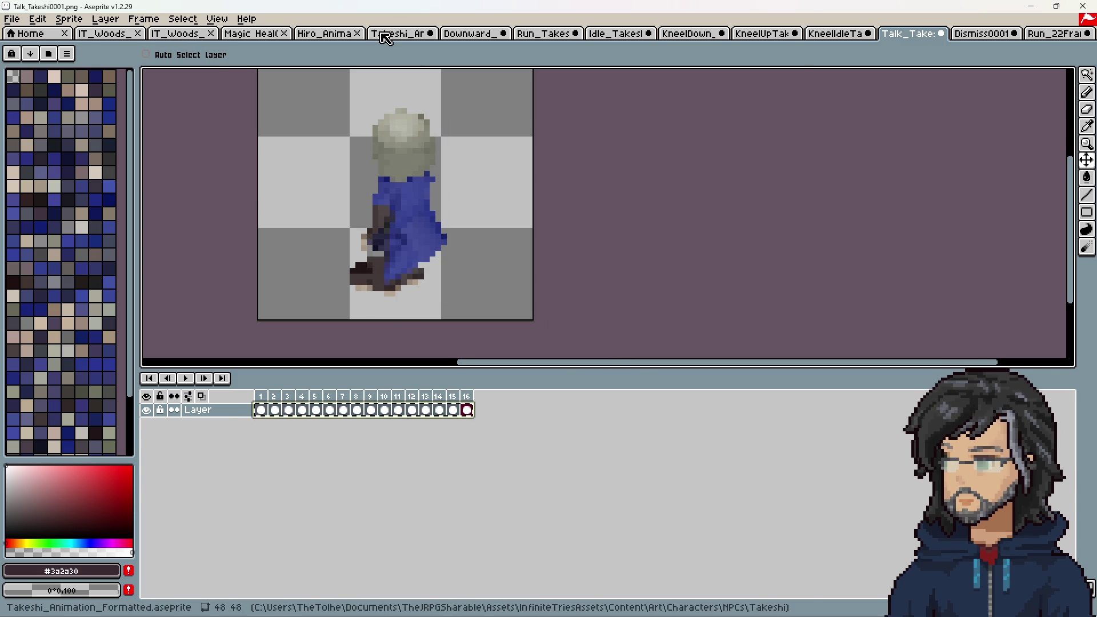
# Step: Add a new frame after frame 81 in Takeshi_Animation_Formatted
pyautogui.click(380, 33)
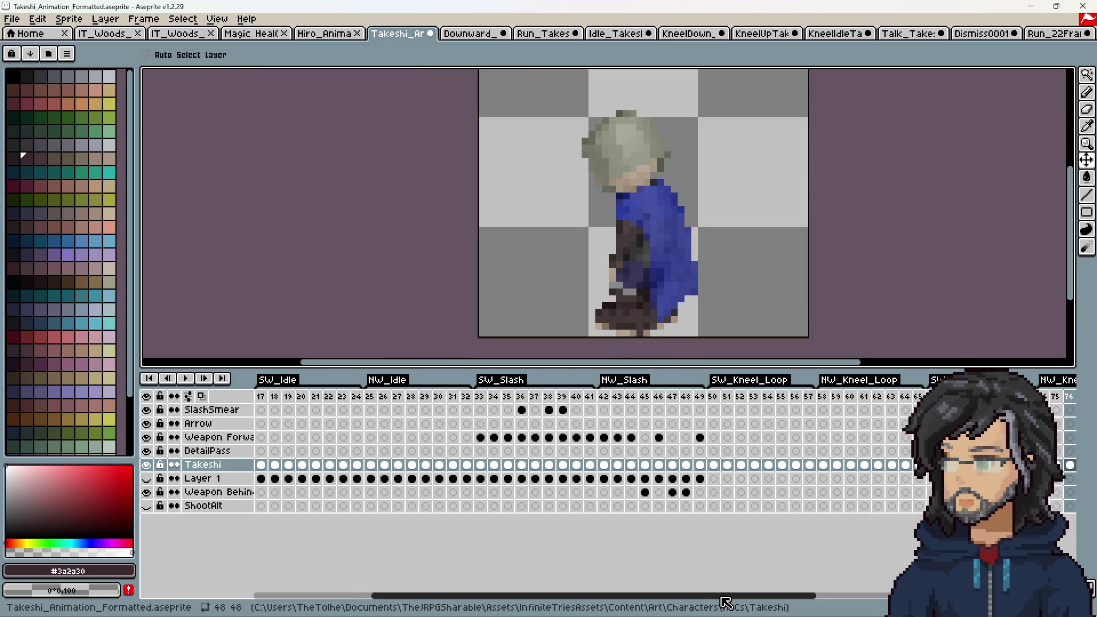
pyautogui.hscroll(5, 877, 571)
pyautogui.rightClick(665, 468)
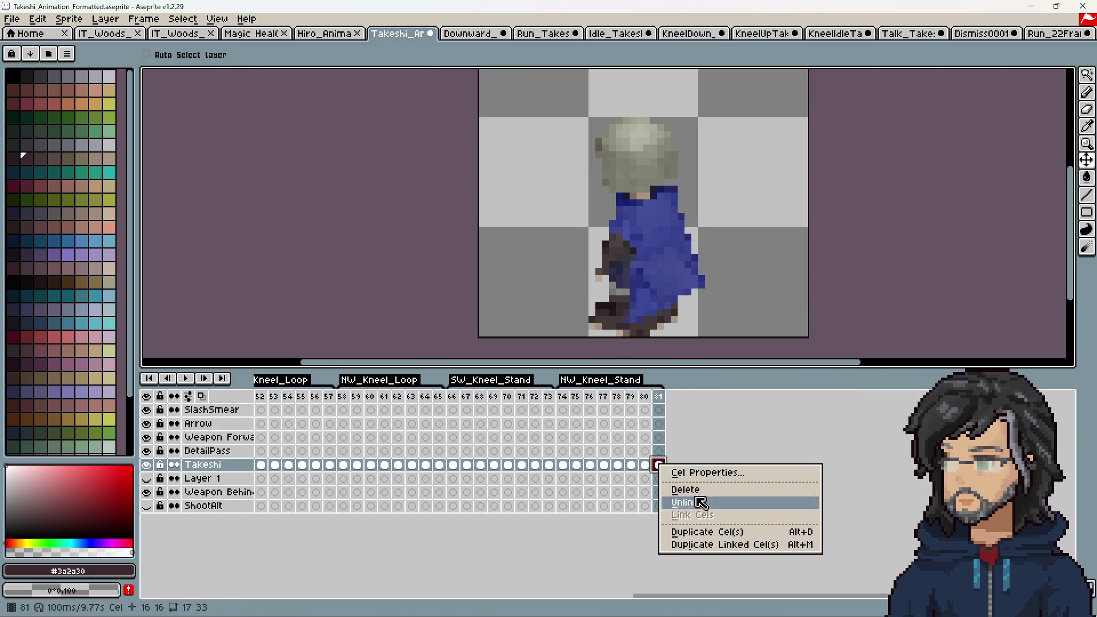
pyautogui.click(661, 398)
pyautogui.rightClick(661, 399)
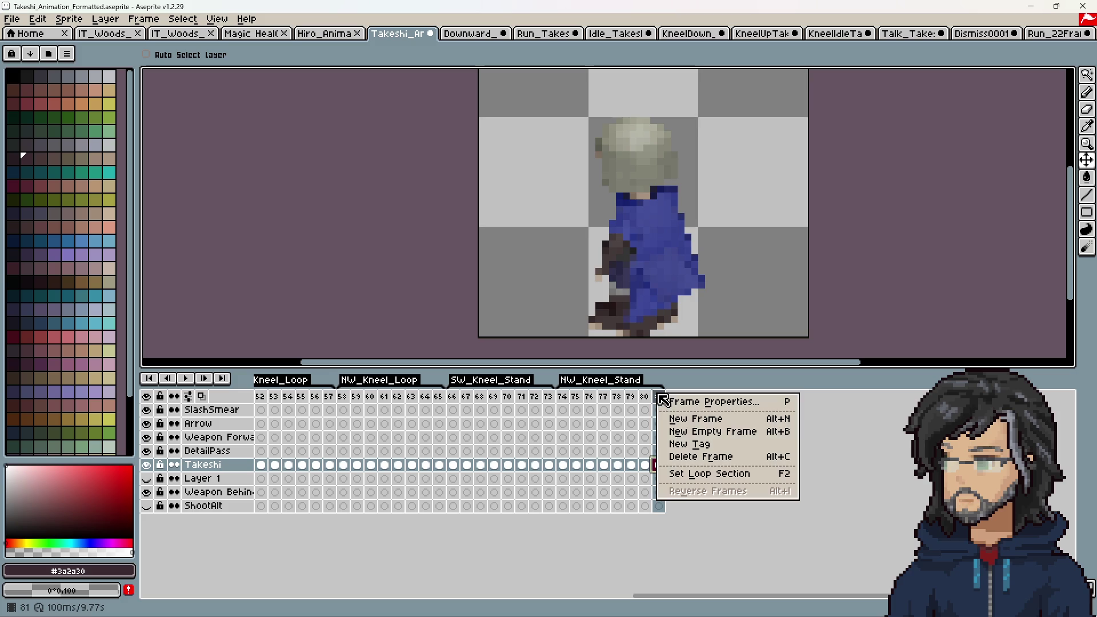
pyautogui.click(686, 418)
# Step: Set the NW_Kneel_Stand tag to end at frame 81 again
pyautogui.doubleClick(623, 384)
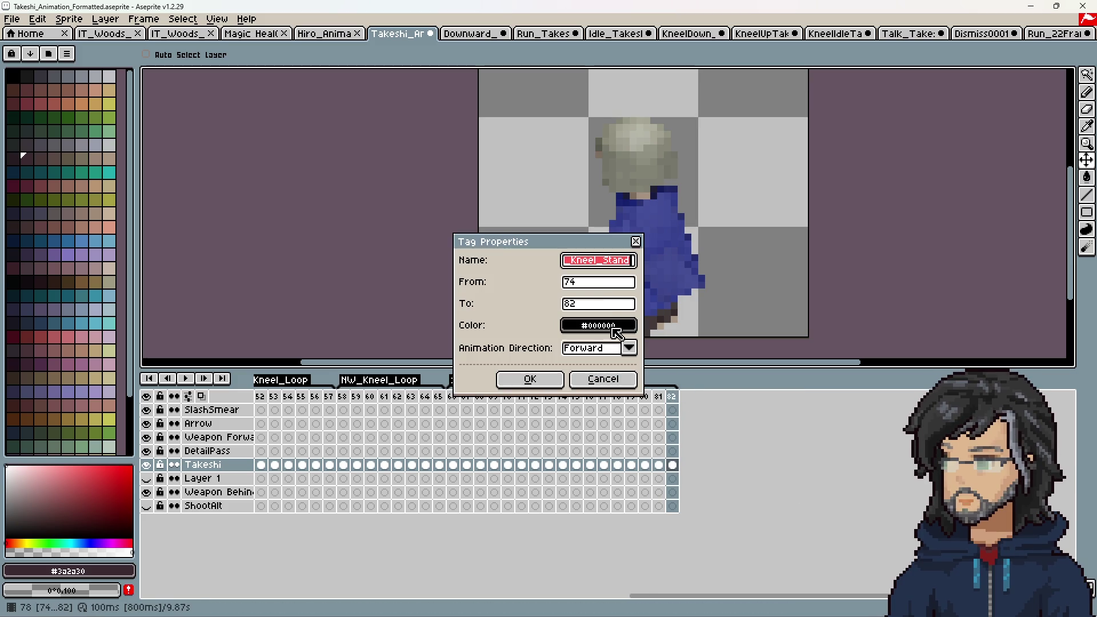
pyautogui.click(592, 305)
pyautogui.press('Return')
pyautogui.click(673, 465)
# Step: Paste the 16 Talk frames at frames 82–97 and compare frame 82 with frame 73
pyautogui.press('Delete')
pyautogui.hotkey('ctrl', 'v')
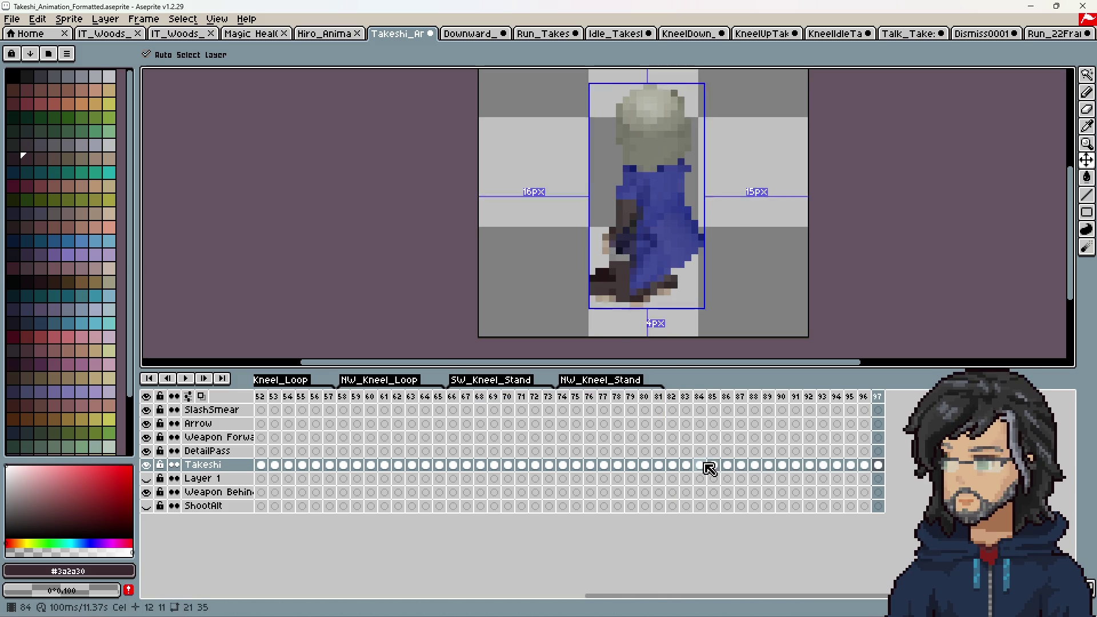
pyautogui.click(674, 465)
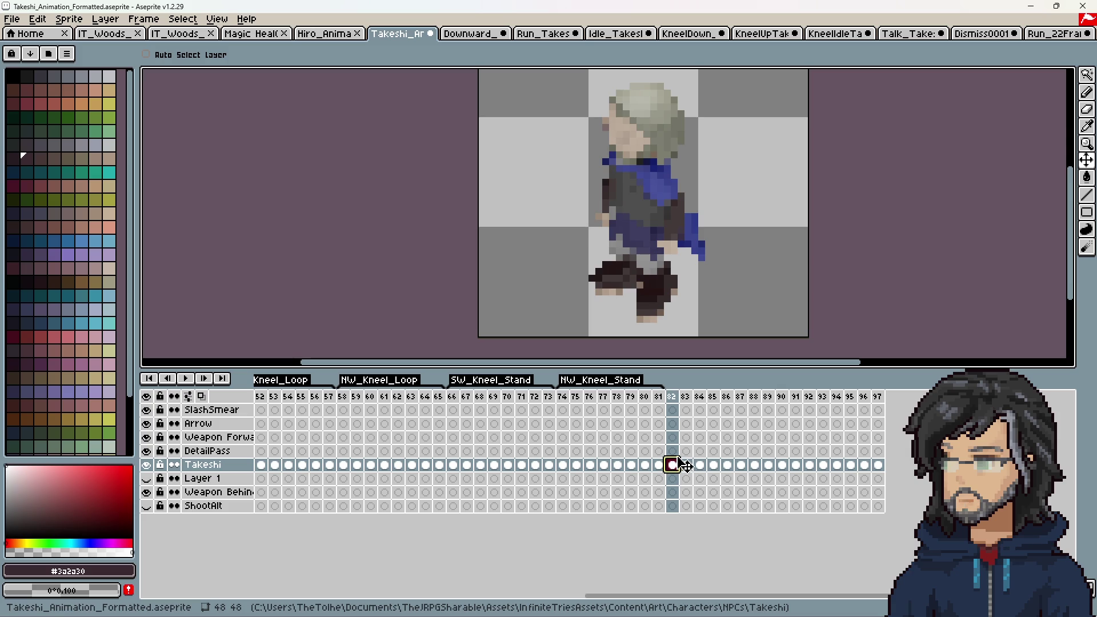
pyautogui.click(670, 397)
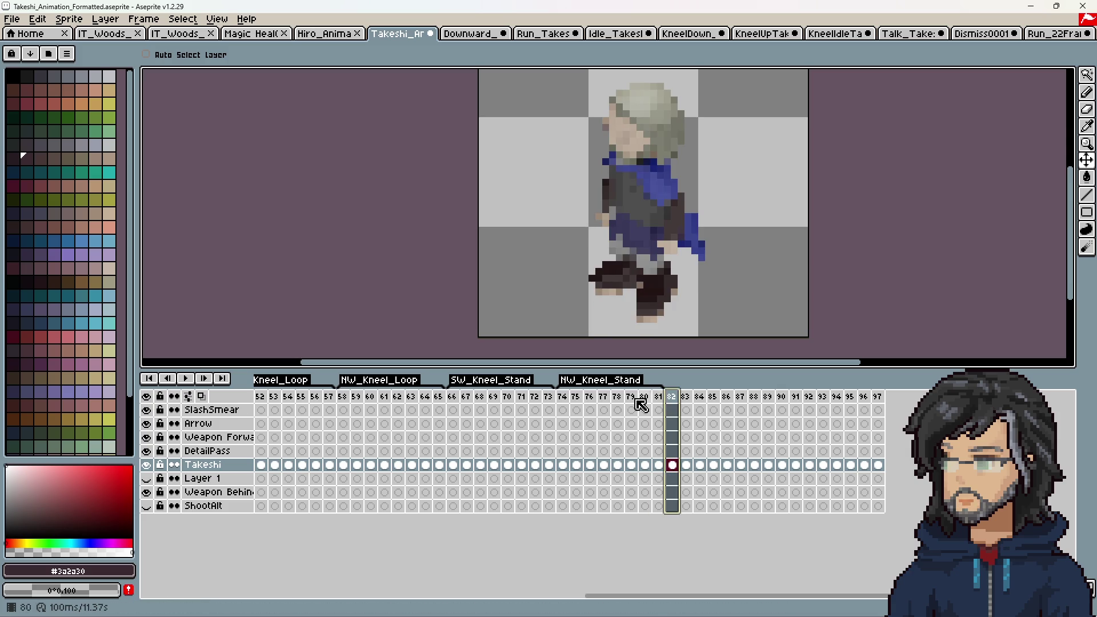
pyautogui.click(550, 397)
pyautogui.click(669, 400)
# Step: Shift the sprite in frames 82–97 down and step through the Talk frames
pyautogui.moveTo(685, 464); pyautogui.dragTo(880, 466)
pyautogui.moveTo(697, 298); pyautogui.dragTo(695, 317)
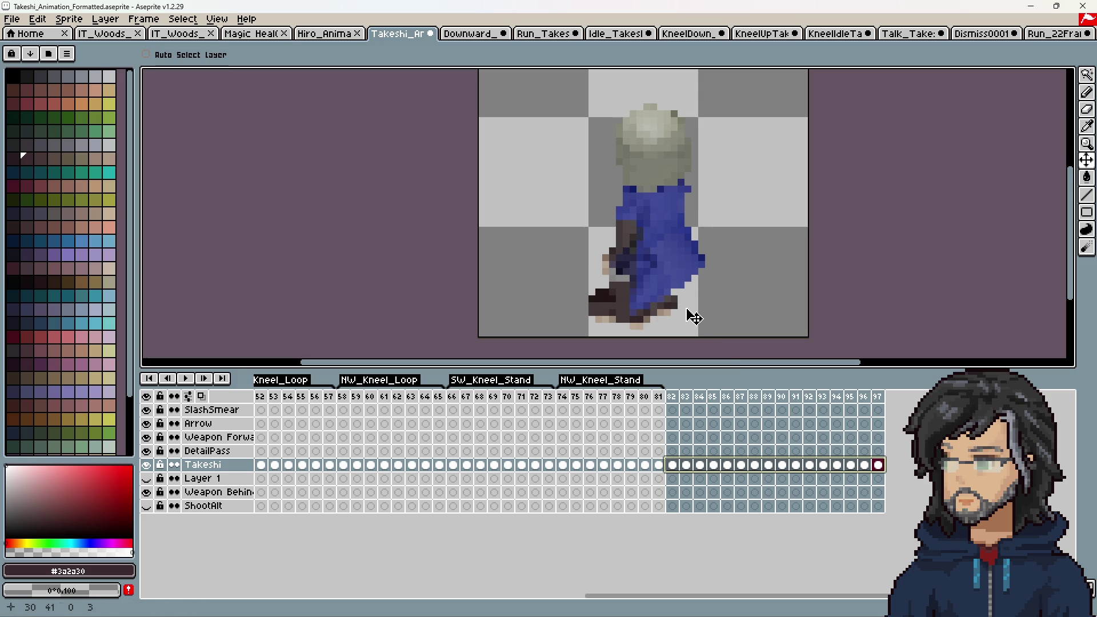
pyautogui.click(672, 396)
pyautogui.press('Right')
pyautogui.press('Right')
pyautogui.press('Right')
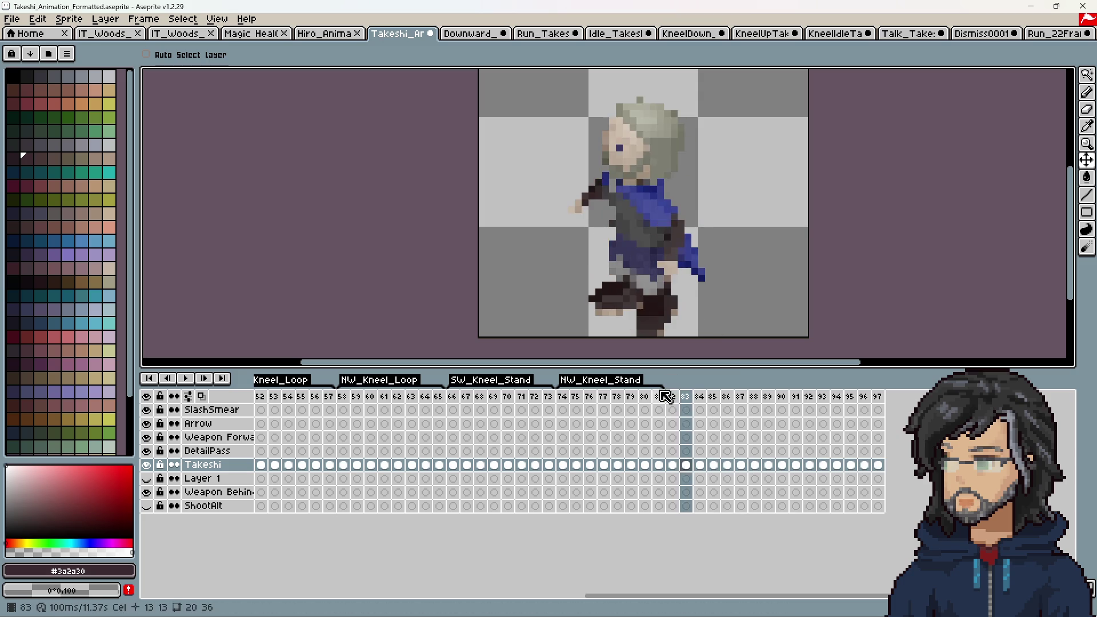
pyautogui.press('Right')
pyautogui.press('Right')
pyautogui.press('Right')
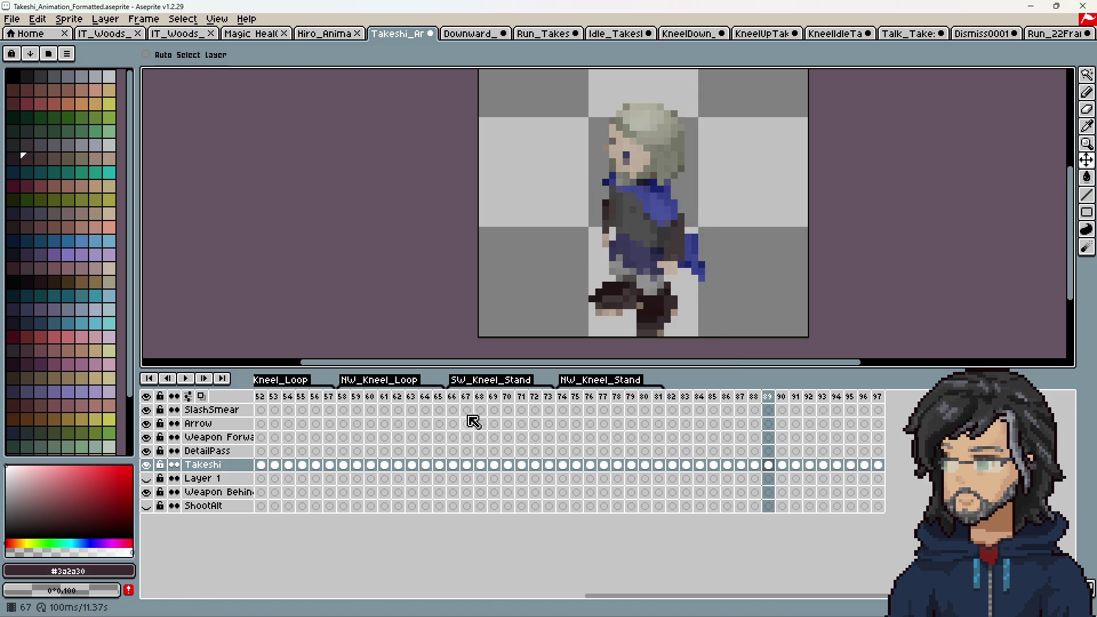
pyautogui.click(672, 396)
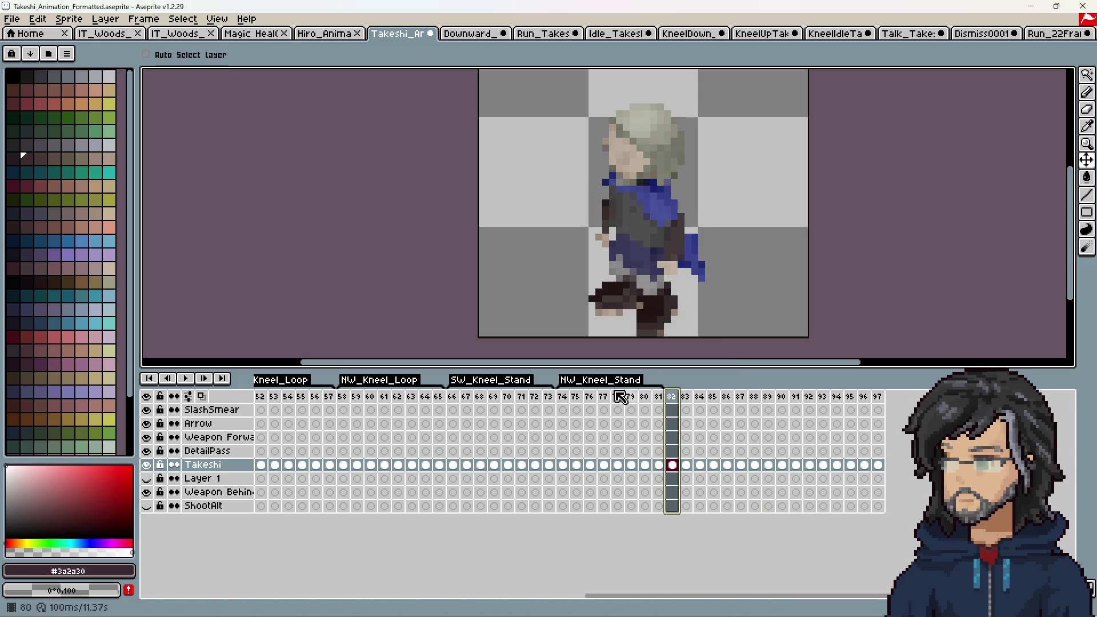
# Step: Compare frame 82's pose against frames 66 and 73
pyautogui.click(452, 396)
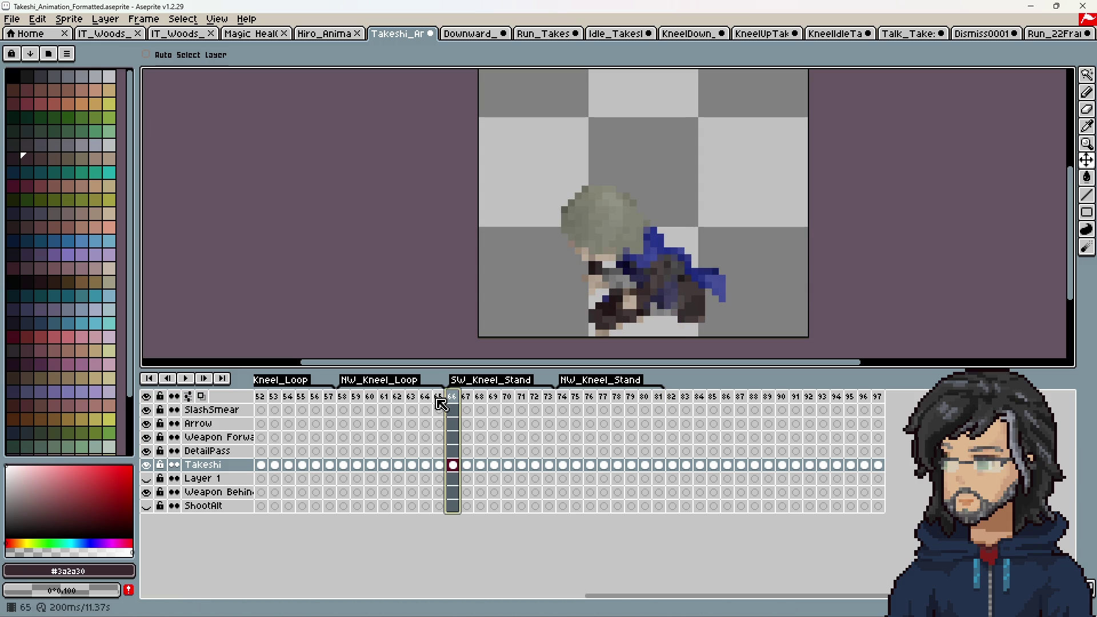
pyautogui.click(553, 399)
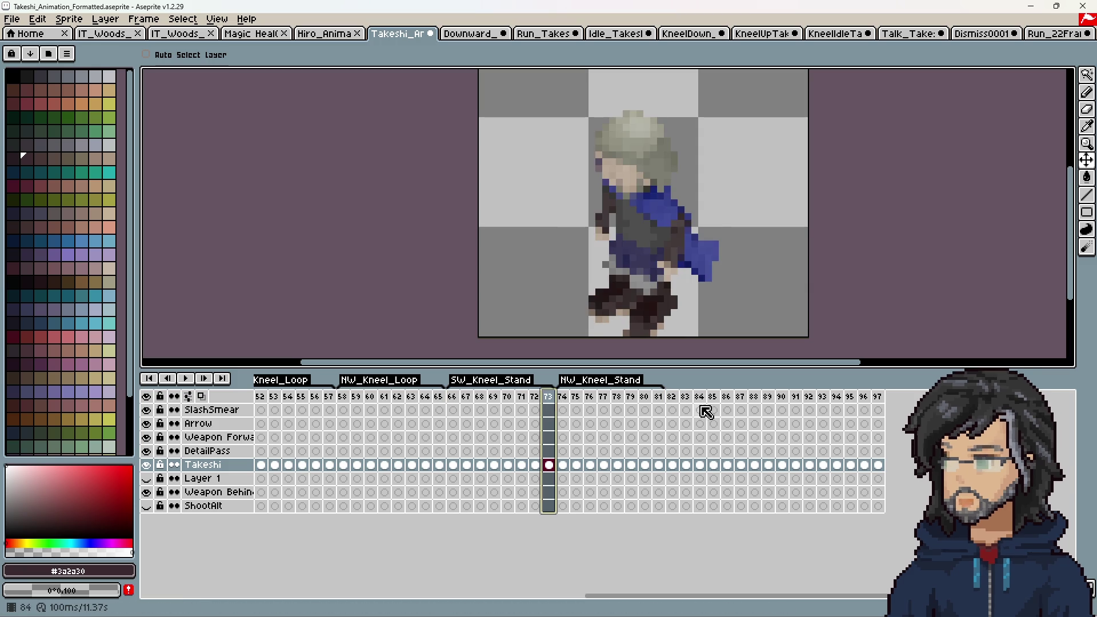
pyautogui.click(674, 400)
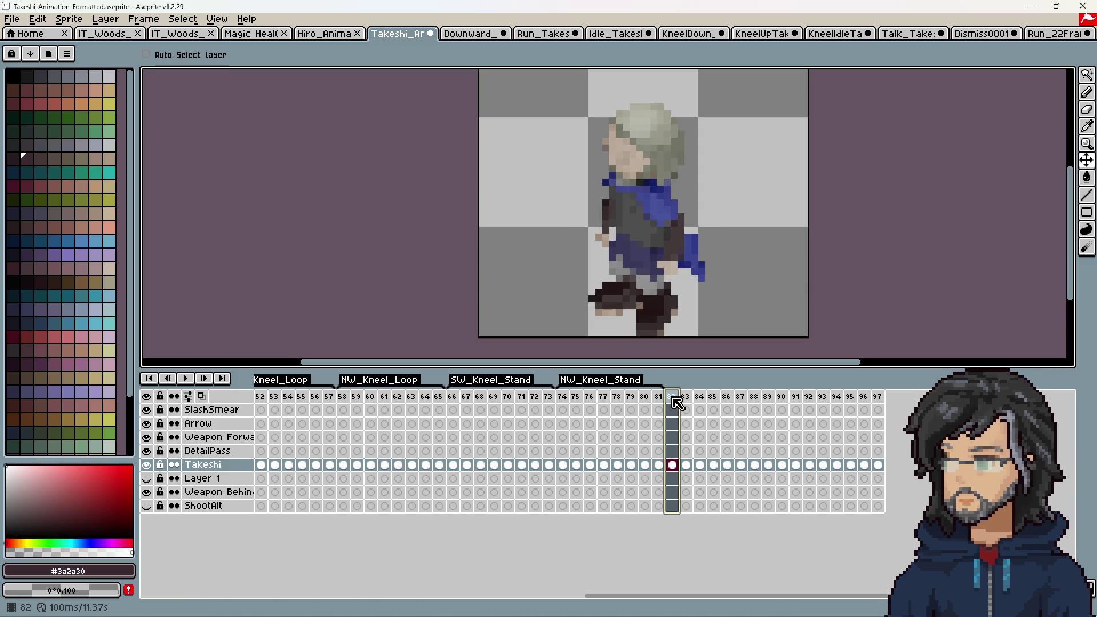
pyautogui.click(549, 397)
pyautogui.click(672, 400)
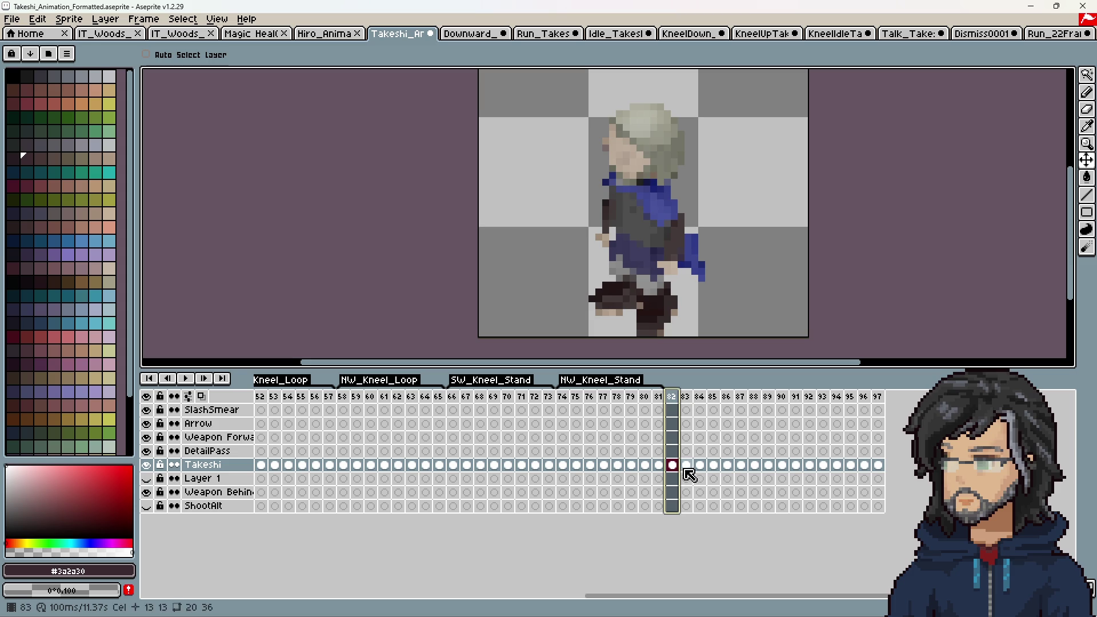
# Step: Play from frame 90 and compare its back-facing pose with frames 65, 81 and 89
pyautogui.click(765, 403)
pyautogui.click(785, 410)
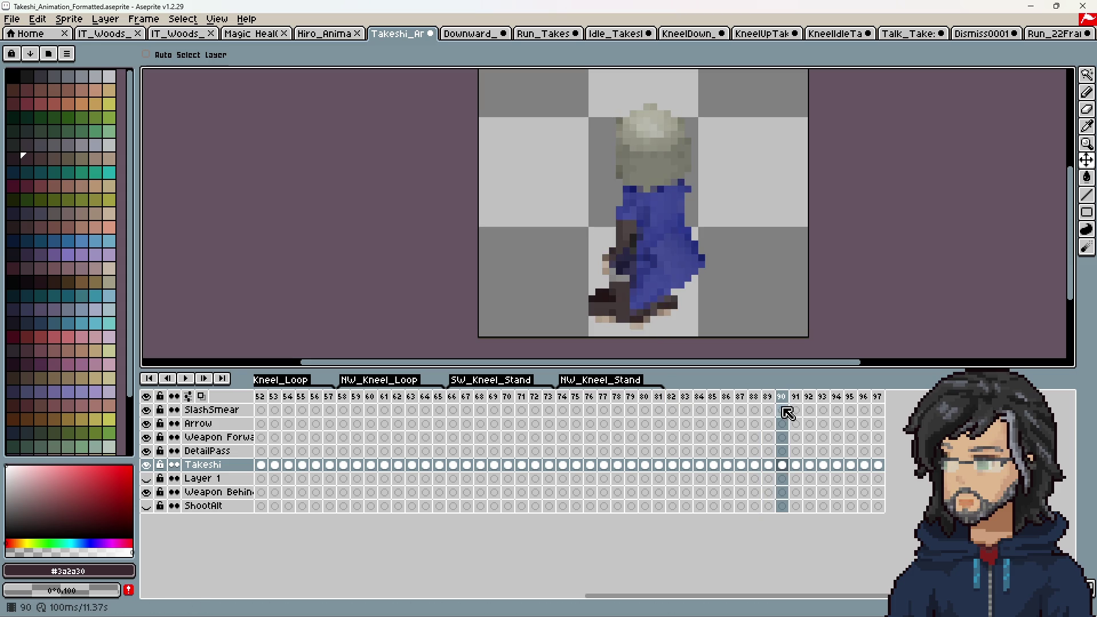
pyautogui.press('Return')
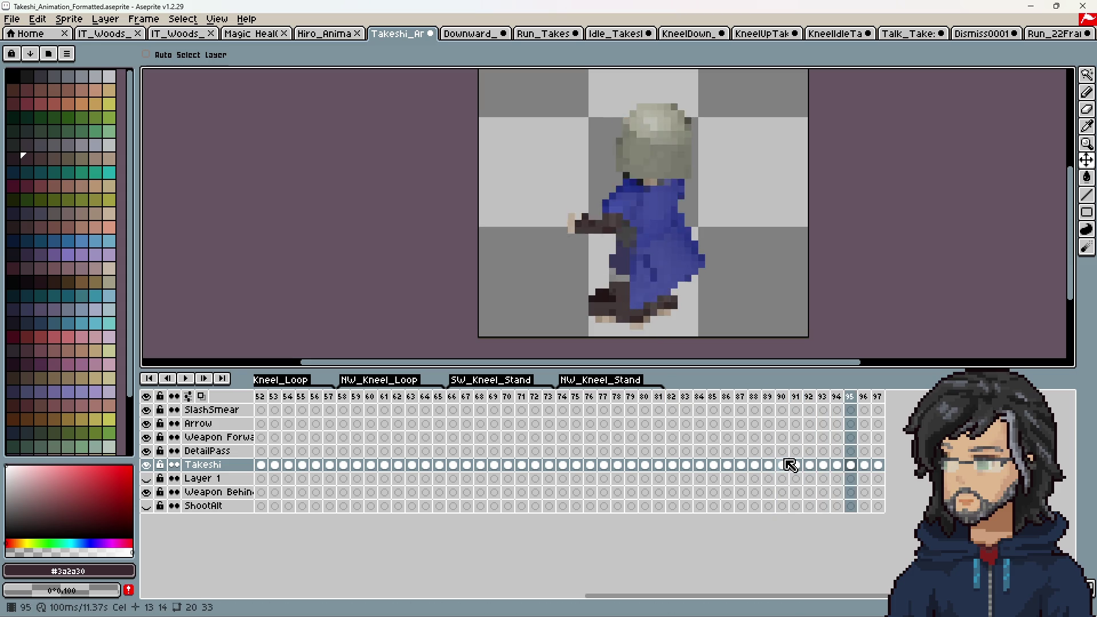
pyautogui.click(769, 401)
pyautogui.click(784, 403)
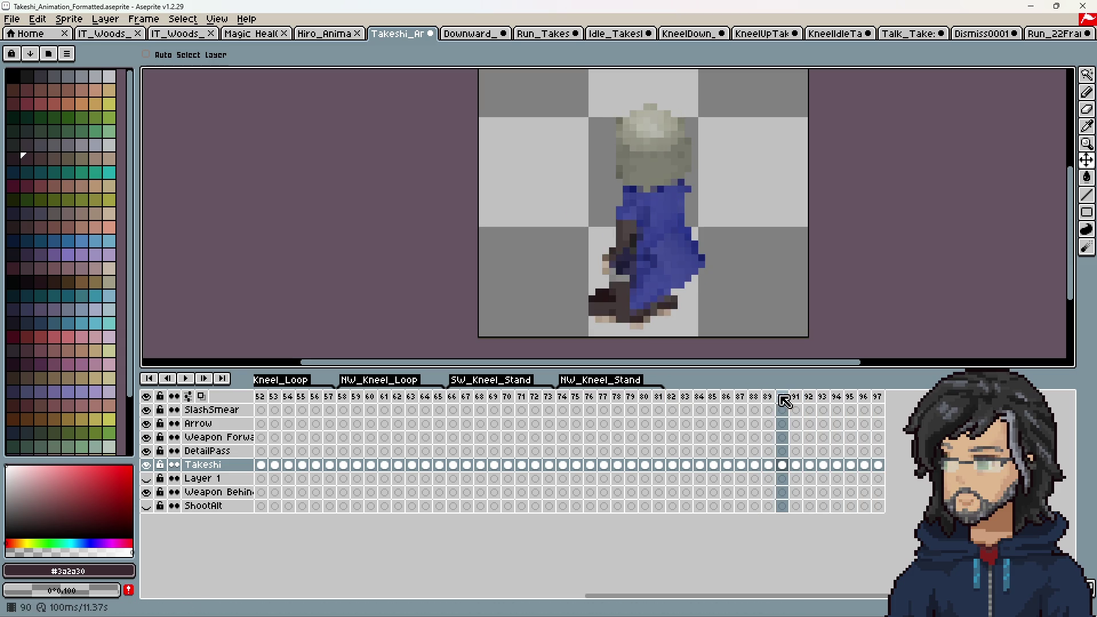
pyautogui.click(440, 397)
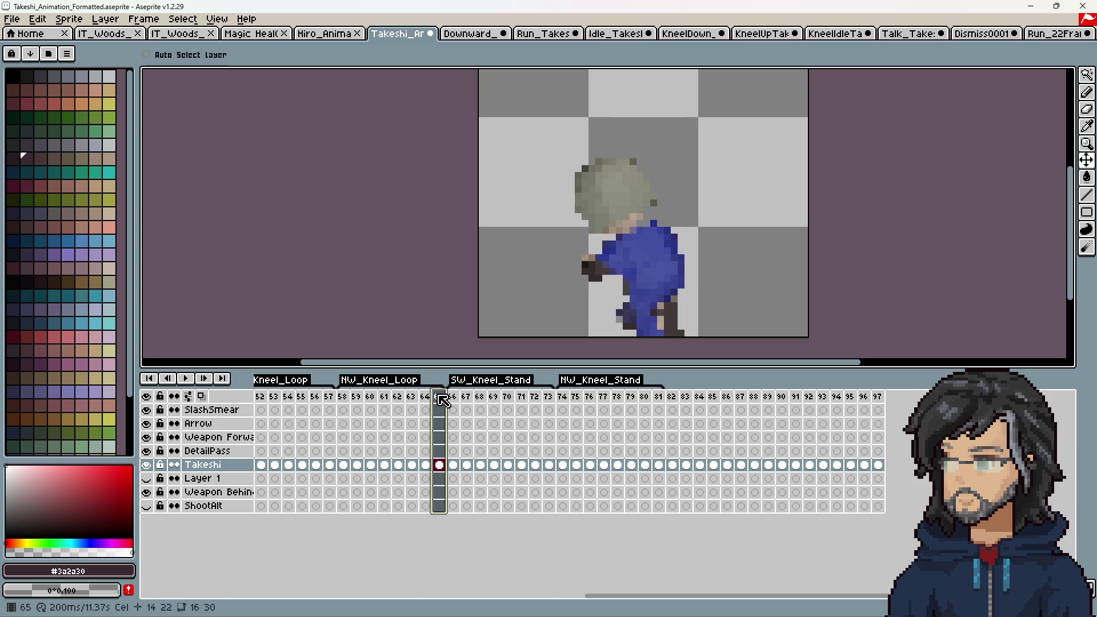
pyautogui.click(662, 398)
pyautogui.click(772, 399)
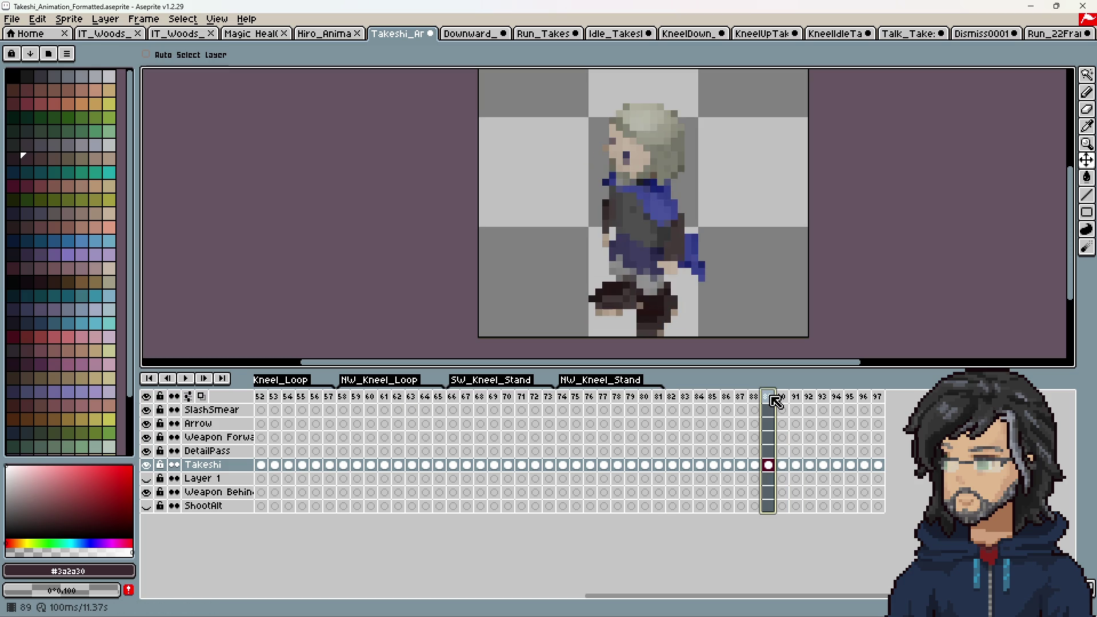
pyautogui.click(781, 398)
pyautogui.click(662, 398)
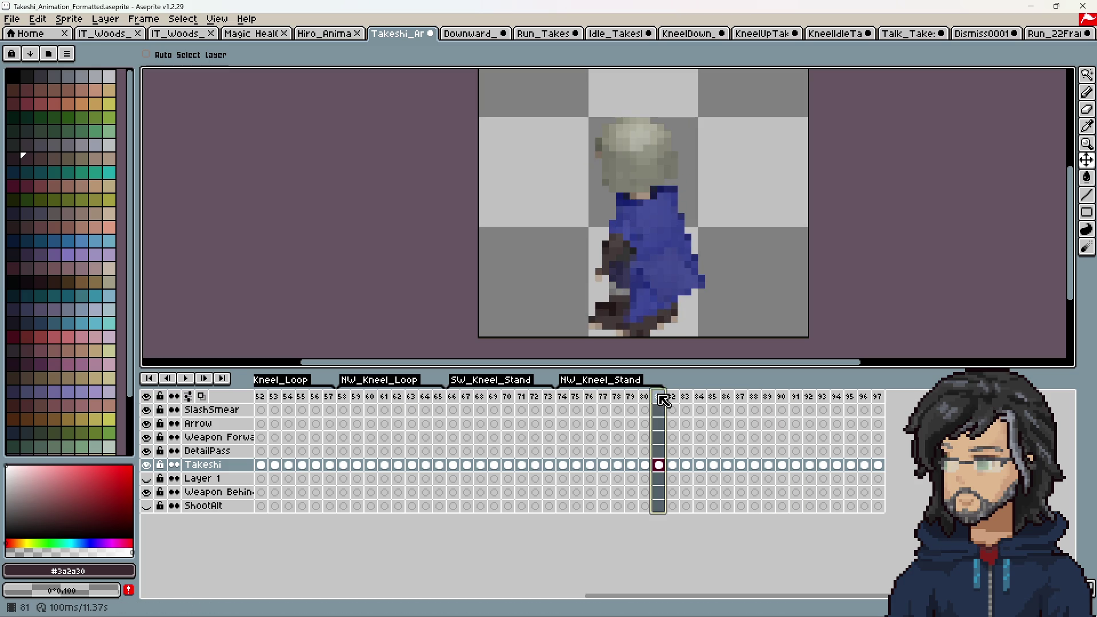
pyautogui.click(781, 397)
# Step: Move Takeshi's cels in frames 90–97 down one pixel and replay to check
pyautogui.moveTo(791, 463); pyautogui.dragTo(878, 465)
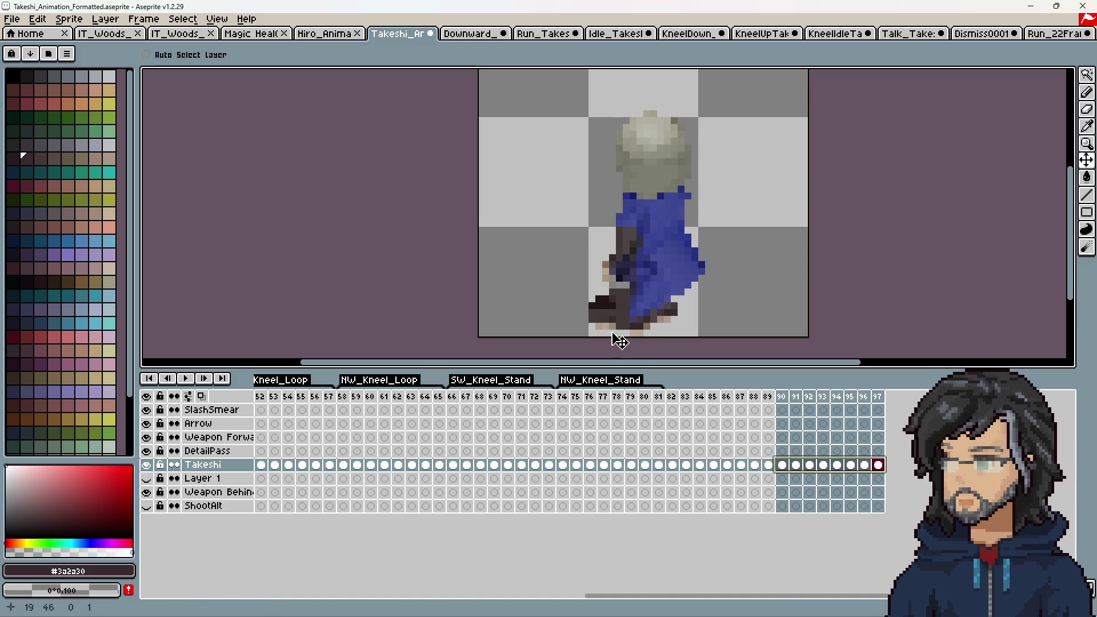
pyautogui.moveTo(620, 343); pyautogui.dragTo(620, 347)
pyautogui.click(784, 402)
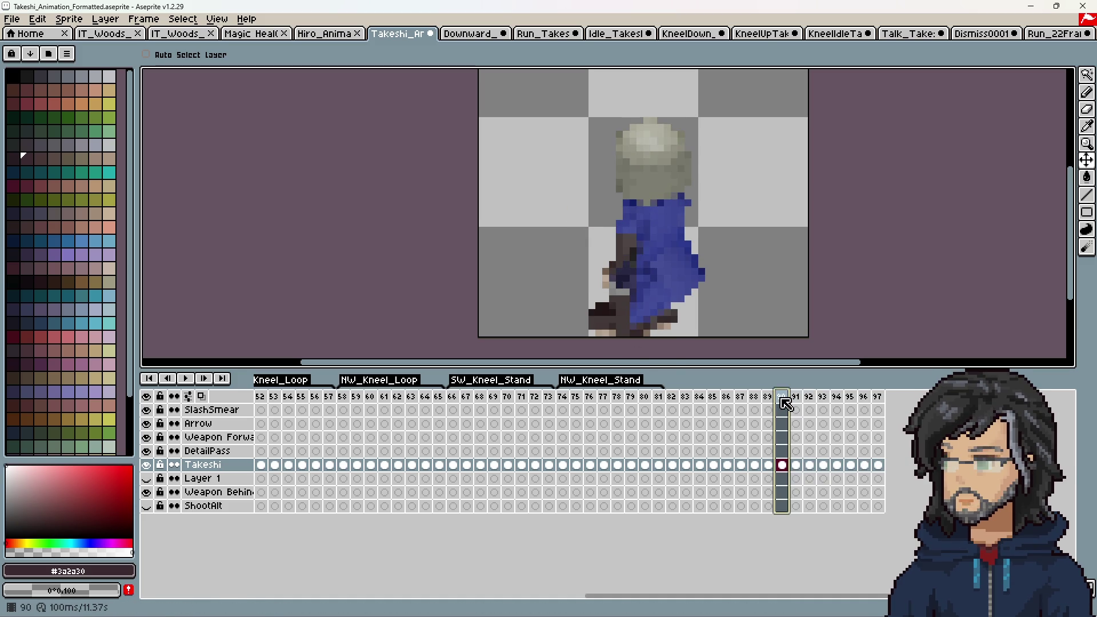
pyautogui.press('Return')
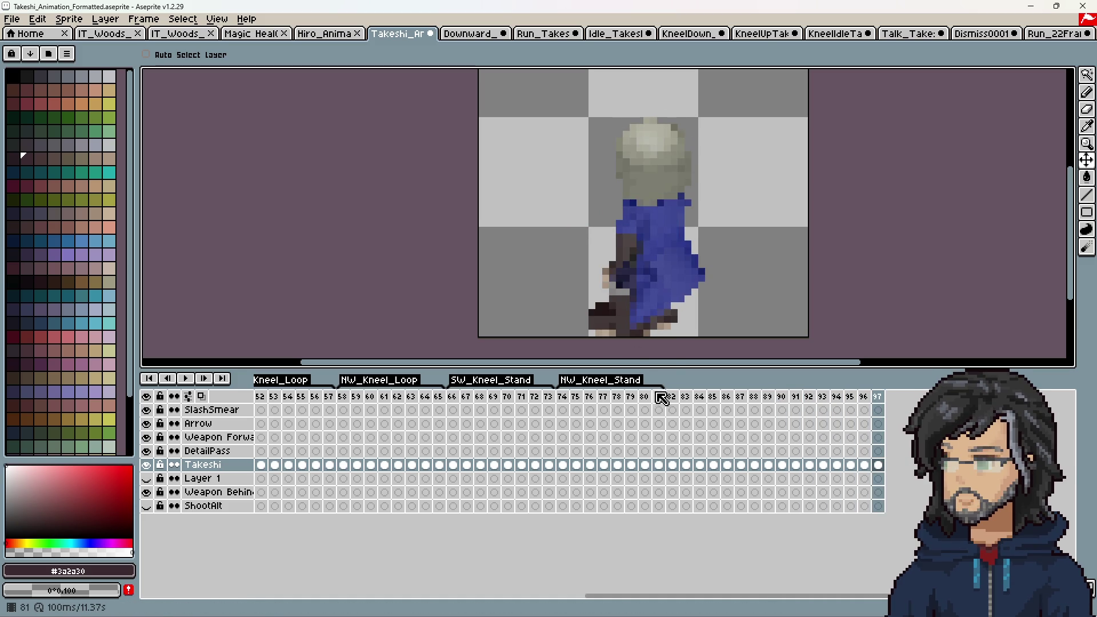
pyautogui.click(661, 398)
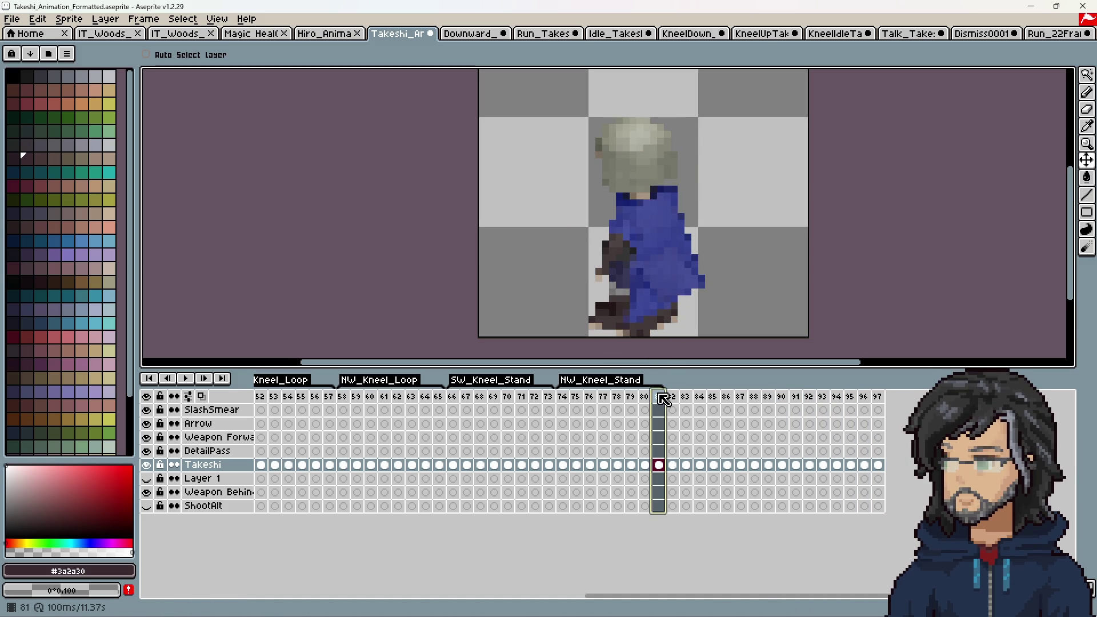
pyautogui.click(797, 401)
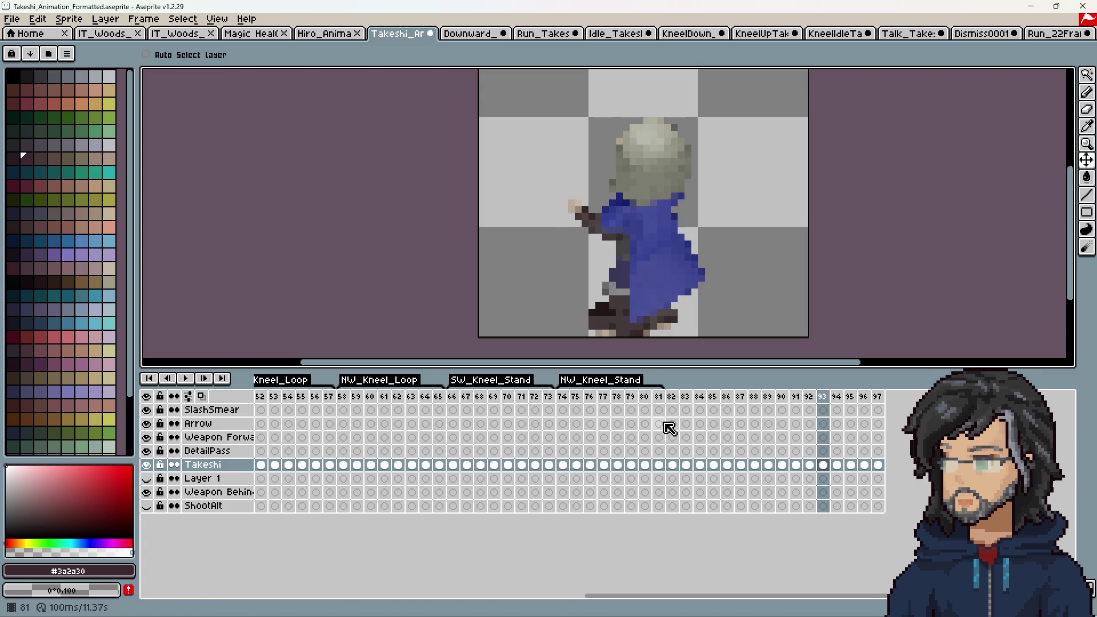
# Step: Select frames 82 through 89 on the timeline
pyautogui.click(673, 465)
pyautogui.moveTo(679, 470)
pyautogui.mouseDown()
pyautogui.moveTo(820, 448)
pyautogui.moveTo(755, 437)
pyautogui.mouseUp()
pyautogui.click(674, 397)
pyautogui.moveTo(680, 402)
pyautogui.mouseDown()
pyautogui.moveTo(786, 400)
pyautogui.moveTo(772, 400)
pyautogui.mouseUp()
pyautogui.rightClick(773, 400)
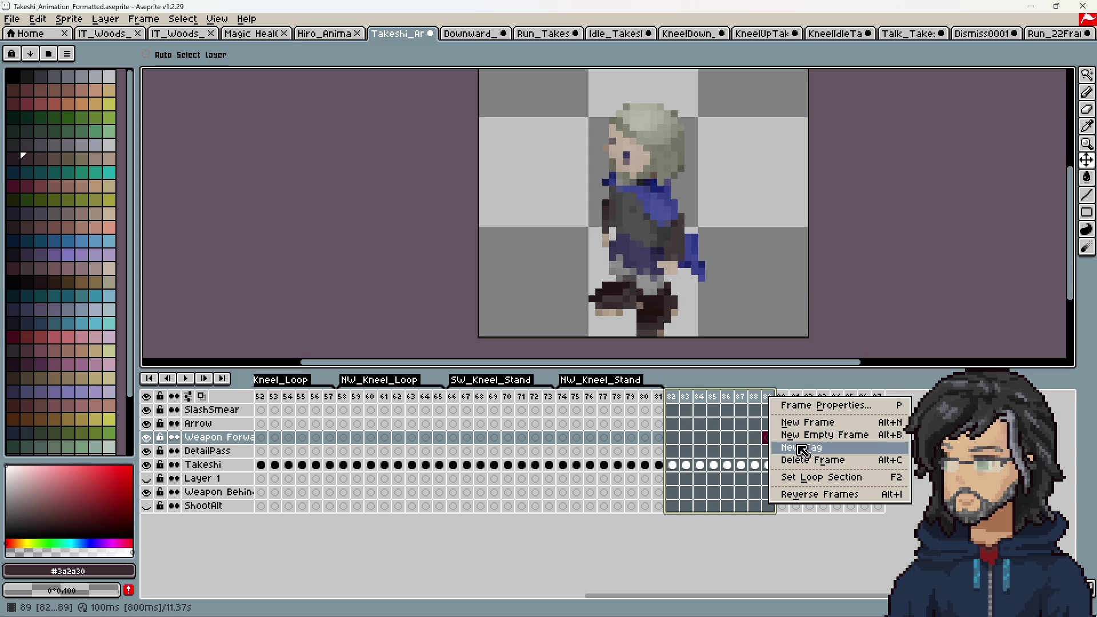
# Step: Create an SW_Talking tag on frames 82–89 and an NW_Talk tag on frames 90–97
pyautogui.click(801, 447)
pyautogui.write('SW_Talking')
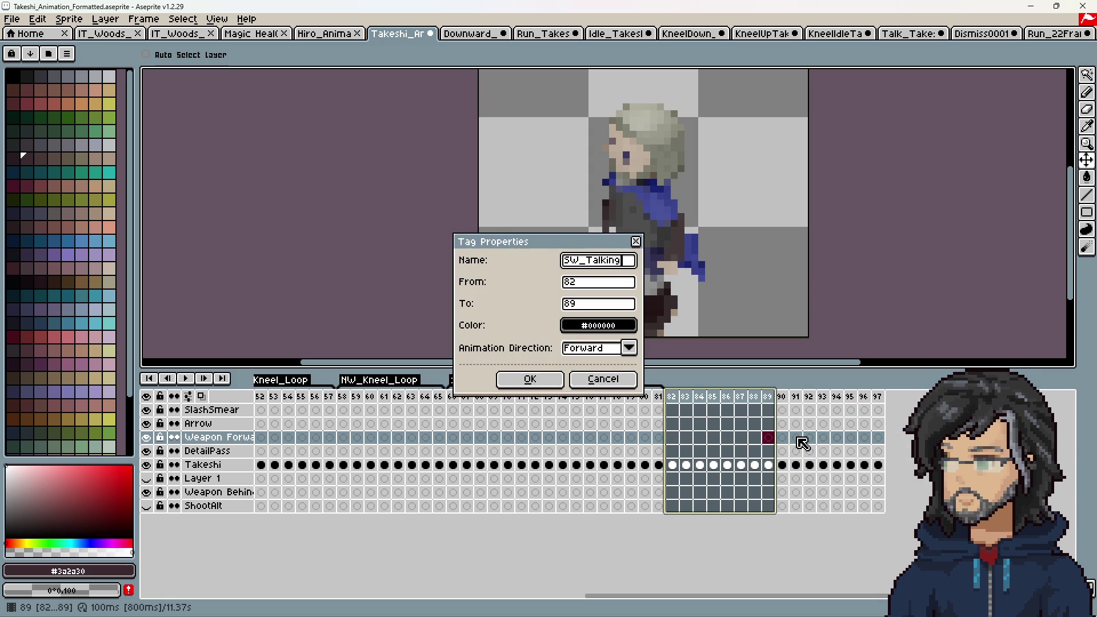
pyautogui.press('Return')
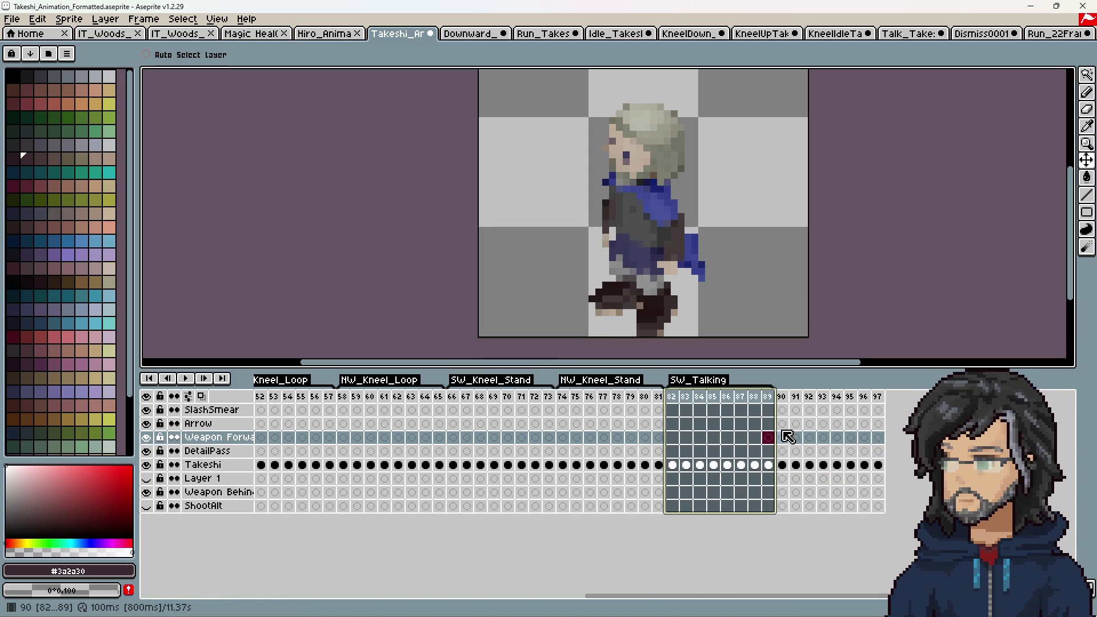
pyautogui.moveTo(787, 398); pyautogui.dragTo(878, 398)
pyautogui.rightClick(881, 399)
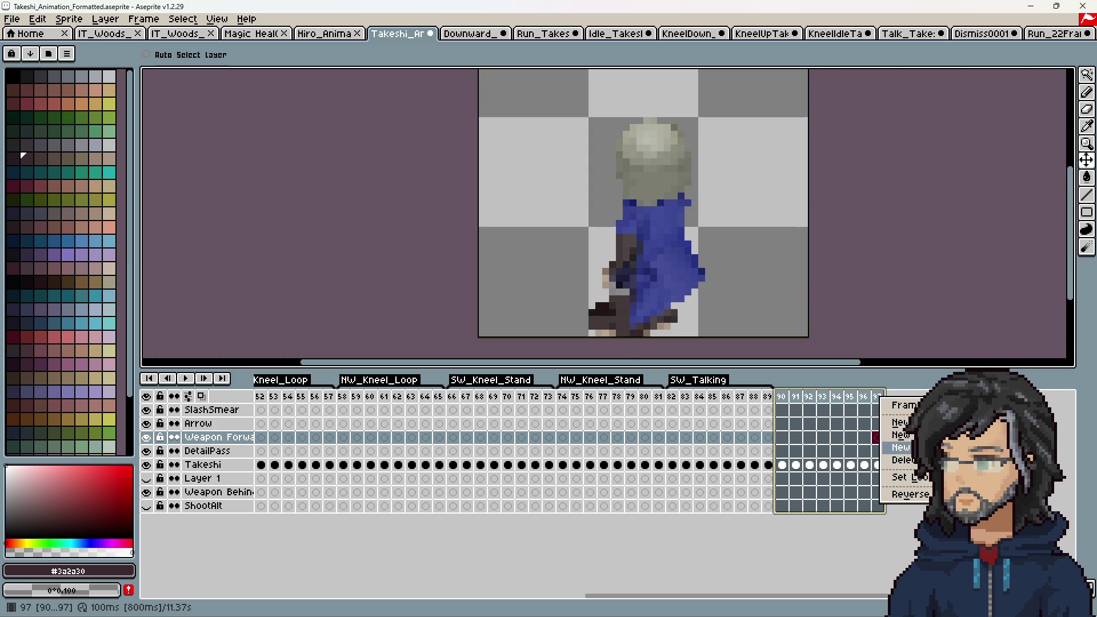
pyautogui.click(896, 448)
pyautogui.write('NW_Talk')
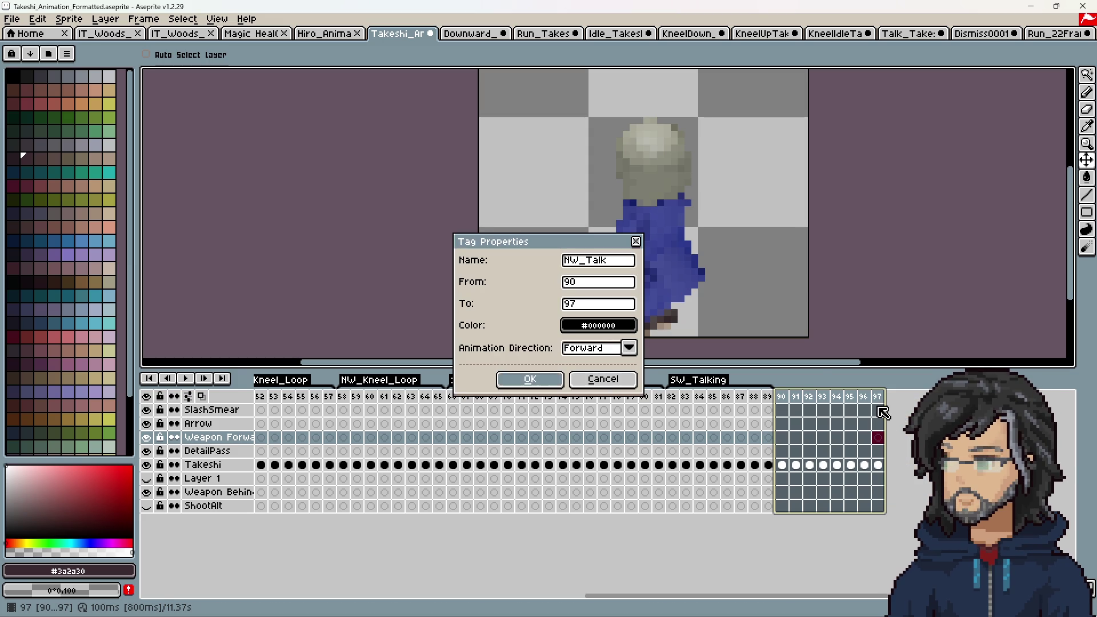
pyautogui.press('Return')
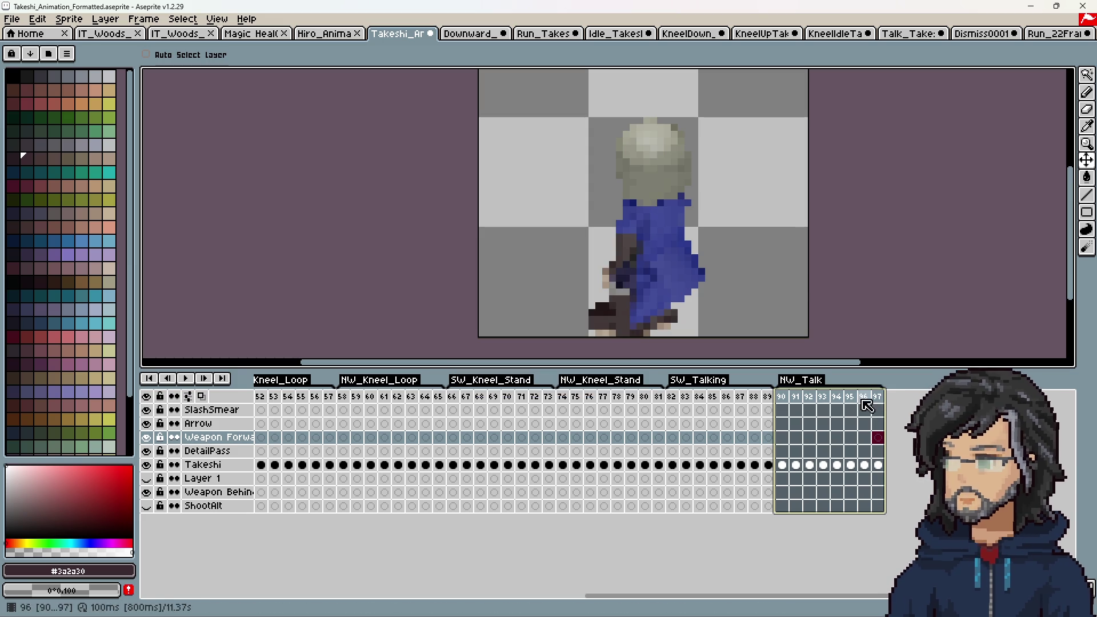
# Step: Rename the SW_Talking tag to SW_Talk
pyautogui.doubleClick(698, 380)
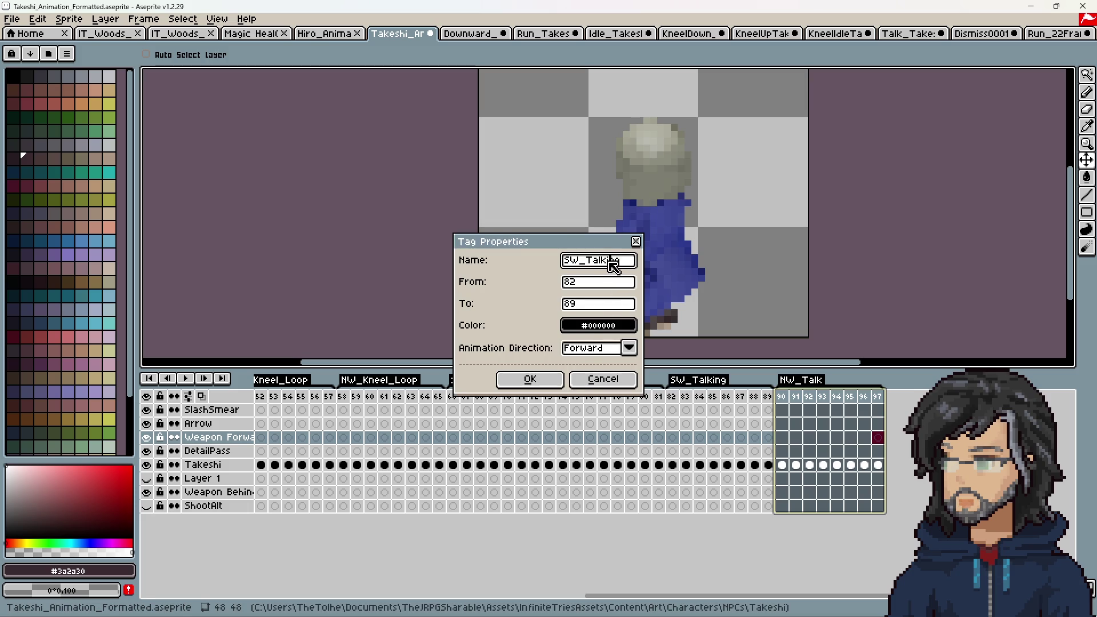
pyautogui.press('Return')
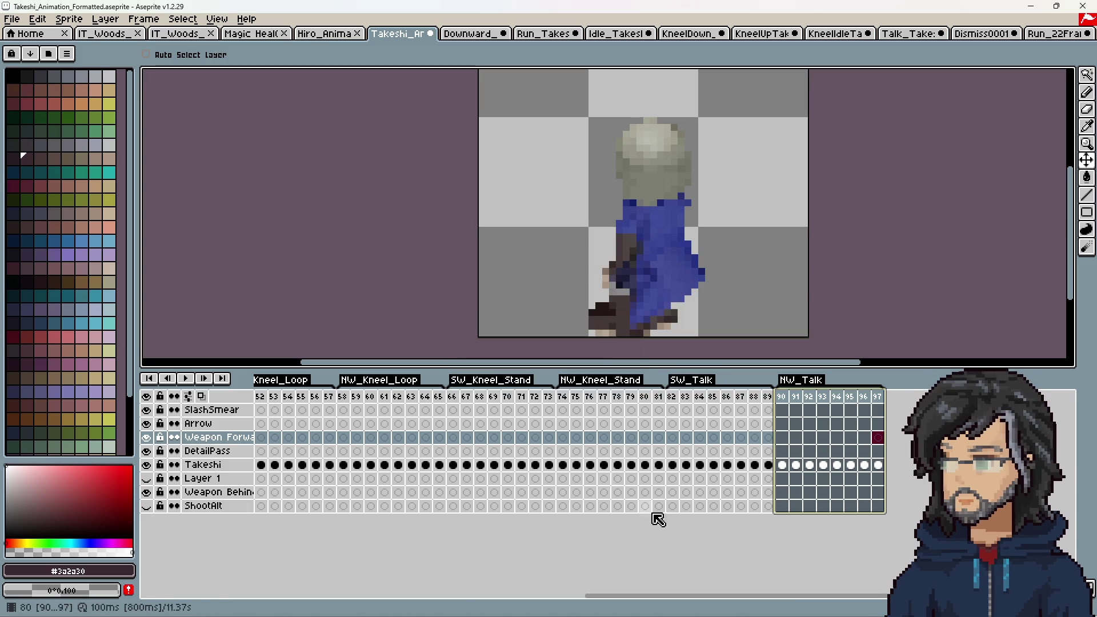
pyautogui.moveTo(632, 599)
pyautogui.mouseDown()
pyautogui.moveTo(434, 584)
pyautogui.moveTo(620, 584)
pyautogui.moveTo(522, 595)
pyautogui.moveTo(261, 577)
pyautogui.moveTo(714, 583)
pyautogui.mouseUp()
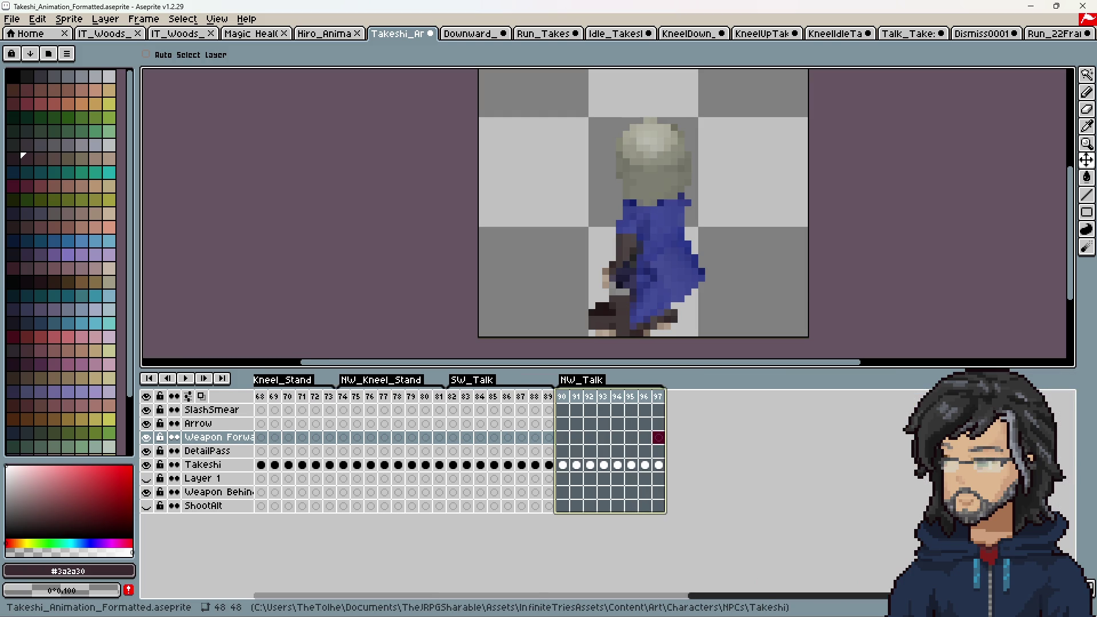
# Step: Play the animation and watch the kneel-stand, kneel loop and NW_Slash ranges
pyautogui.click(187, 380)
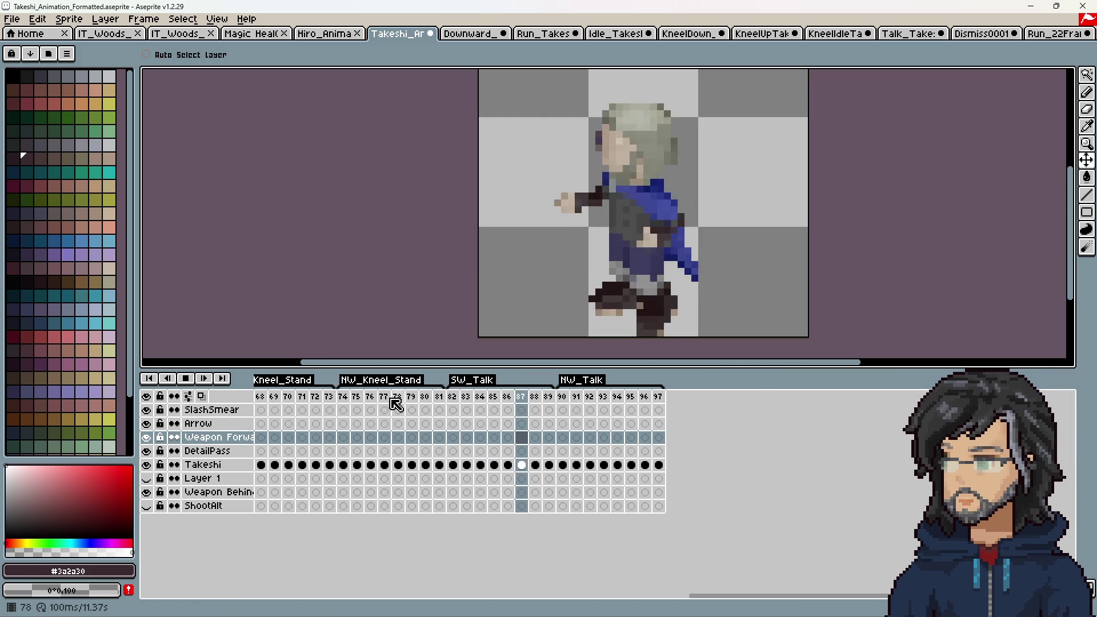
pyautogui.click(355, 400)
pyautogui.click(275, 402)
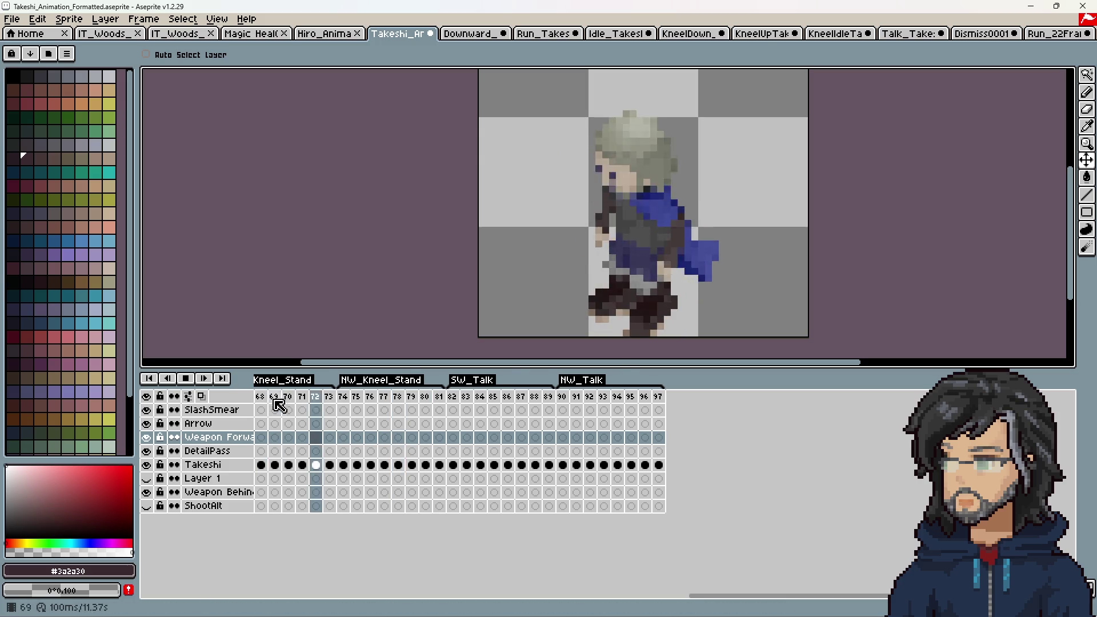
pyautogui.moveTo(657, 600)
pyautogui.mouseDown()
pyautogui.moveTo(443, 593)
pyautogui.moveTo(482, 581)
pyautogui.mouseUp()
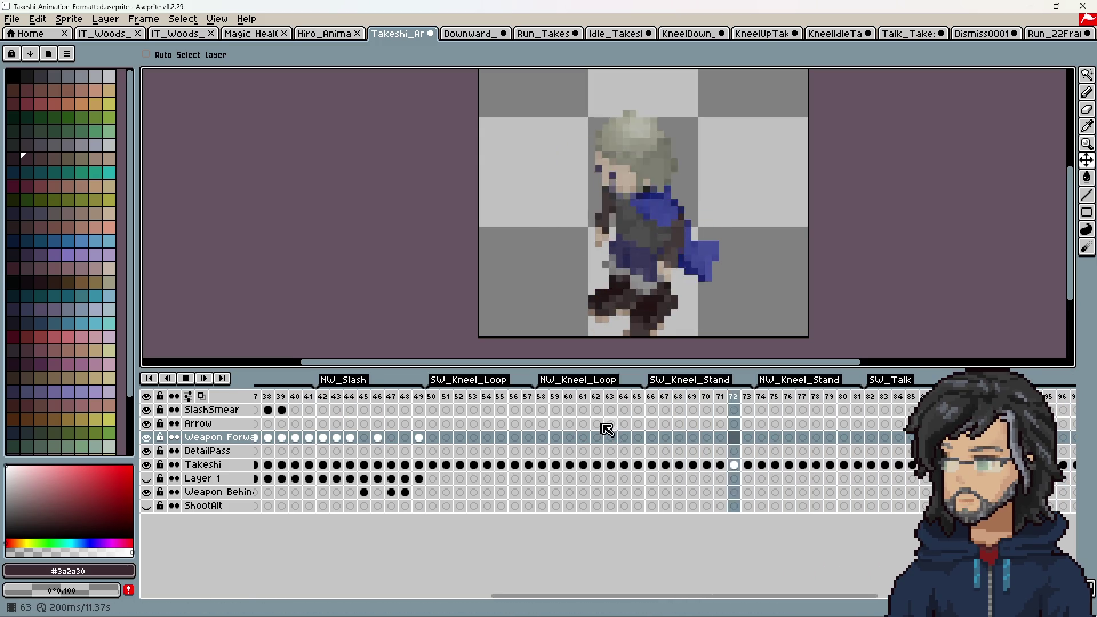
pyautogui.click(554, 397)
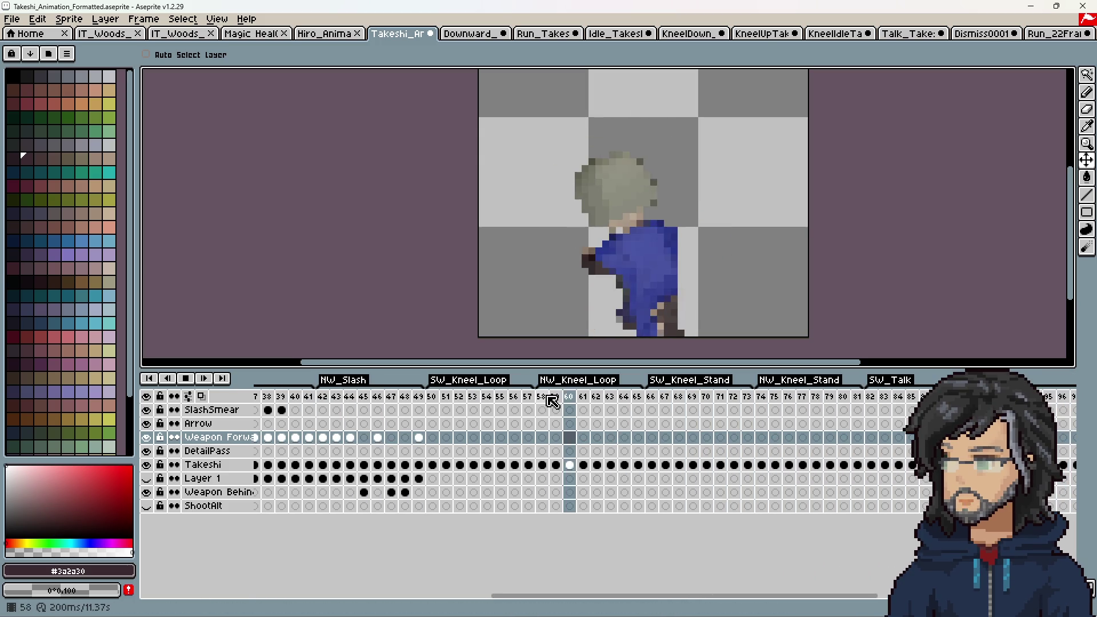
pyautogui.click(434, 397)
pyautogui.click(334, 397)
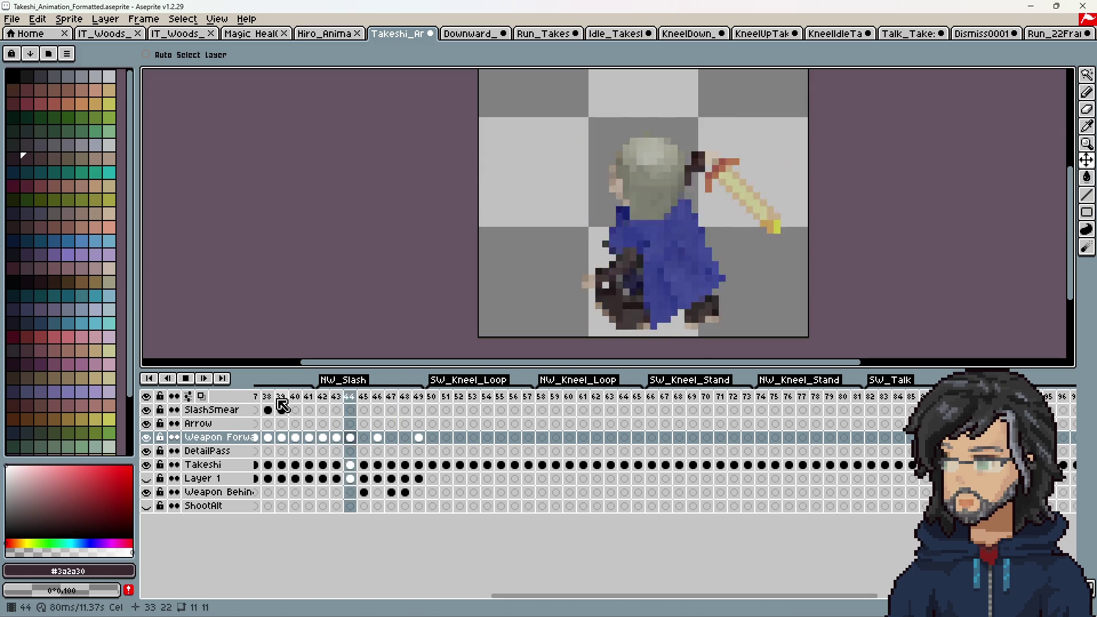
# Step: Review the SW_Idle and walk loop frames, then stop playback and save the sprite
pyautogui.hscroll(-5, 282, 406)
pyautogui.click(494, 396)
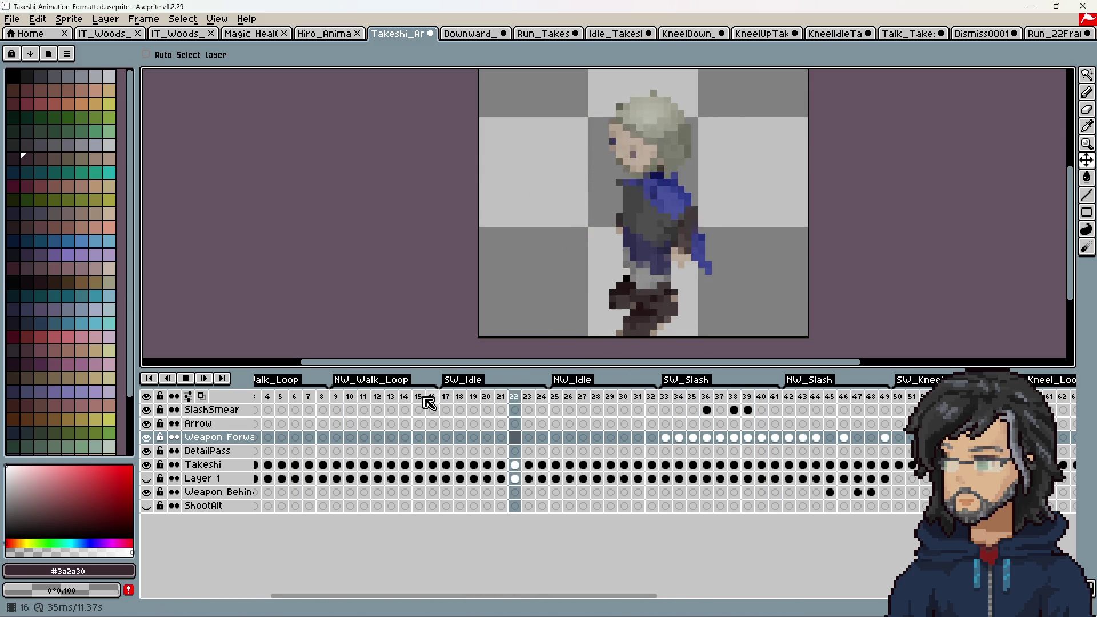
pyautogui.click(354, 397)
pyautogui.click(275, 396)
pyautogui.hscroll(-2, 280, 405)
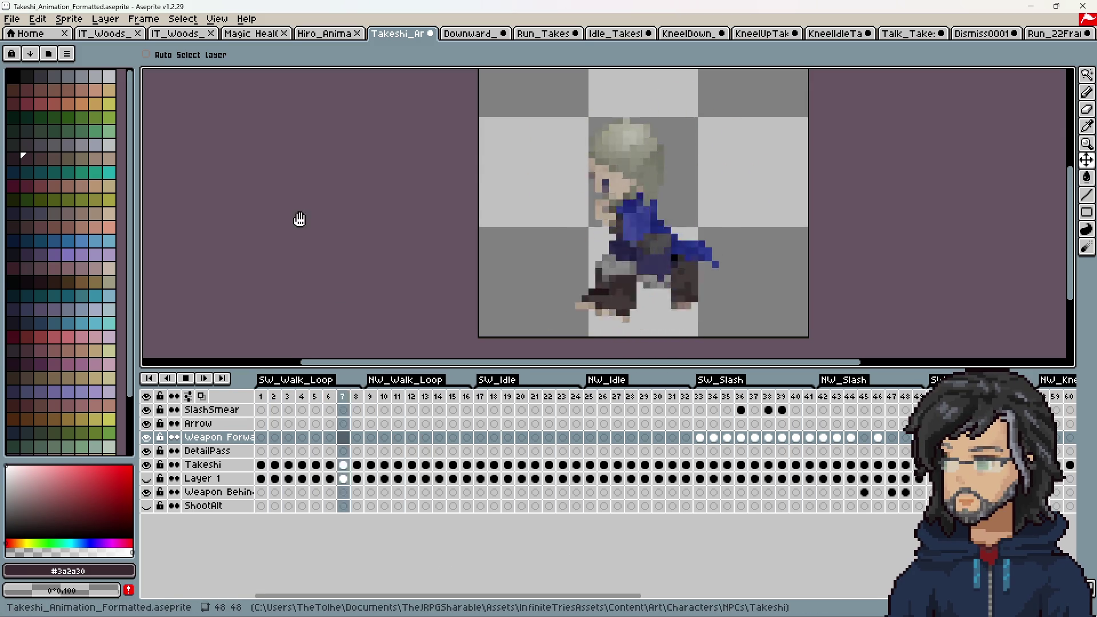
pyautogui.click(191, 381)
pyautogui.hotkey('ctrl', 's')
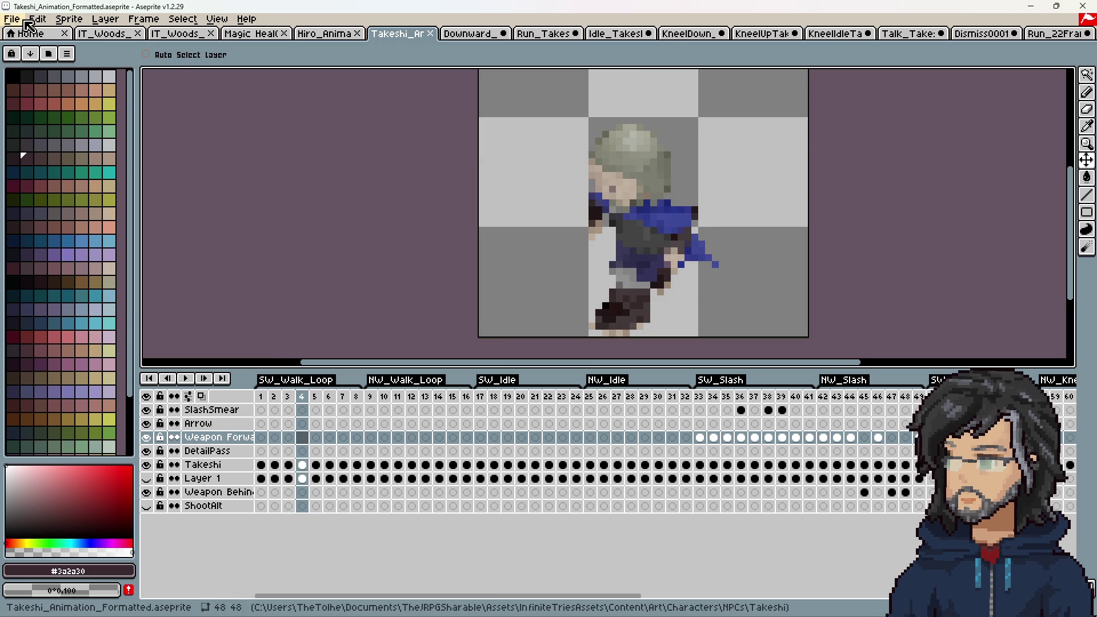
# Step: Set the sprite sheet image output to Takeshi_Animation_Formatted.png in the Takeshi folder
pyautogui.click(12, 19)
pyautogui.click(115, 157)
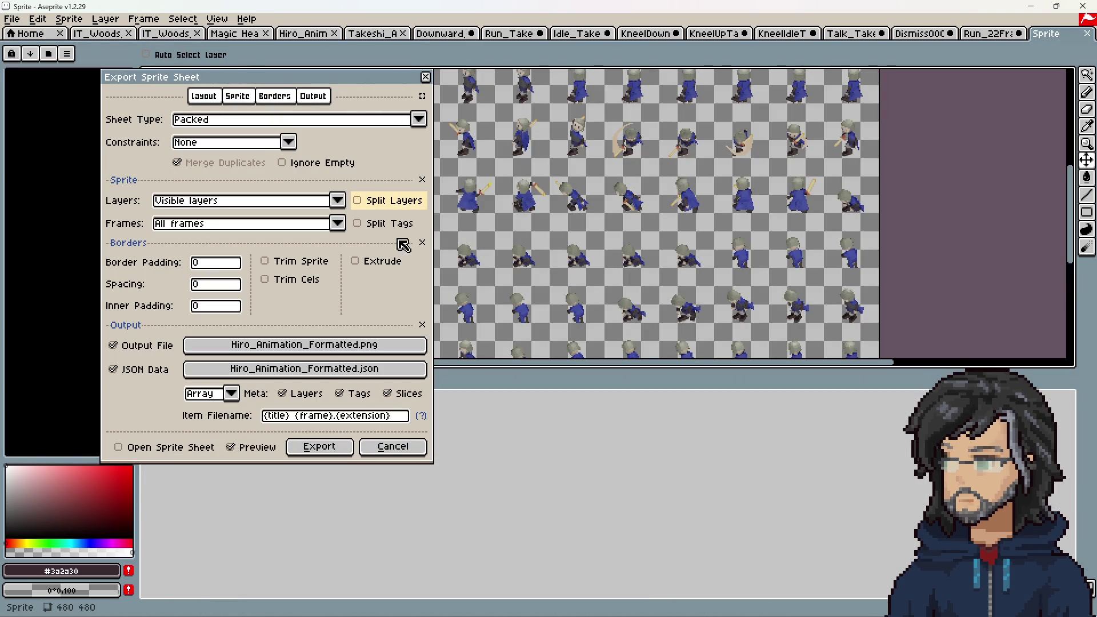
pyautogui.click(331, 348)
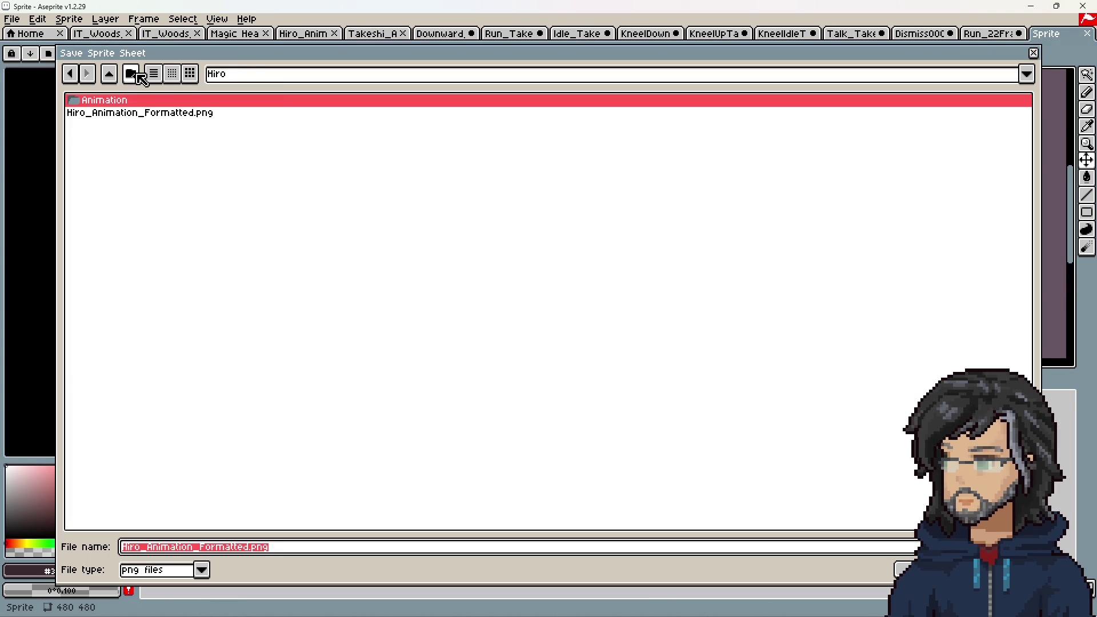
pyautogui.click(111, 76)
pyautogui.doubleClick(111, 142)
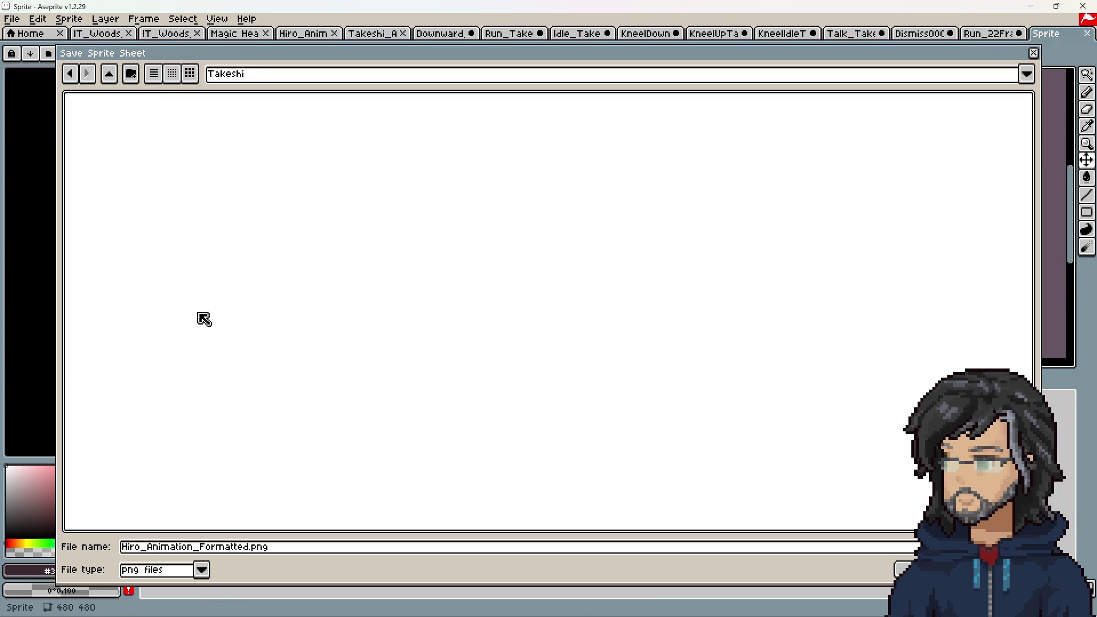
pyautogui.moveTo(259, 47)
pyautogui.mouseDown()
pyautogui.moveTo(280, 462)
pyautogui.moveTo(378, 251)
pyautogui.moveTo(409, 153)
pyautogui.mouseUp()
pyautogui.click(162, 548)
pyautogui.write('Takesh')
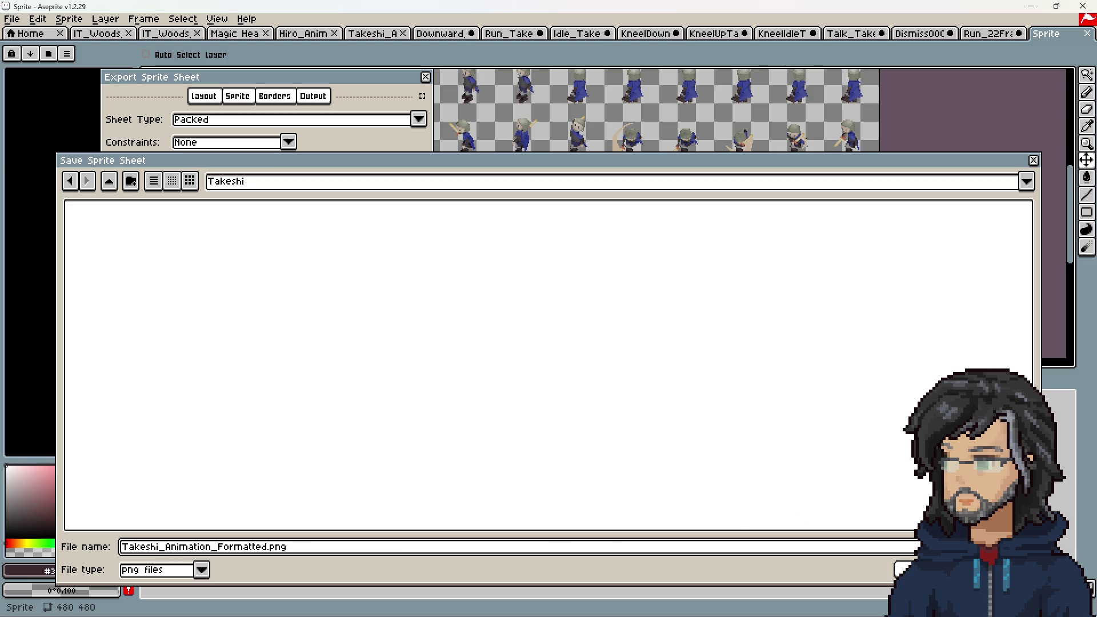
pyautogui.press('Return')
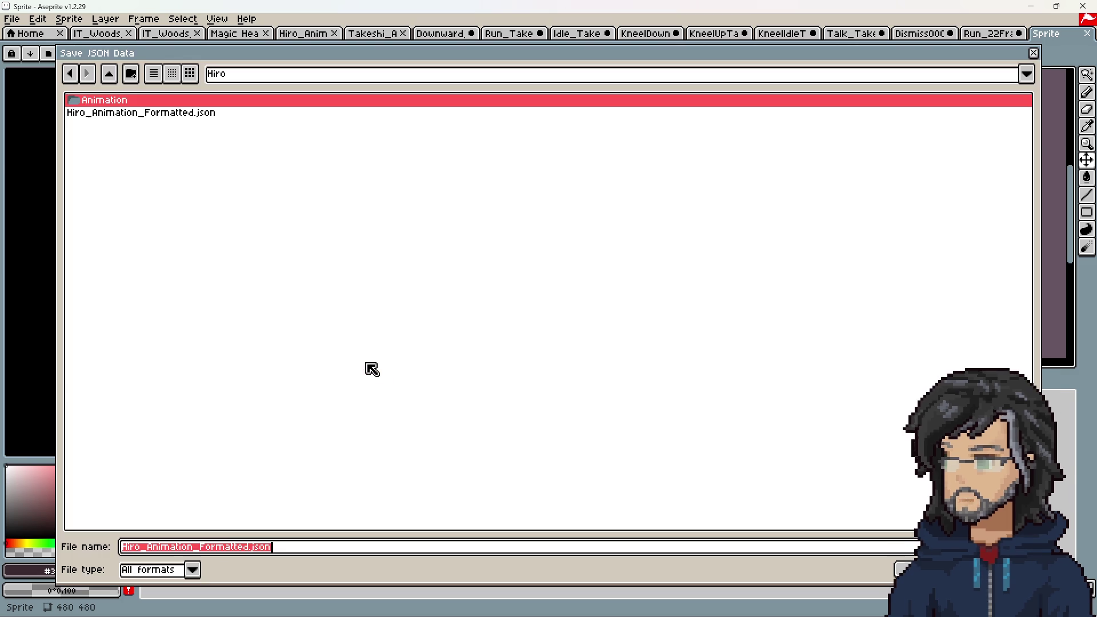
# Step: Set the JSON data output to Takeshi/Takeshi_Animation_Formatted.json
pyautogui.click(372, 369)
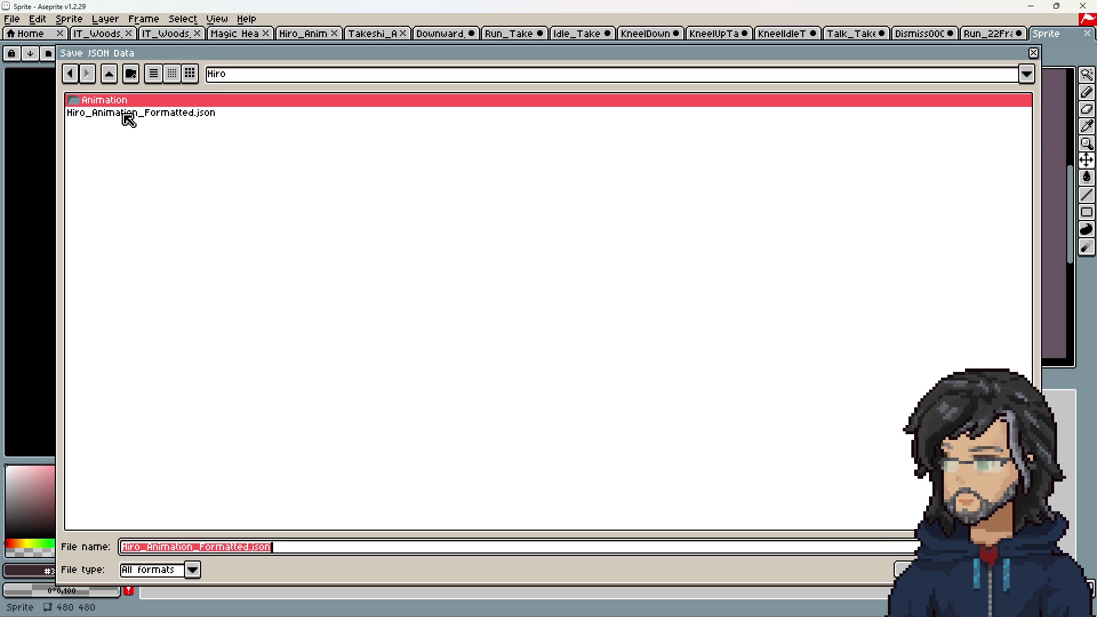
pyautogui.click(117, 74)
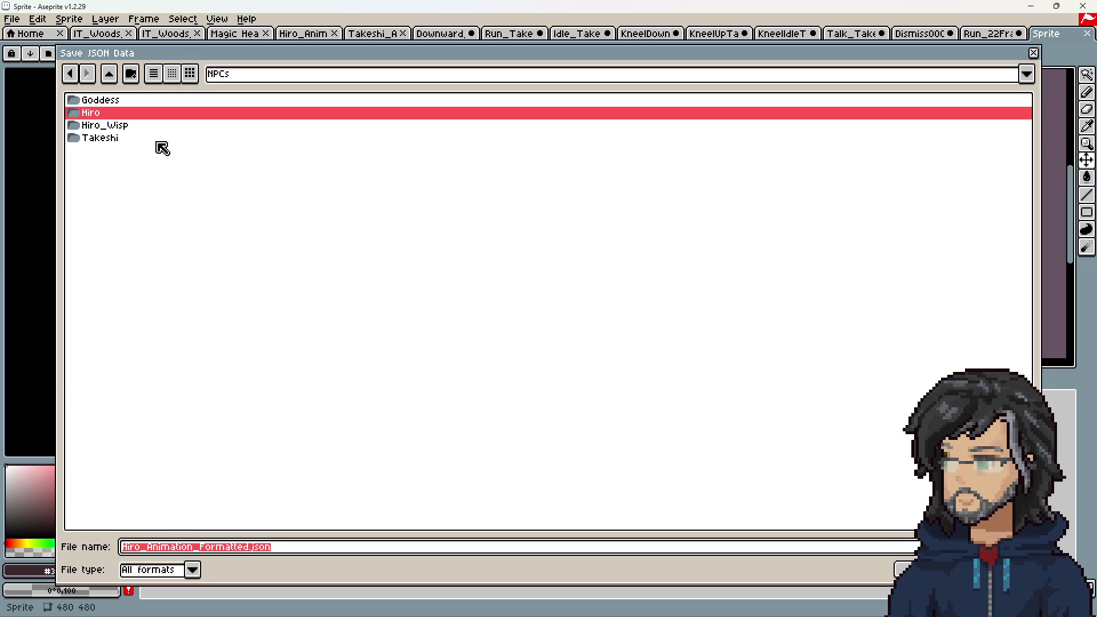
pyautogui.doubleClick(103, 136)
pyautogui.click(145, 552)
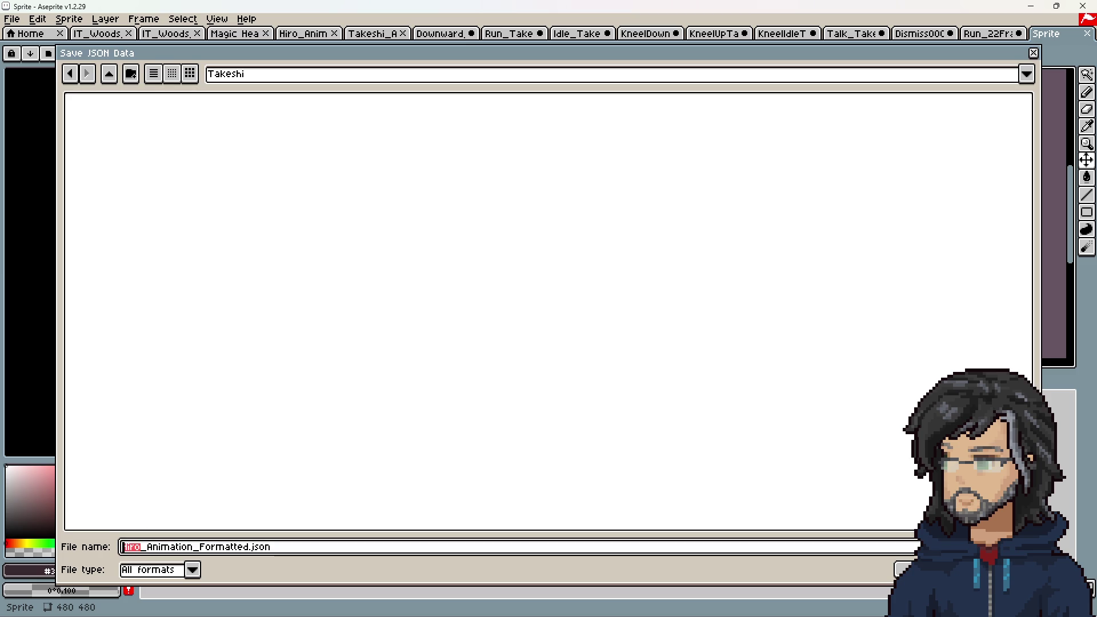
pyautogui.write('Takesh')
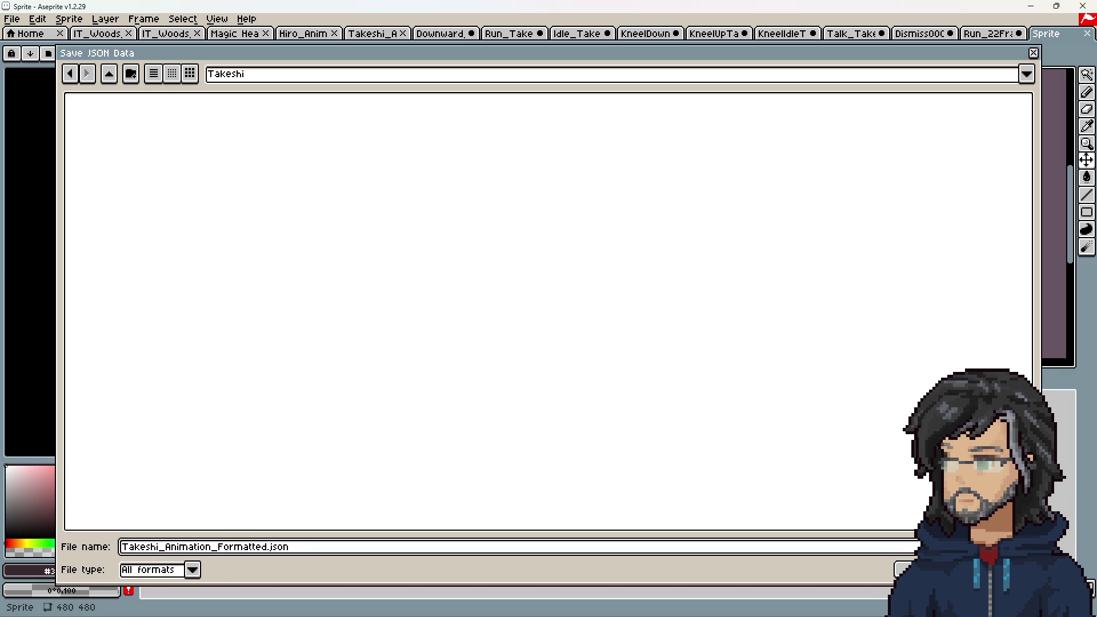
pyautogui.click(903, 569)
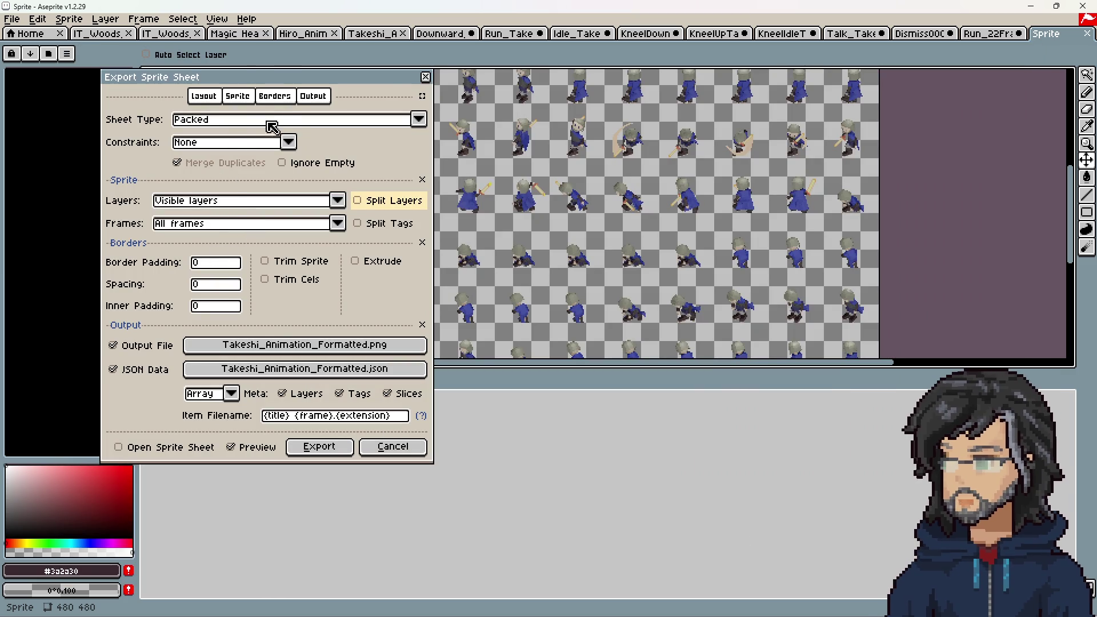
# Step: Keep the JSON layout as Array, export the sprite sheet, and return to Unity
pyautogui.scroll(-4, 657, 233)
pyautogui.scroll(3, 641, 234)
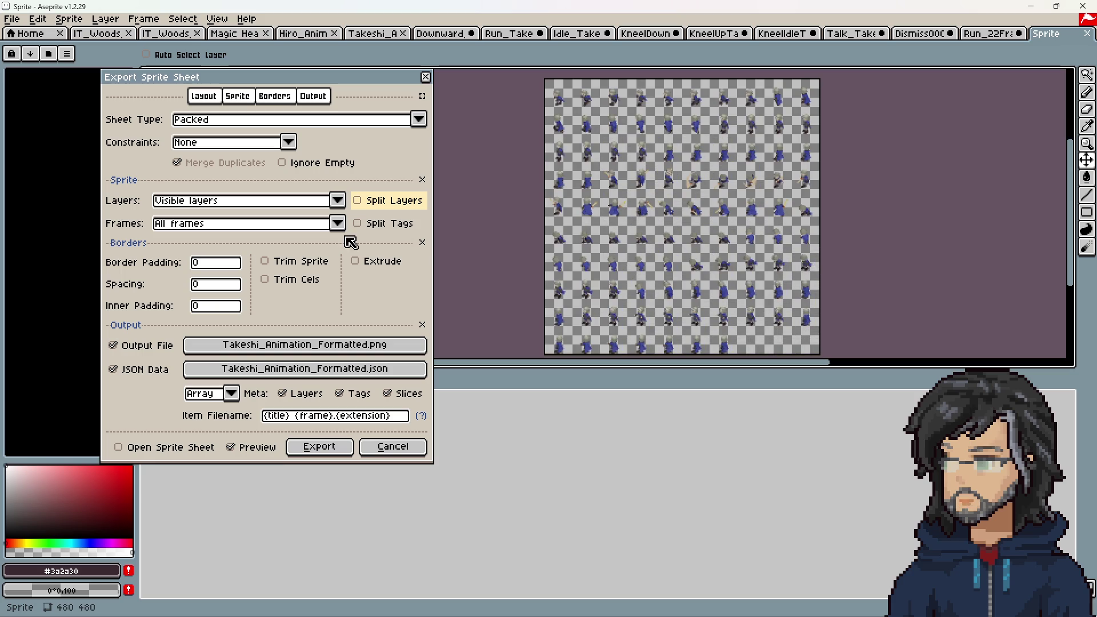
pyautogui.click(228, 395)
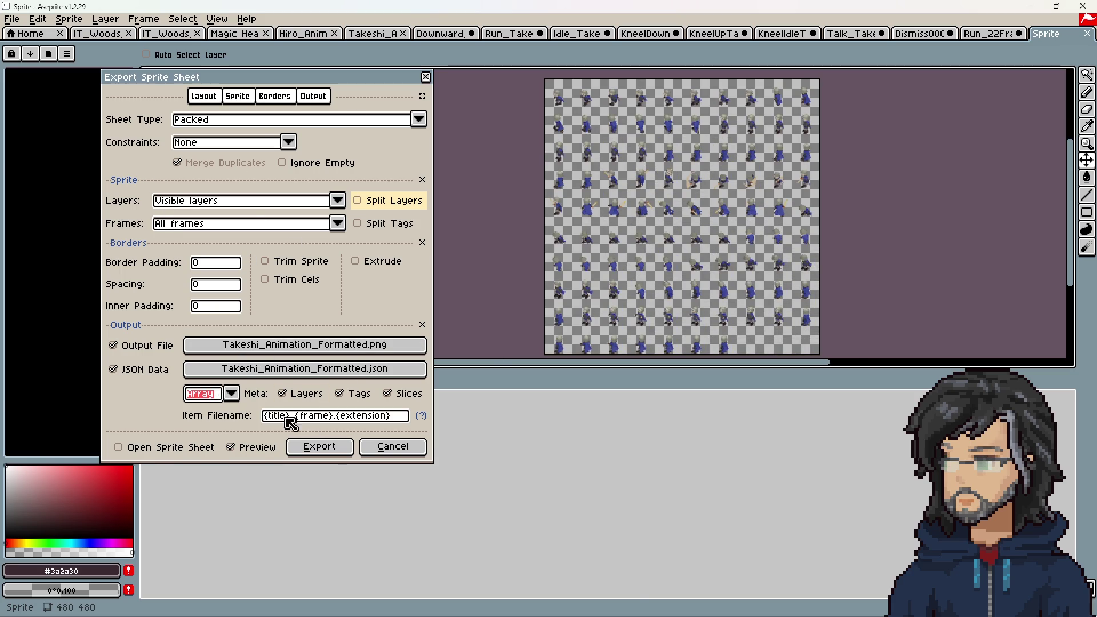
pyautogui.click(321, 447)
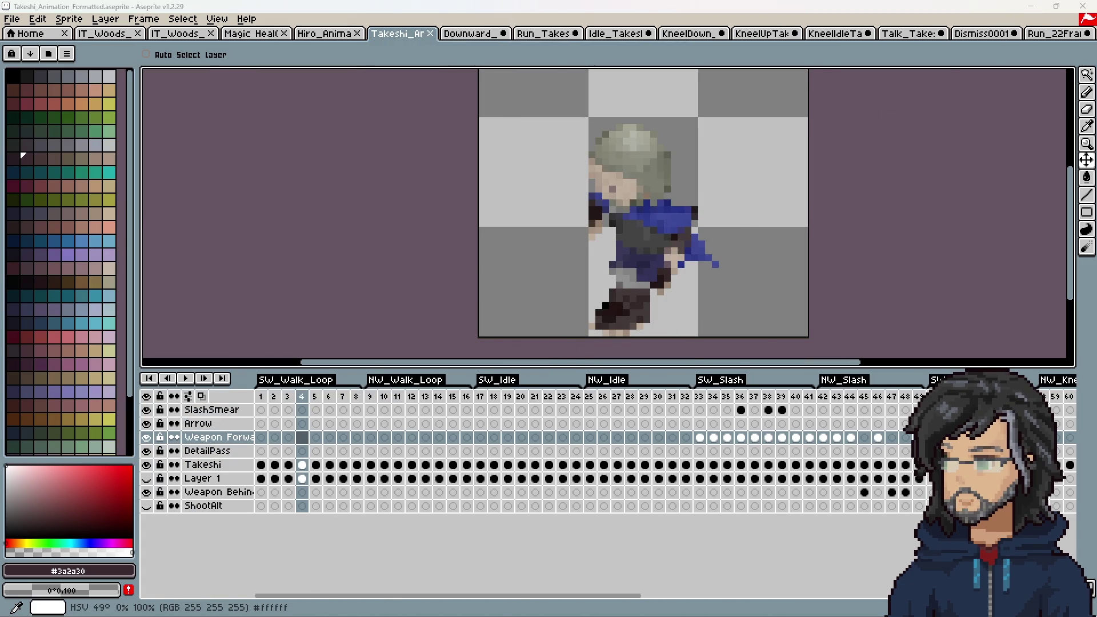
pyautogui.hotkey('alt', 'Tab')
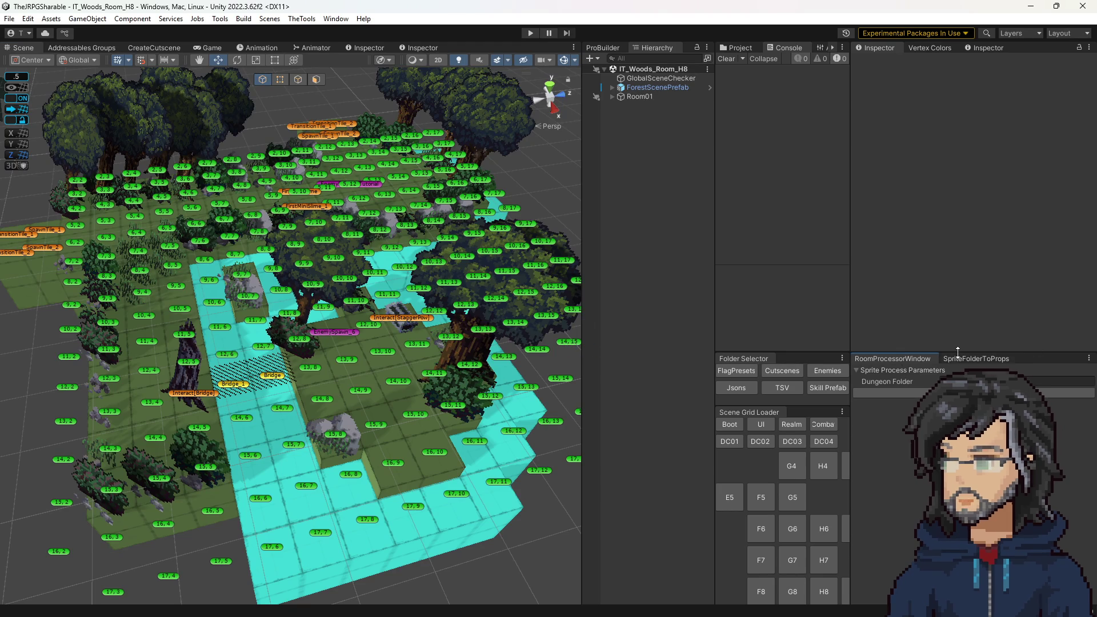
# Step: Show the SpriteFolderToProps panel, widen the Console and filter it to errors only
pyautogui.click(957, 358)
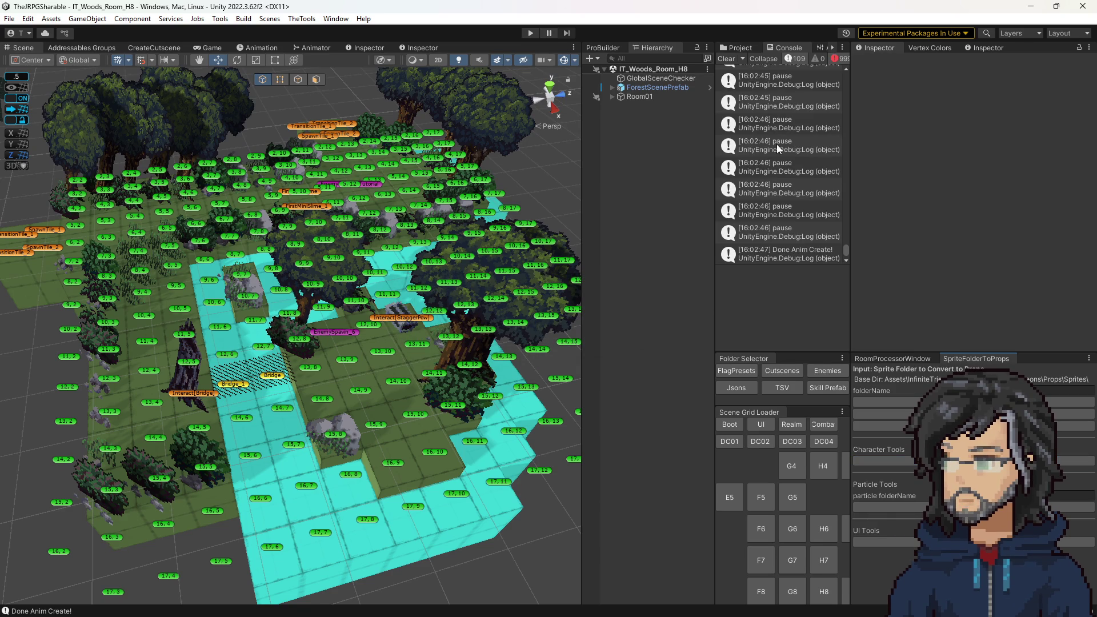
pyautogui.moveTo(718, 126); pyautogui.dragTo(555, 125)
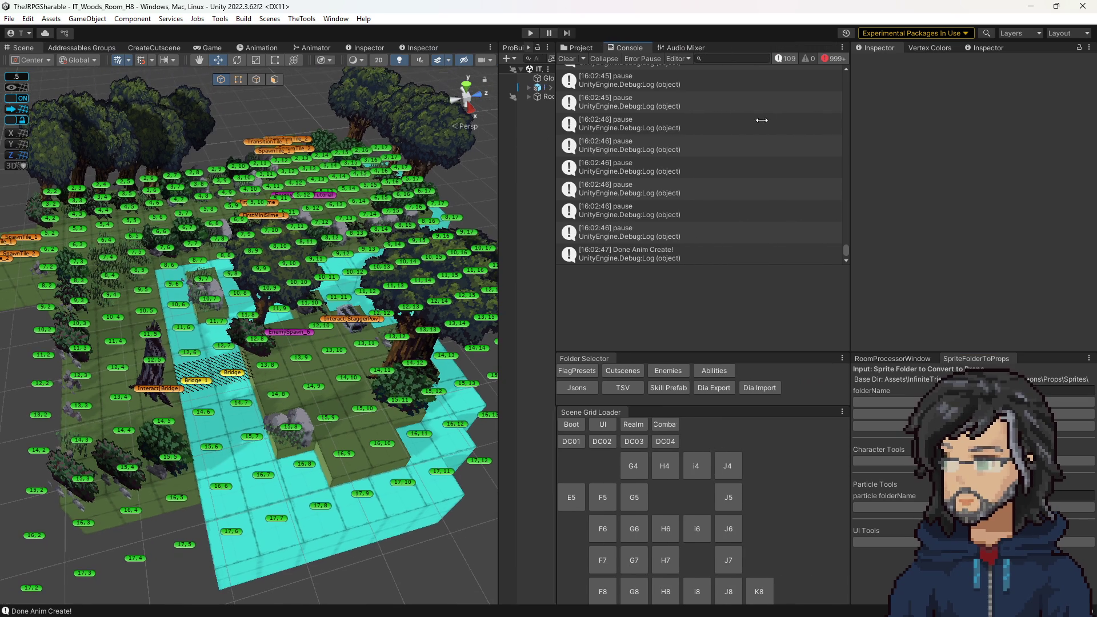
pyautogui.click(786, 58)
# Step: Read the Broken text PPtr error details referencing the Hiro animation controller
pyautogui.scroll(-2, 846, 252)
pyautogui.click(777, 209)
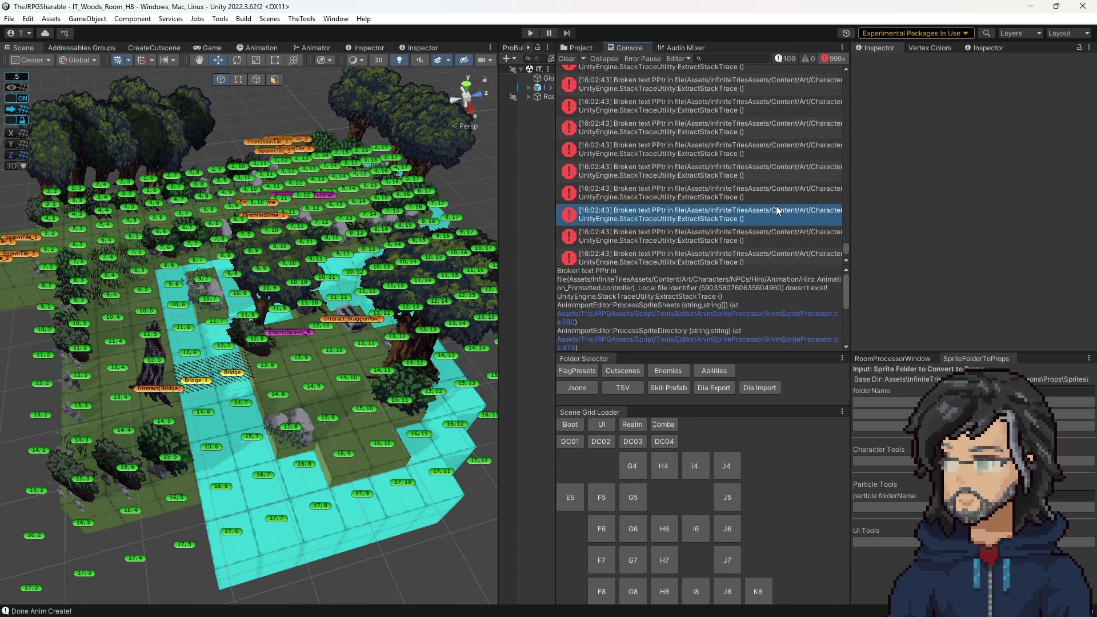
pyautogui.click(757, 239)
pyautogui.press('Down')
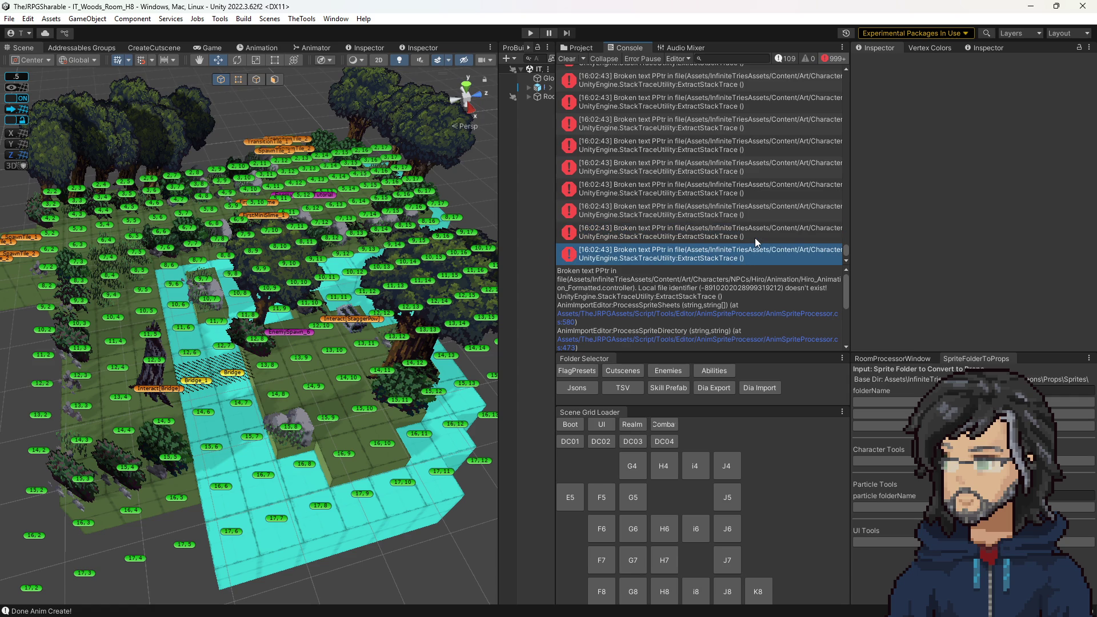
pyautogui.press('Up')
pyautogui.press('Up')
pyautogui.press('Up')
pyautogui.press('Up')
pyautogui.press('Up')
pyautogui.press('Up')
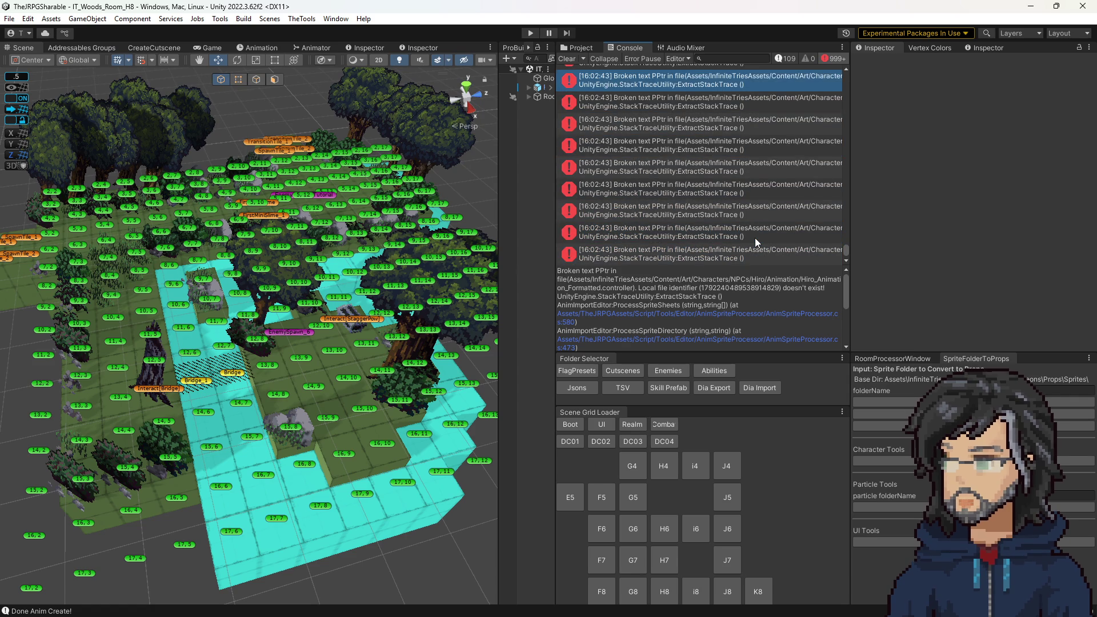
pyautogui.scroll(3, 754, 166)
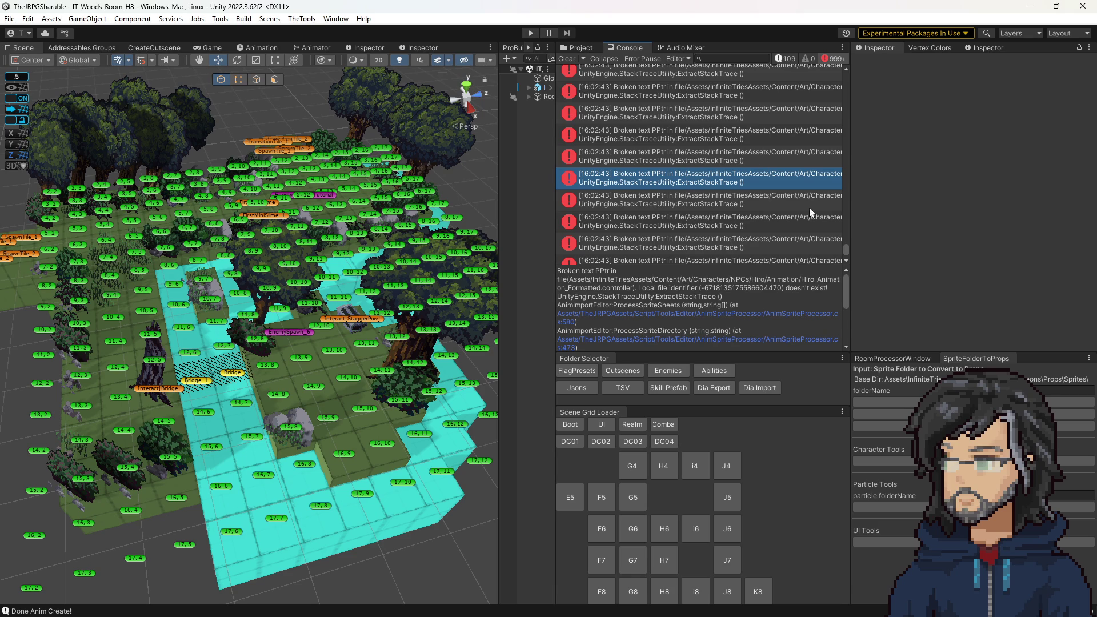
pyautogui.moveTo(846, 251); pyautogui.dragTo(842, 136)
pyautogui.click(769, 148)
pyautogui.press('Up')
pyautogui.press('Up')
pyautogui.press('Up')
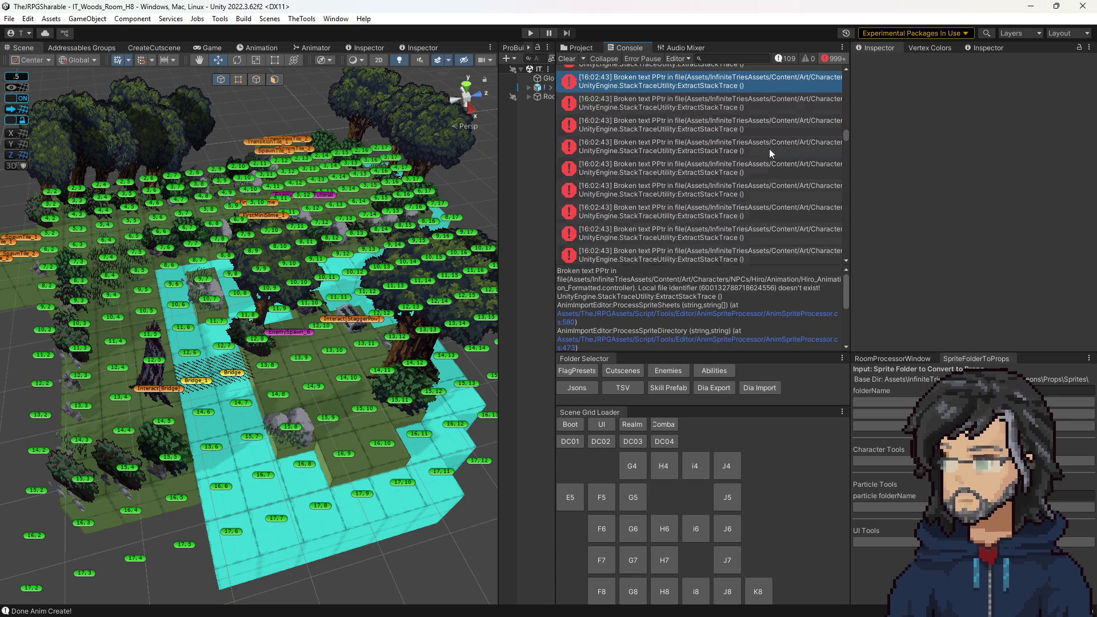
pyautogui.click(568, 48)
# Step: Browse the project folders to Hiro's folder and open Hiro_Animation_Formatted's state graph
pyautogui.scroll(5, 700, 180)
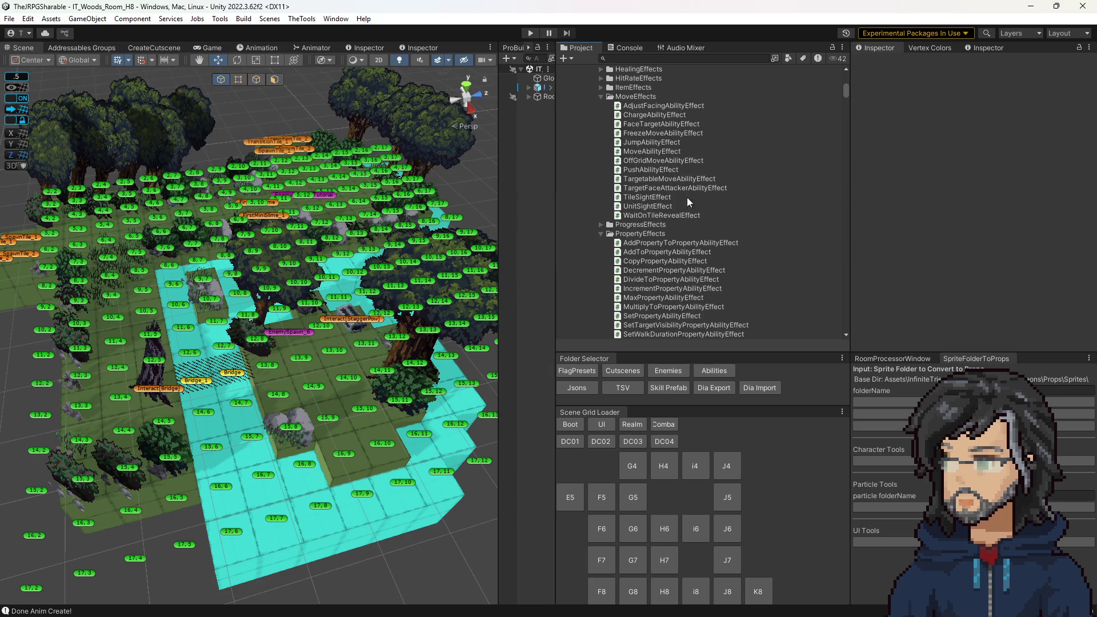
pyautogui.click(676, 373)
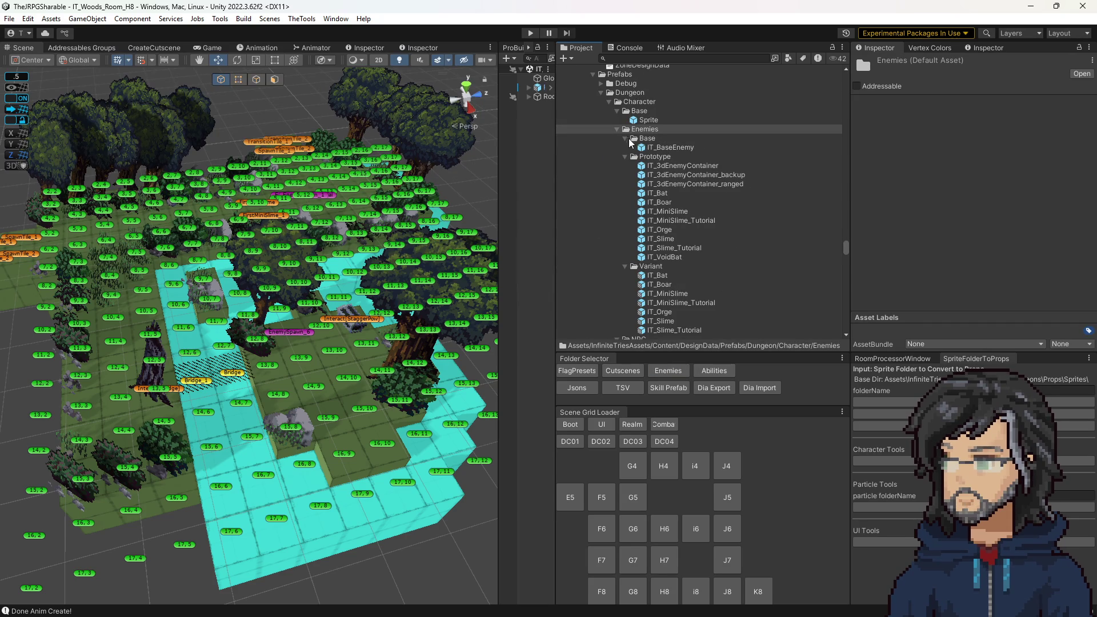
pyautogui.scroll(-10, 625, 139)
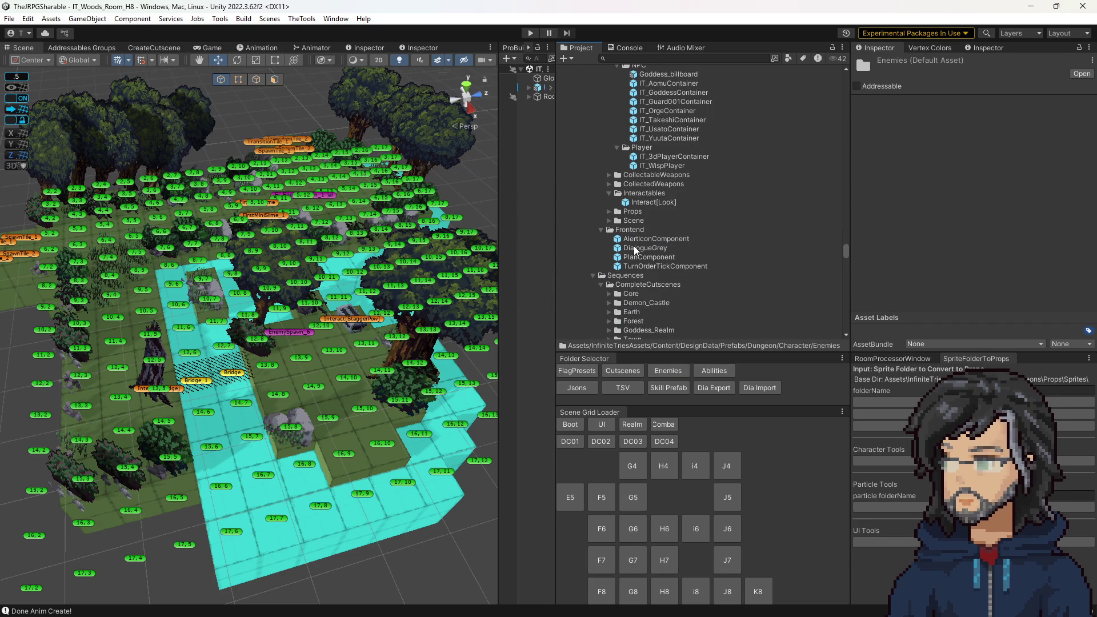
pyautogui.scroll(15, 642, 280)
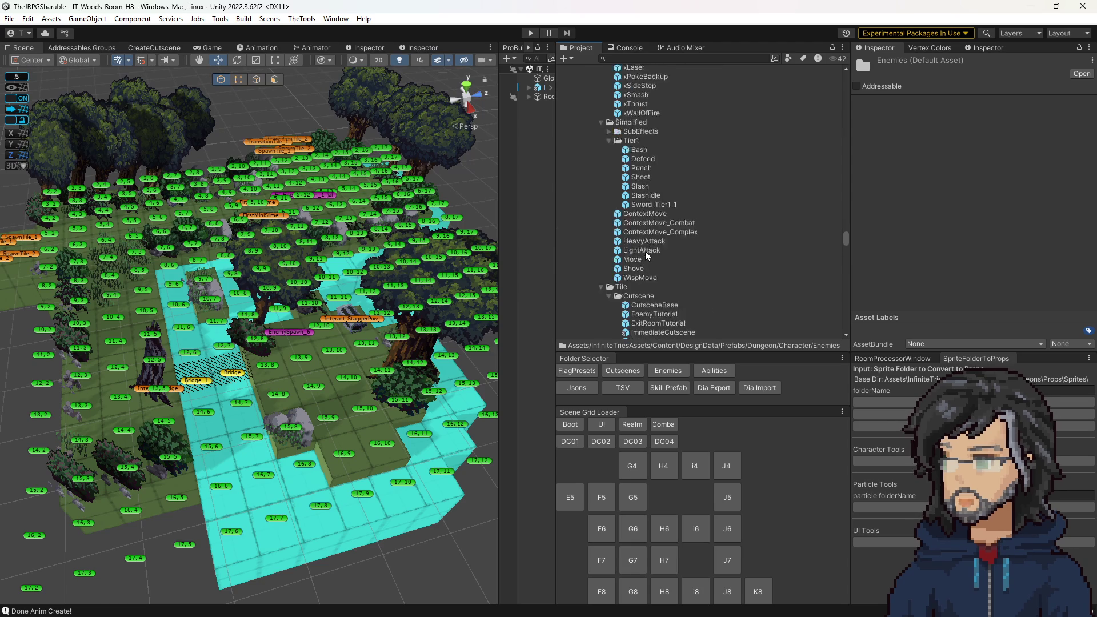
pyautogui.scroll(10, 646, 255)
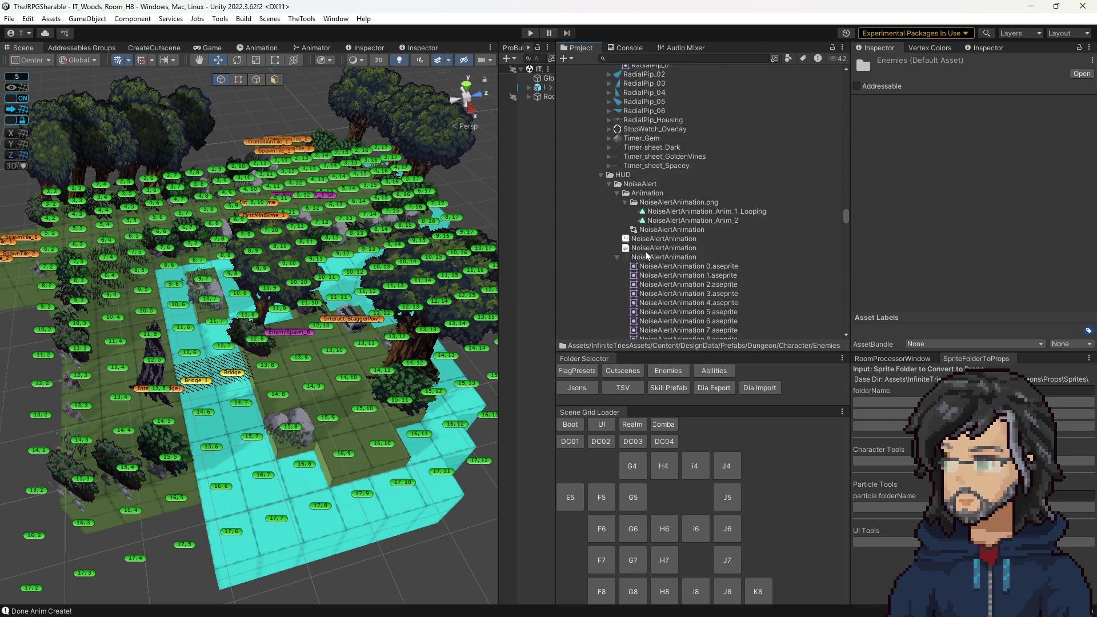
pyautogui.scroll(6, 639, 254)
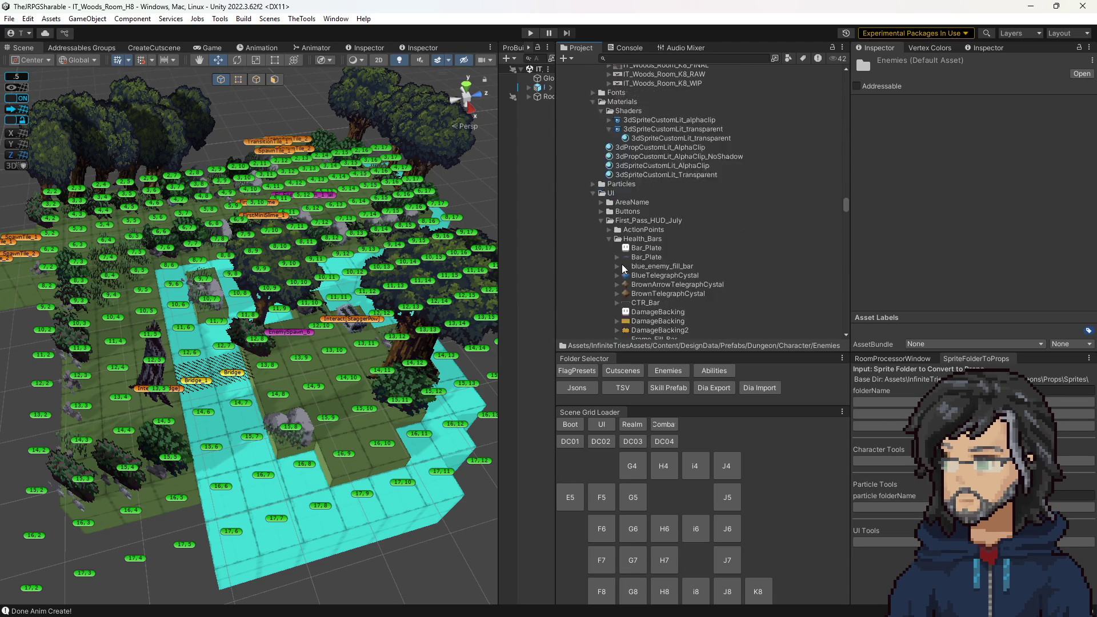
pyautogui.click(592, 263)
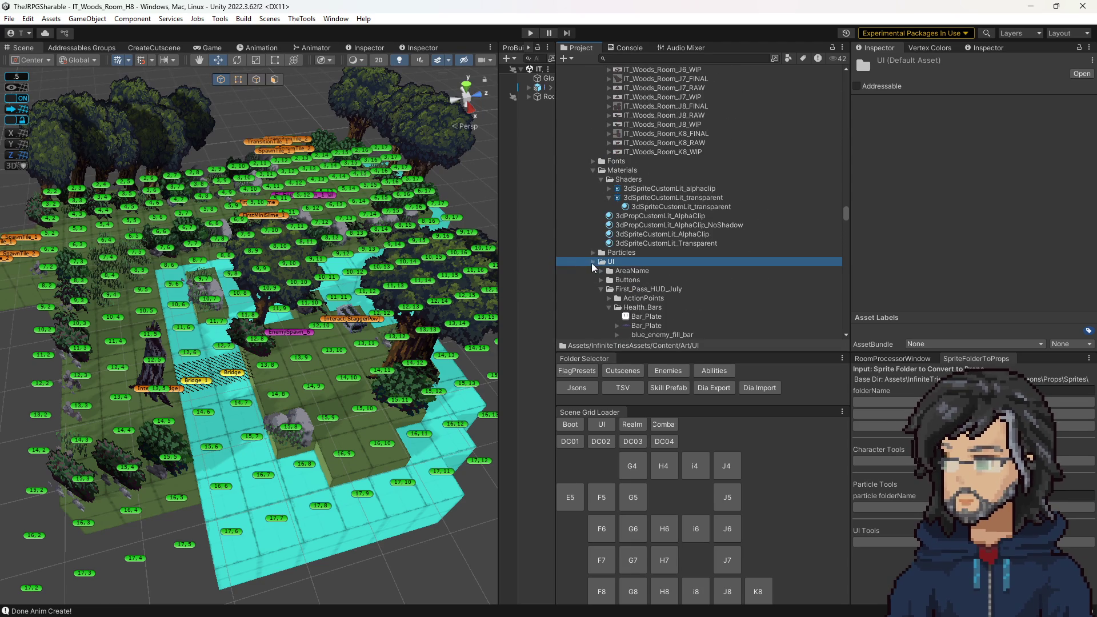
pyautogui.scroll(6, 594, 268)
pyautogui.scroll(10, 594, 268)
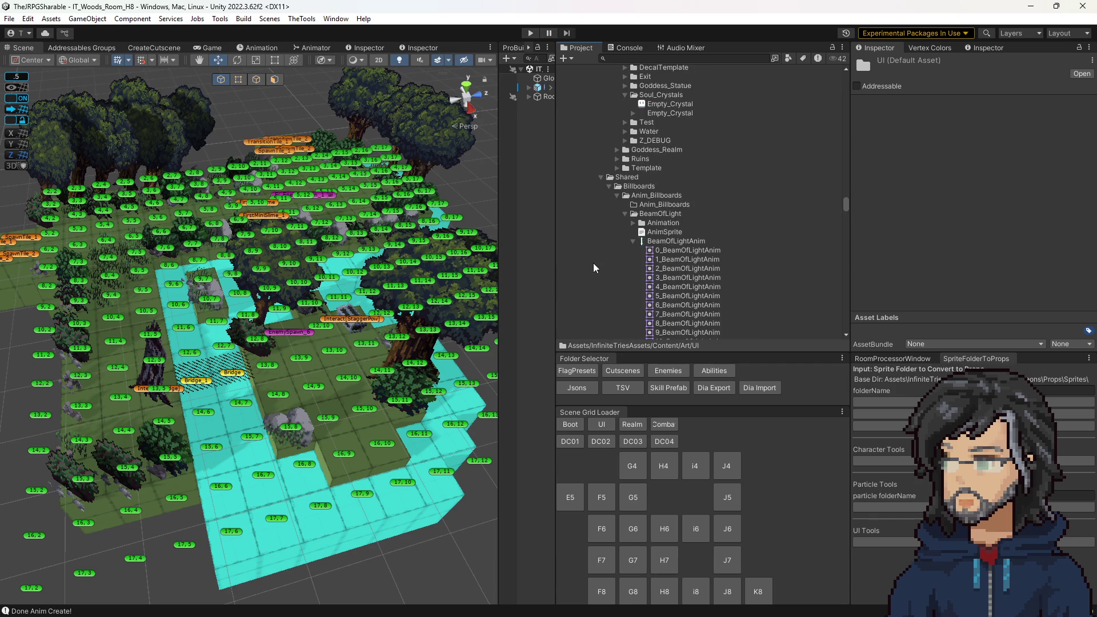
pyautogui.scroll(-10, 607, 187)
pyautogui.click(673, 165)
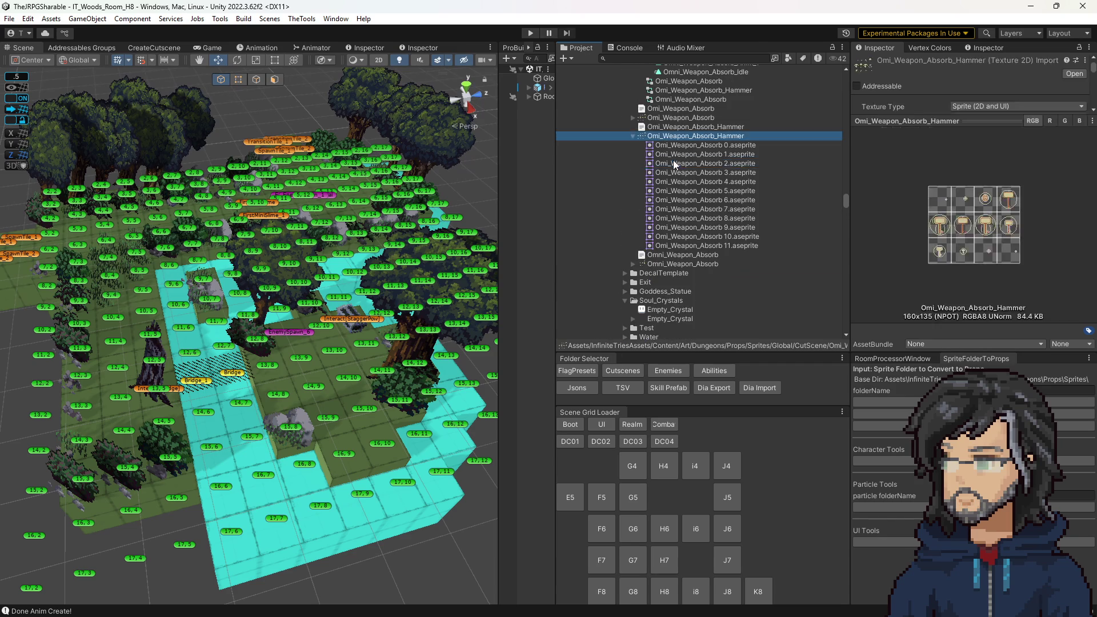
pyautogui.press('Left')
pyautogui.press('Left')
pyautogui.press('Left')
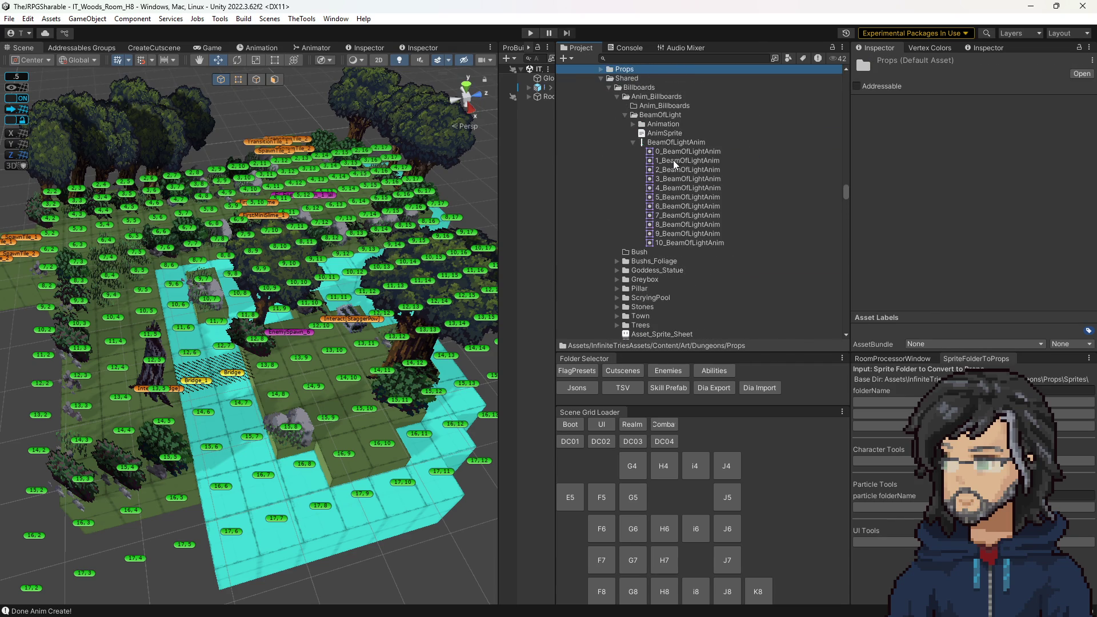
pyautogui.press('Left')
pyautogui.scroll(6, 657, 228)
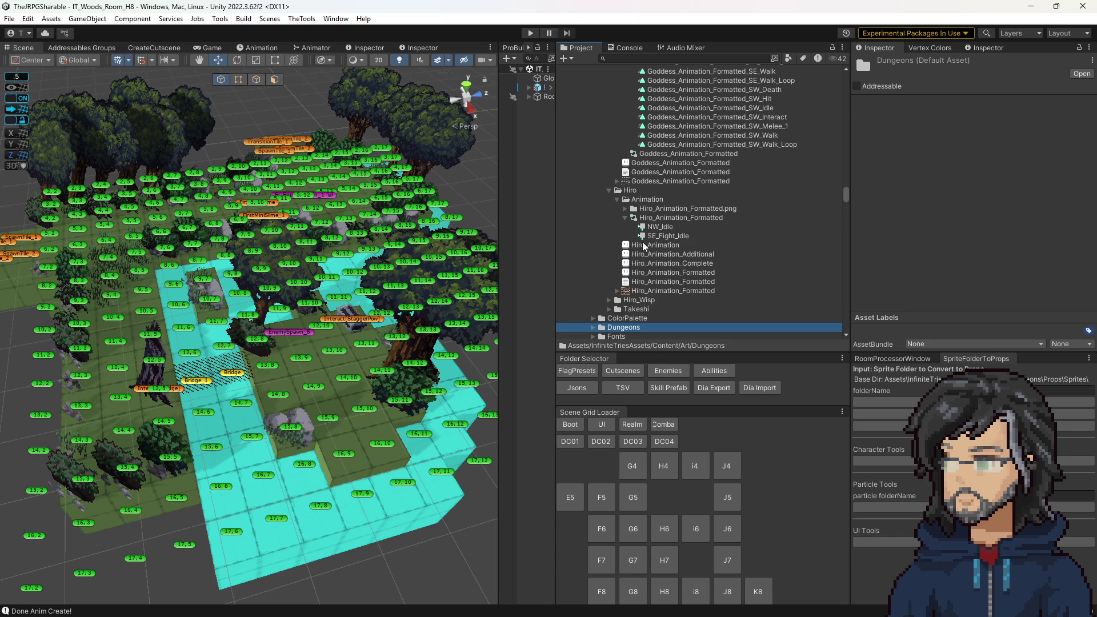
pyautogui.click(646, 190)
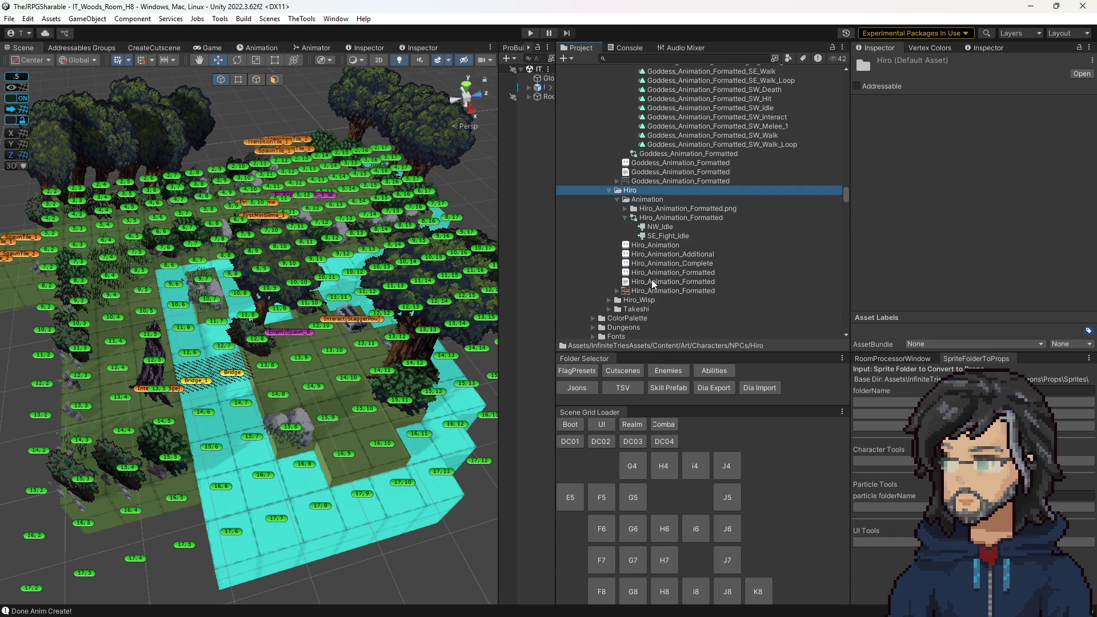
pyautogui.moveTo(674, 219); pyautogui.dragTo(666, 219)
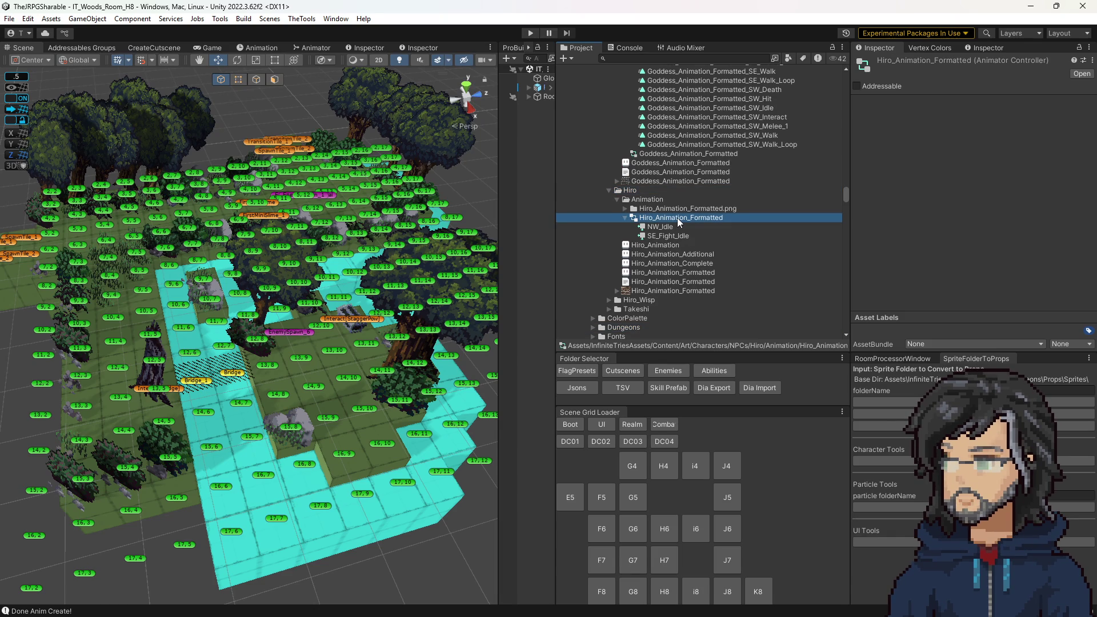
pyautogui.doubleClick(677, 217)
pyautogui.scroll(-2, 252, 194)
pyautogui.moveTo(289, 248)
pyautogui.mouseDown()
pyautogui.moveTo(263, 111)
pyautogui.moveTo(297, 305)
pyautogui.moveTo(361, 382)
pyautogui.mouseUp()
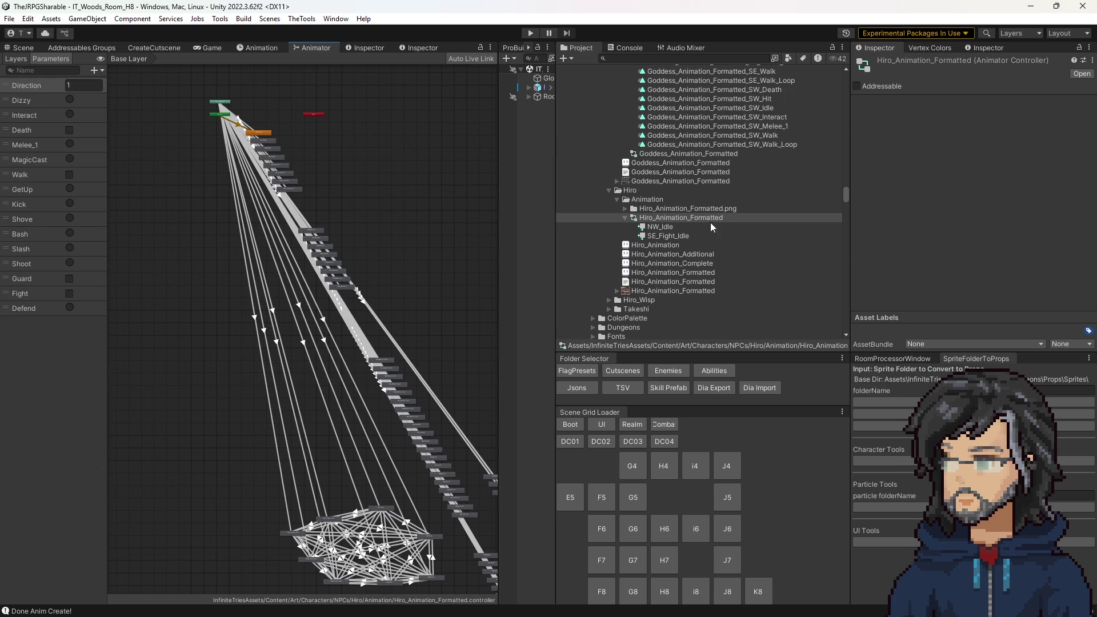
# Step: Open Takeshi's animator controller graph from its Animation folder and view the entry nodes
pyautogui.click(609, 310)
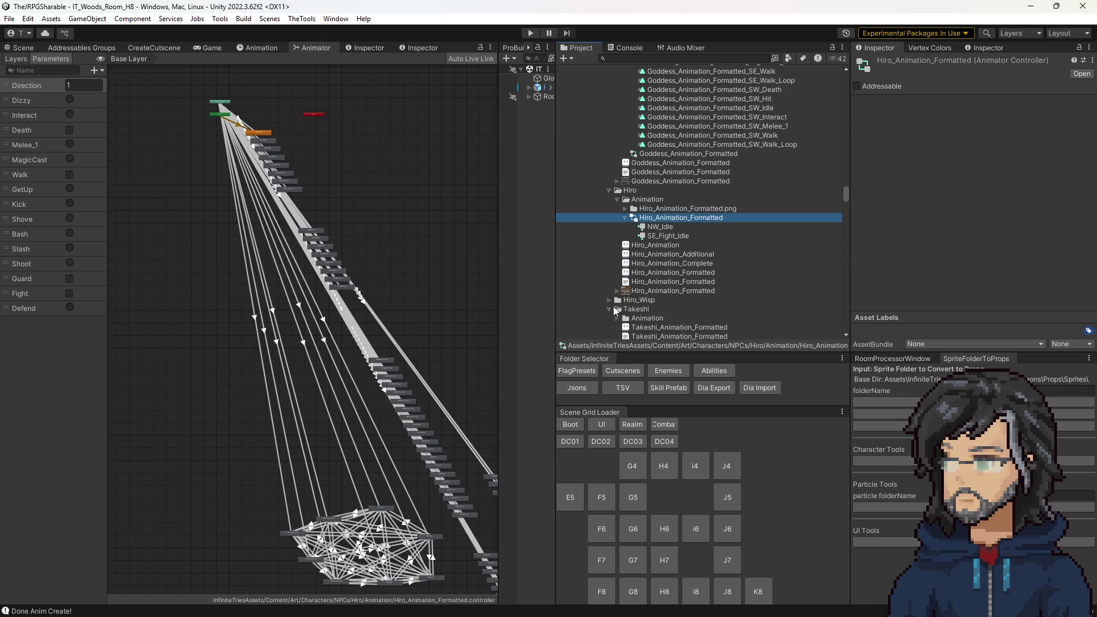
pyautogui.click(617, 318)
pyautogui.scroll(-5, 634, 297)
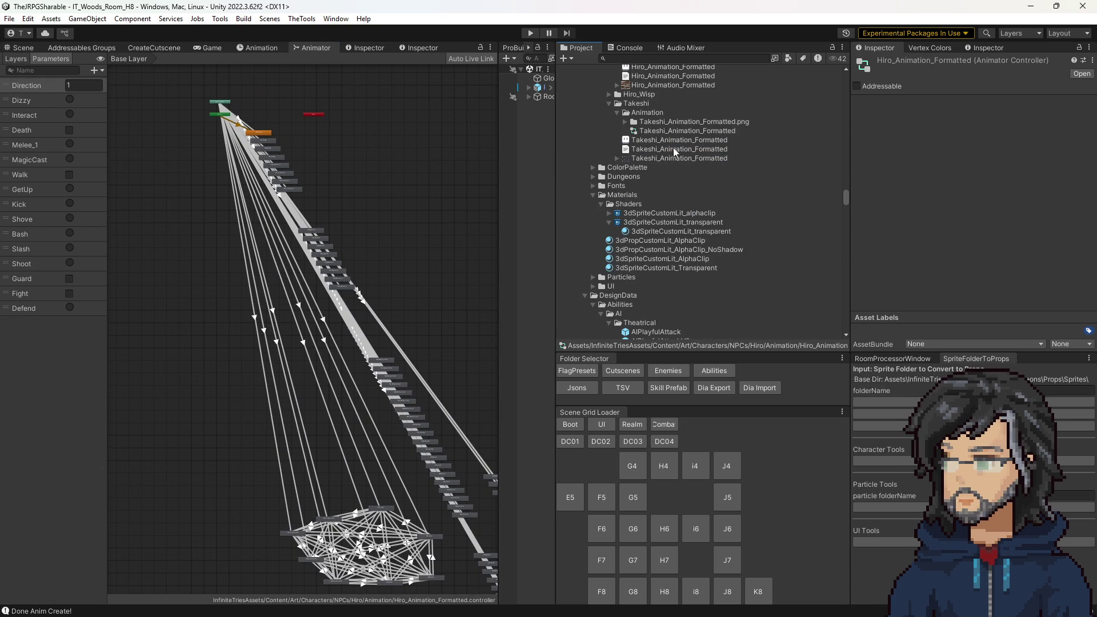
pyautogui.click(686, 130)
pyautogui.scroll(2, 318, 91)
pyautogui.moveTo(354, 182)
pyautogui.mouseDown()
pyautogui.moveTo(390, 379)
pyautogui.moveTo(318, 249)
pyautogui.mouseUp()
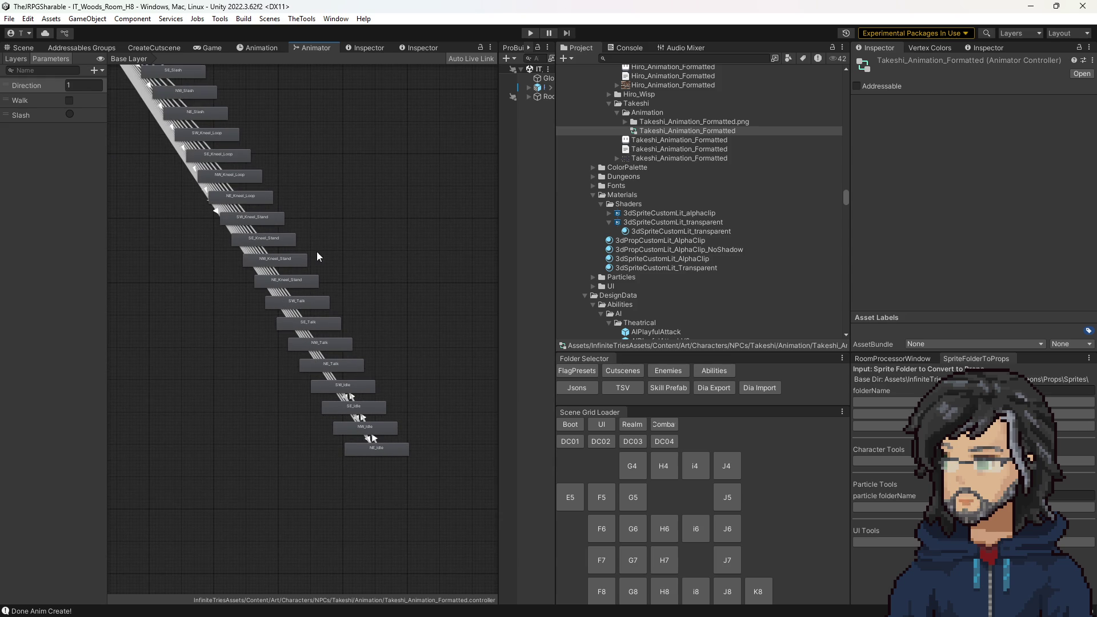
pyautogui.scroll(4, 656, 137)
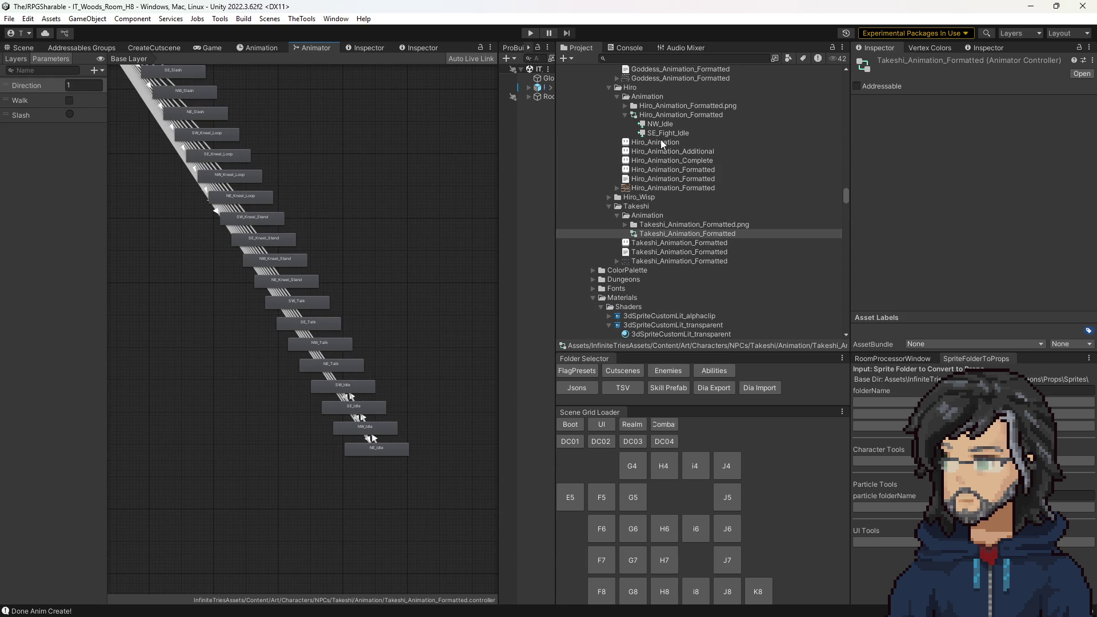
# Step: Compare against Hiro's and Goddess's graphs, then bring Takeshi_Animation_Formatted back
pyautogui.click(656, 117)
pyautogui.scroll(10, 249, 198)
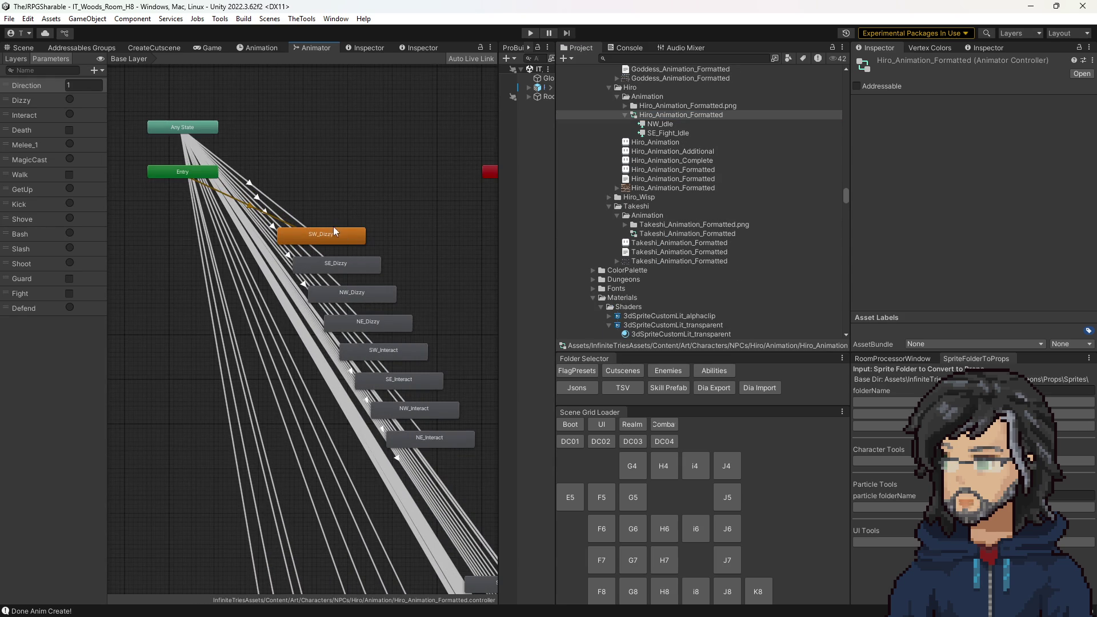
pyautogui.click(680, 114)
pyautogui.scroll(7, 652, 192)
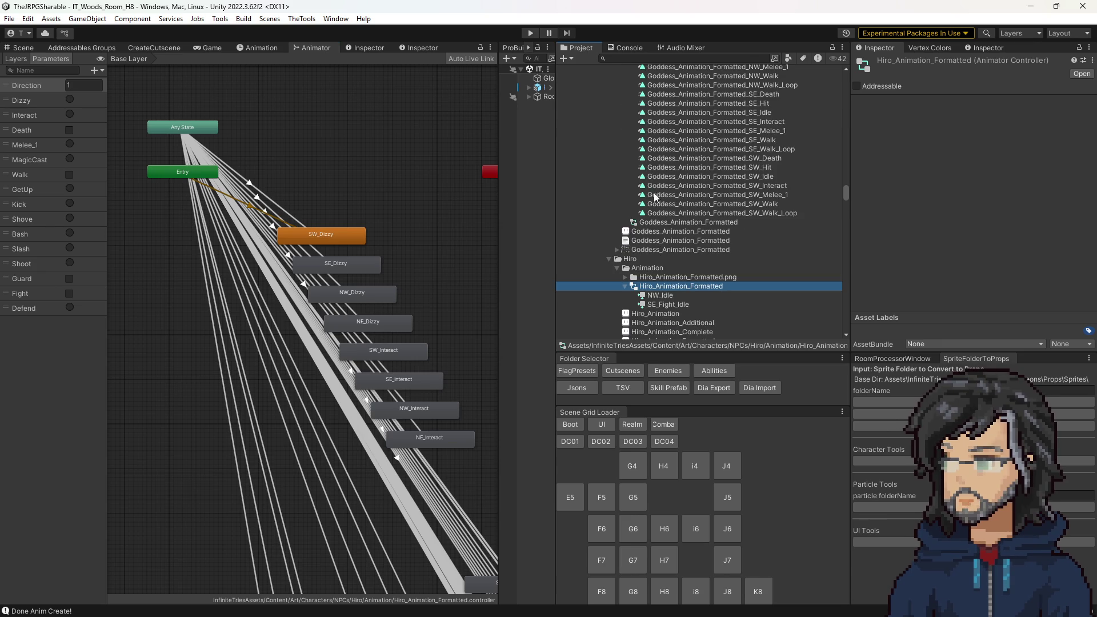
pyautogui.doubleClick(677, 223)
pyautogui.moveTo(398, 349); pyautogui.dragTo(324, 191)
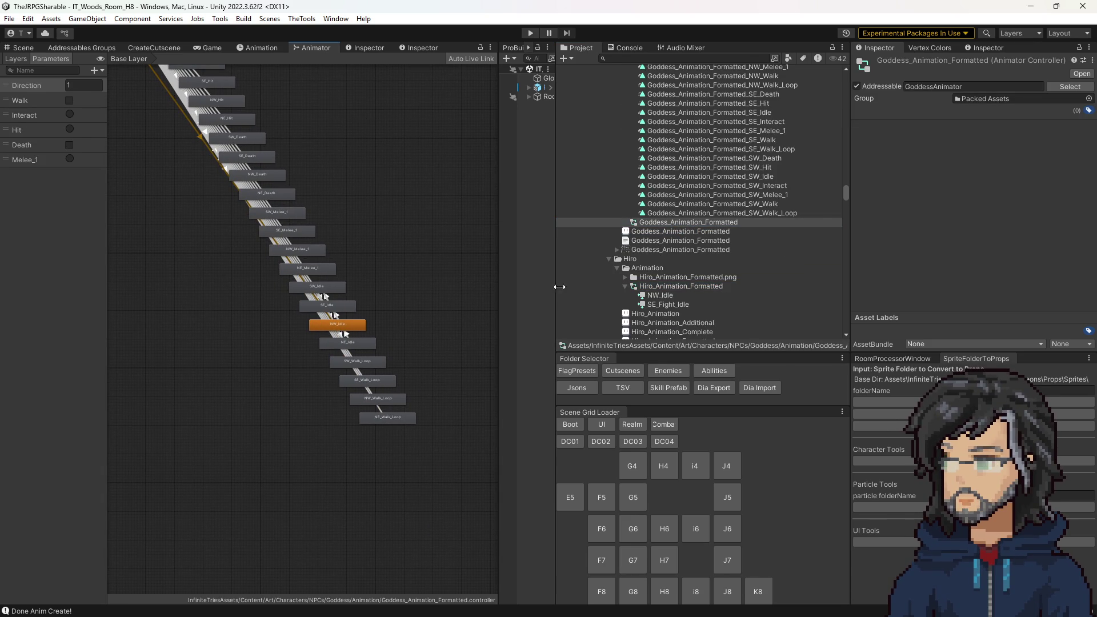
pyautogui.scroll(-3, 671, 289)
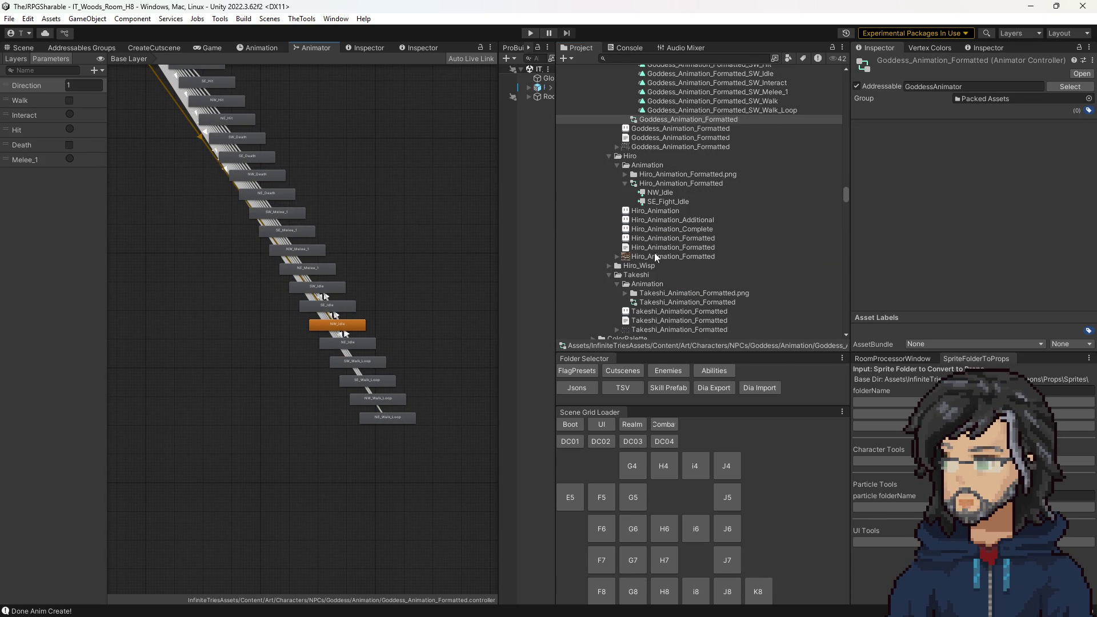
pyautogui.click(662, 301)
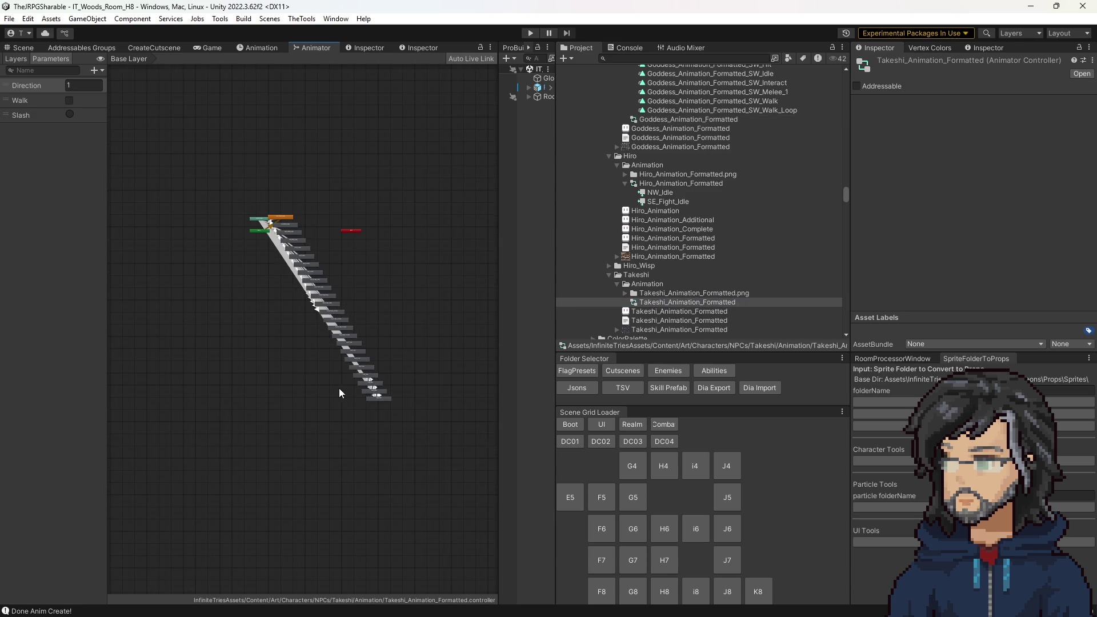
# Step: Set NW_Idle as Takeshi's base layer default state from its context menu
pyautogui.scroll(10, 396, 300)
pyautogui.moveTo(183, 273); pyautogui.dragTo(297, 406)
pyautogui.scroll(-5, 341, 406)
pyautogui.moveTo(255, 289)
pyautogui.mouseDown()
pyautogui.moveTo(301, 396)
pyautogui.moveTo(220, 183)
pyautogui.mouseUp()
pyautogui.moveTo(361, 419); pyautogui.dragTo(258, 290)
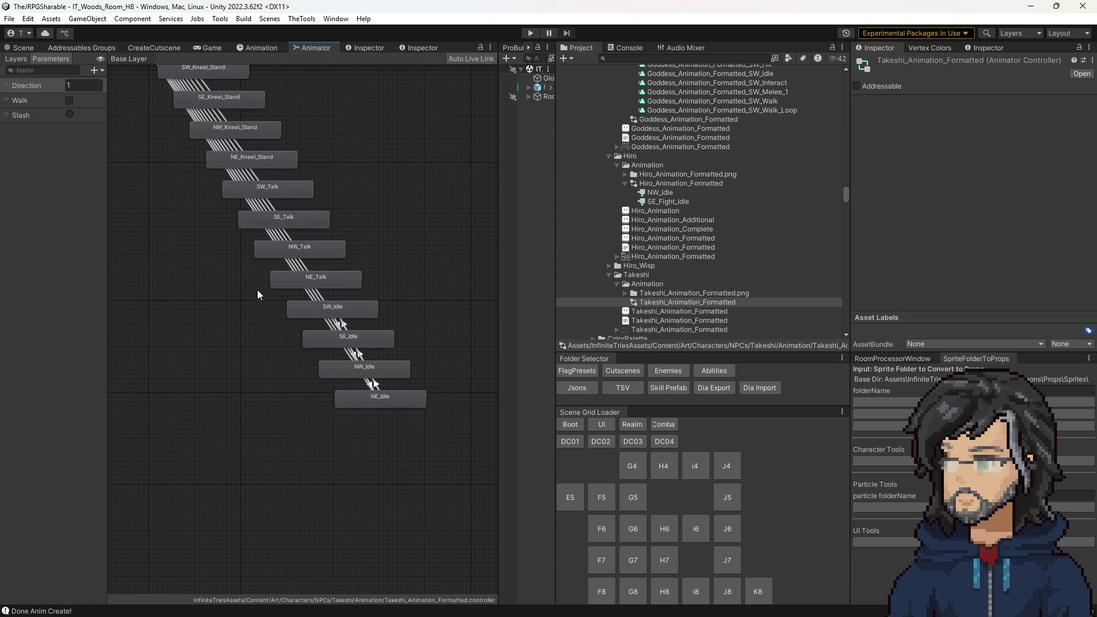
pyautogui.rightClick(352, 371)
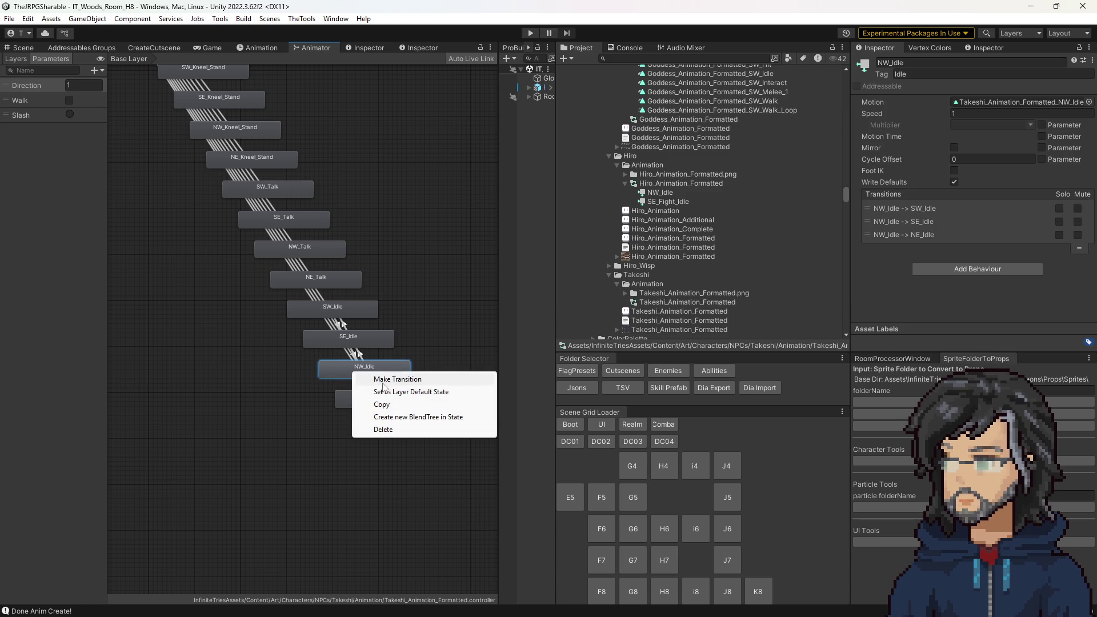
pyautogui.click(407, 394)
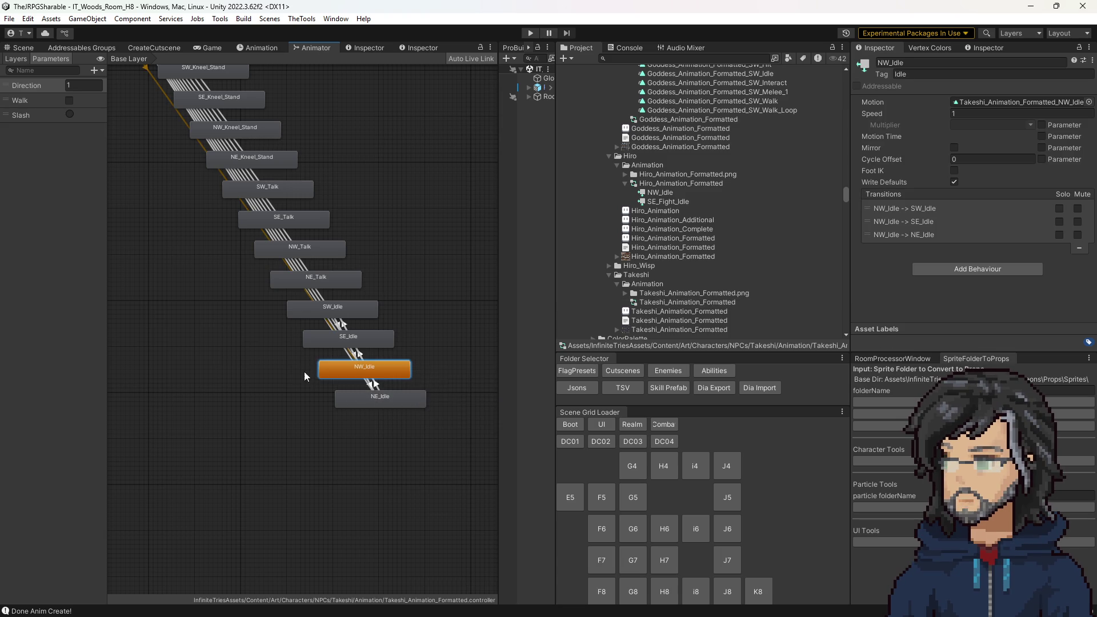
# Step: Check the state chain's new entry link, widen the hierarchy panel and switch to the Game view
pyautogui.scroll(-5, 303, 371)
pyautogui.moveTo(184, 218); pyautogui.dragTo(350, 341)
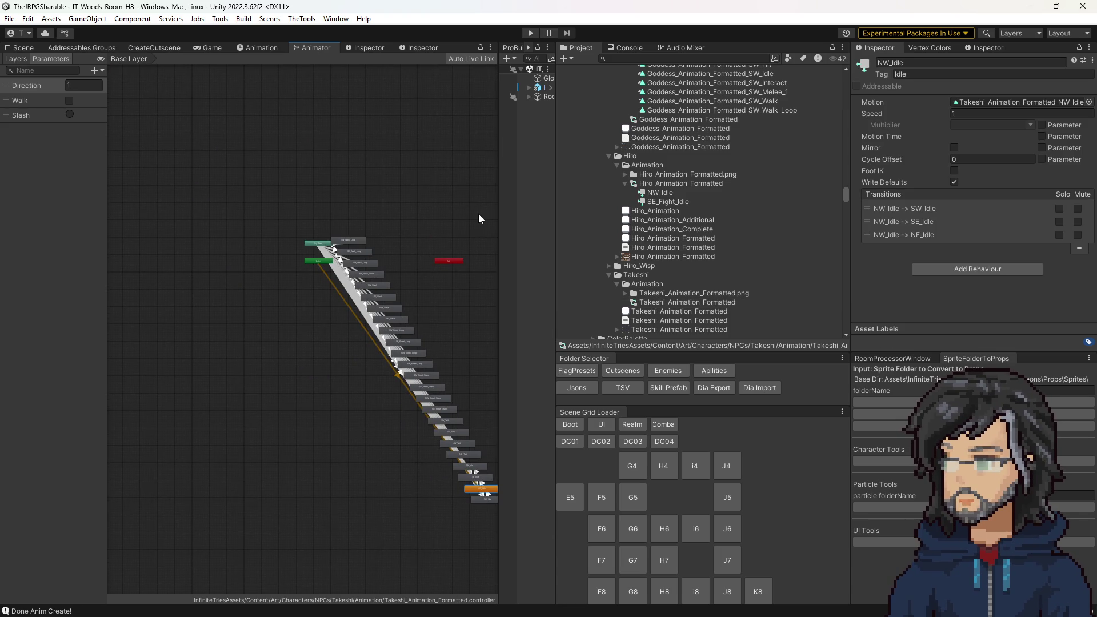
pyautogui.moveTo(554, 121); pyautogui.dragTo(624, 122)
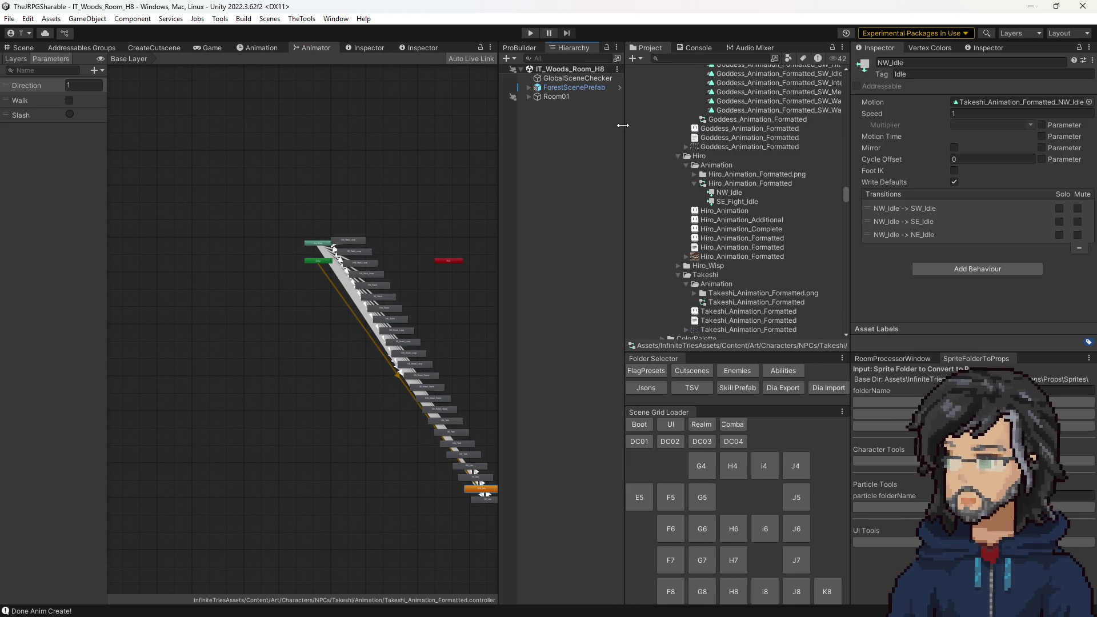
pyautogui.click(206, 48)
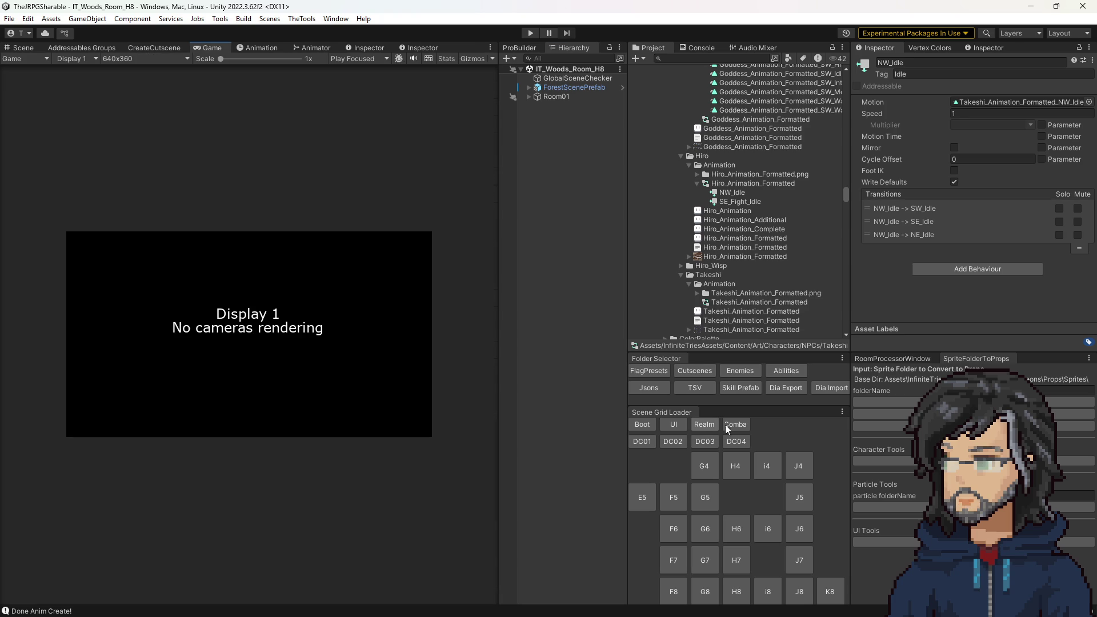
# Step: Load the i4 woods room scene and open the IT_TakeshiContainer prefab's SpriteRender object
pyautogui.click(767, 466)
pyautogui.click(26, 48)
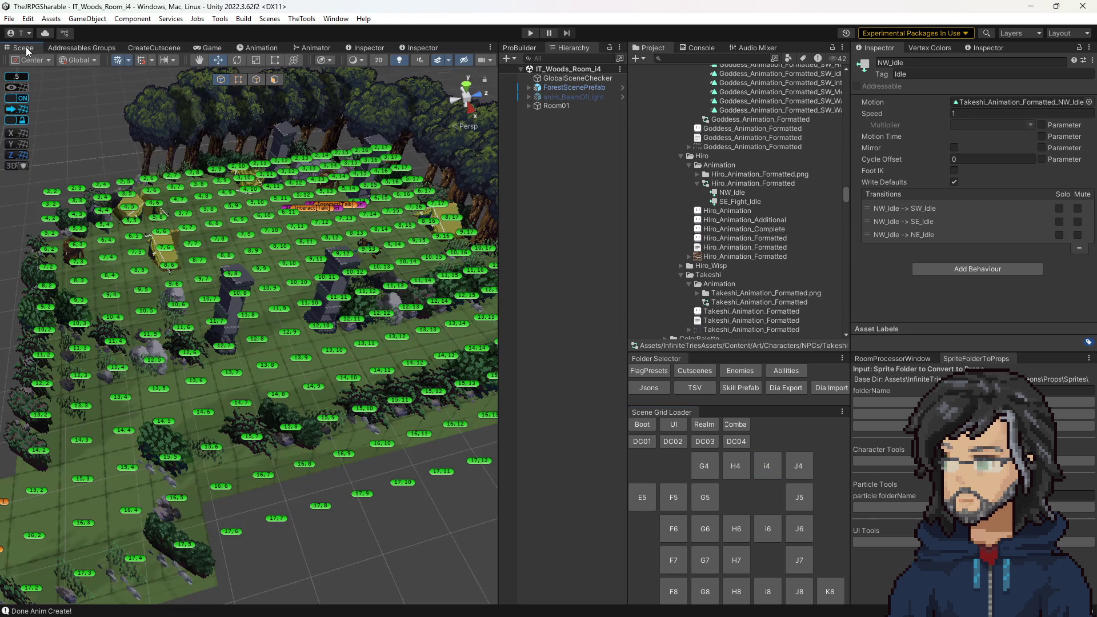
pyautogui.click(365, 205)
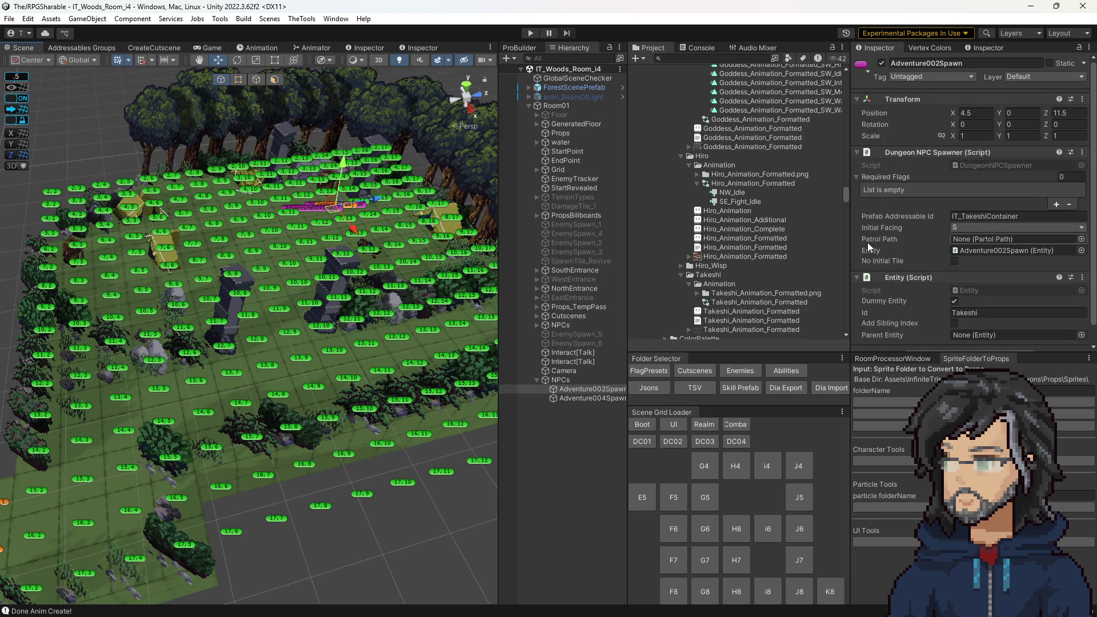
pyautogui.click(700, 60)
pyautogui.write('takes')
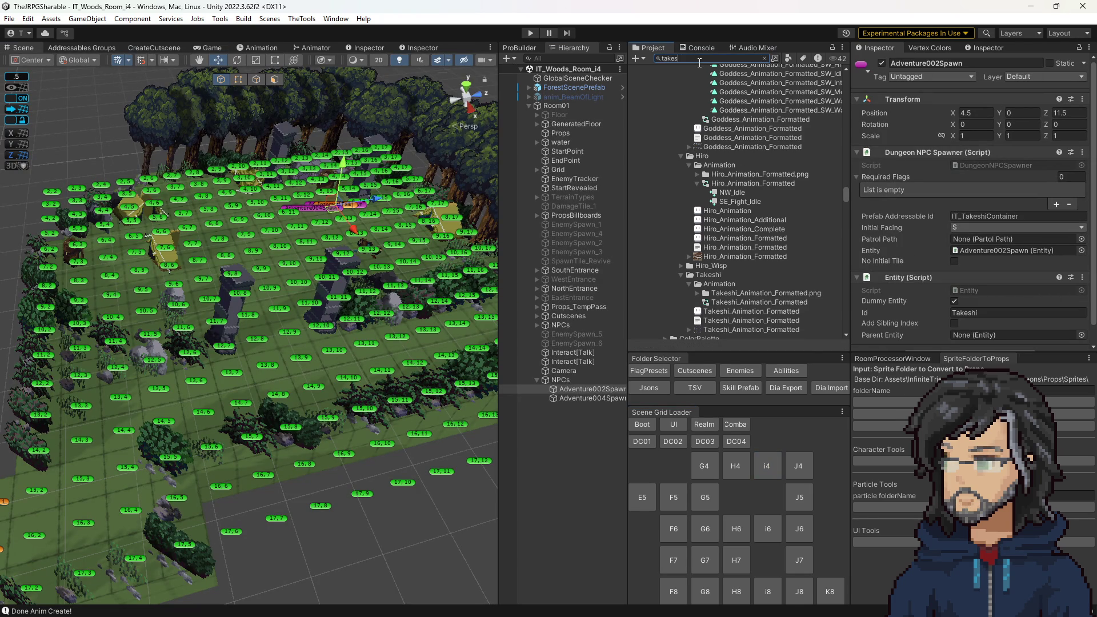
pyautogui.write('hi')
pyautogui.click(680, 99)
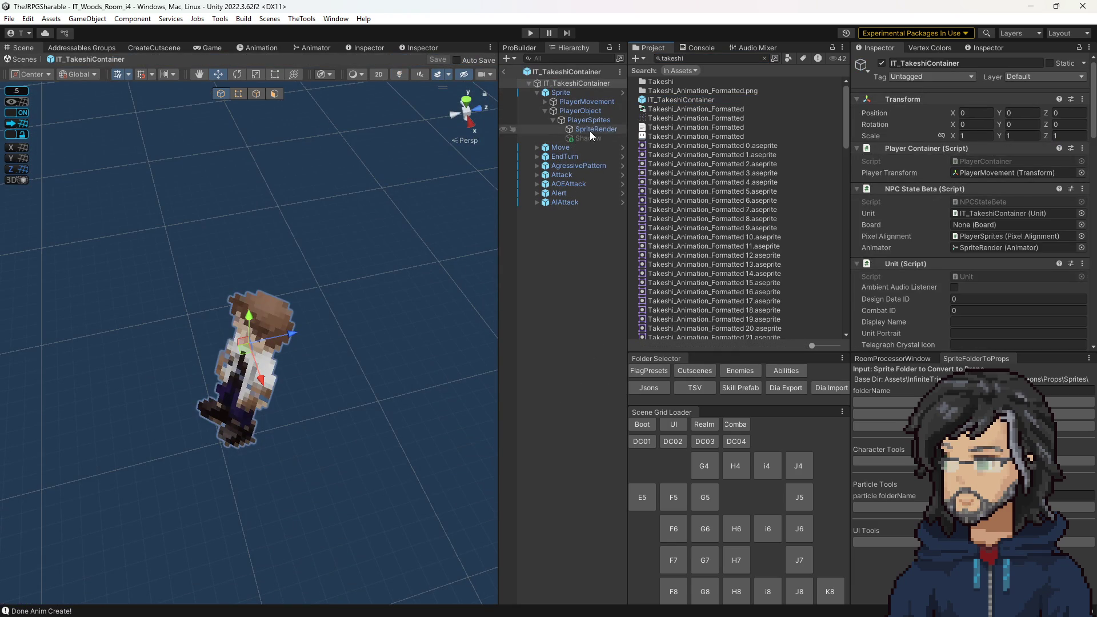
pyautogui.click(590, 130)
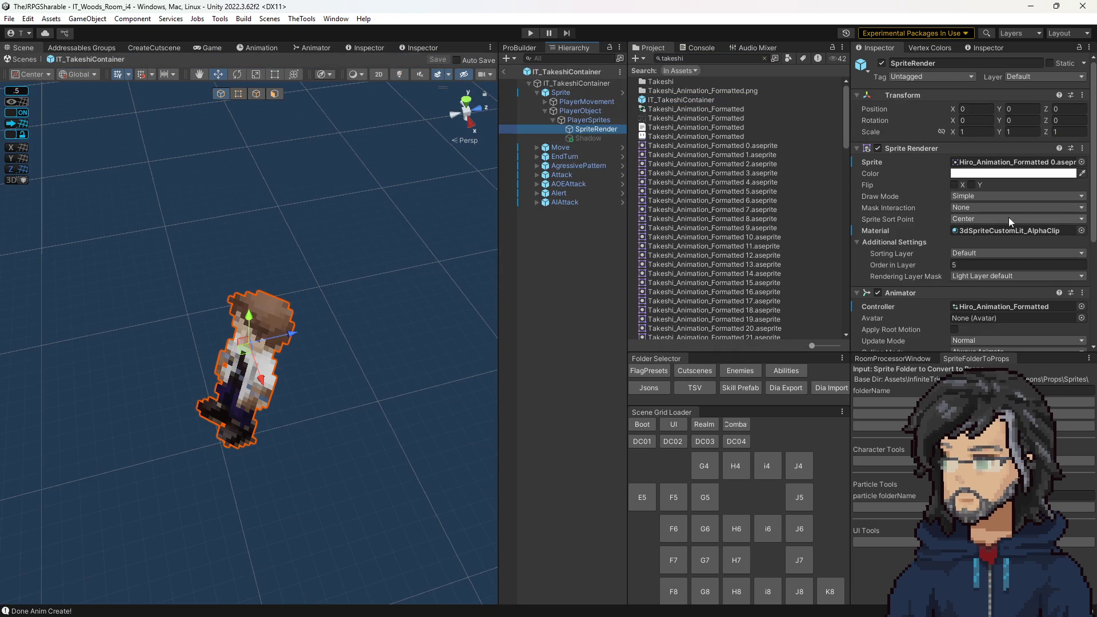
# Step: Assign Takeshi_Animation_Formatted as the controller and Takeshi frame 0 as the sprite, then exit prefab mode
pyautogui.click(998, 307)
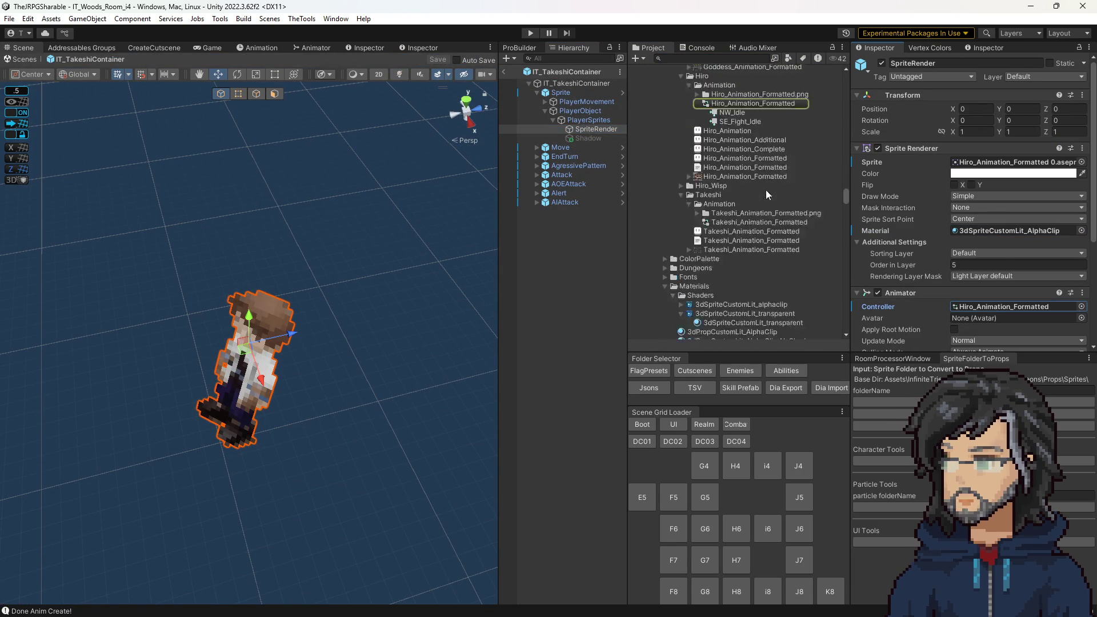
pyautogui.scroll(-6, 736, 243)
pyautogui.moveTo(737, 223); pyautogui.dragTo(1000, 306)
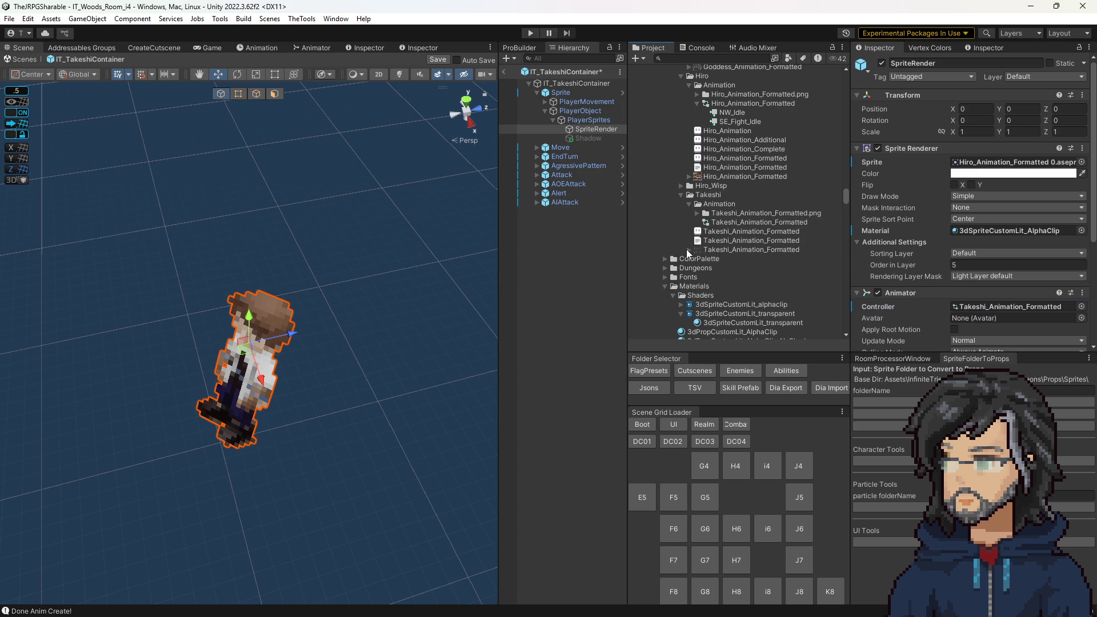
pyautogui.click(688, 250)
pyautogui.click(730, 260)
pyautogui.moveTo(730, 260)
pyautogui.mouseDown()
pyautogui.moveTo(914, 241)
pyautogui.moveTo(1011, 163)
pyautogui.mouseUp()
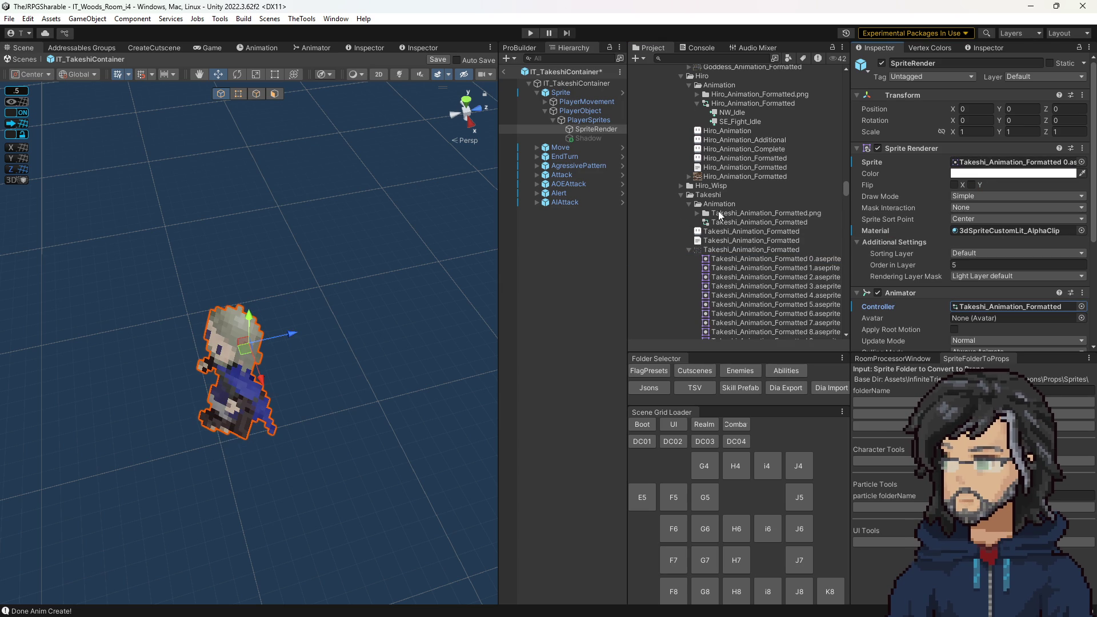
pyautogui.scroll(-3, 743, 229)
pyautogui.click(738, 216)
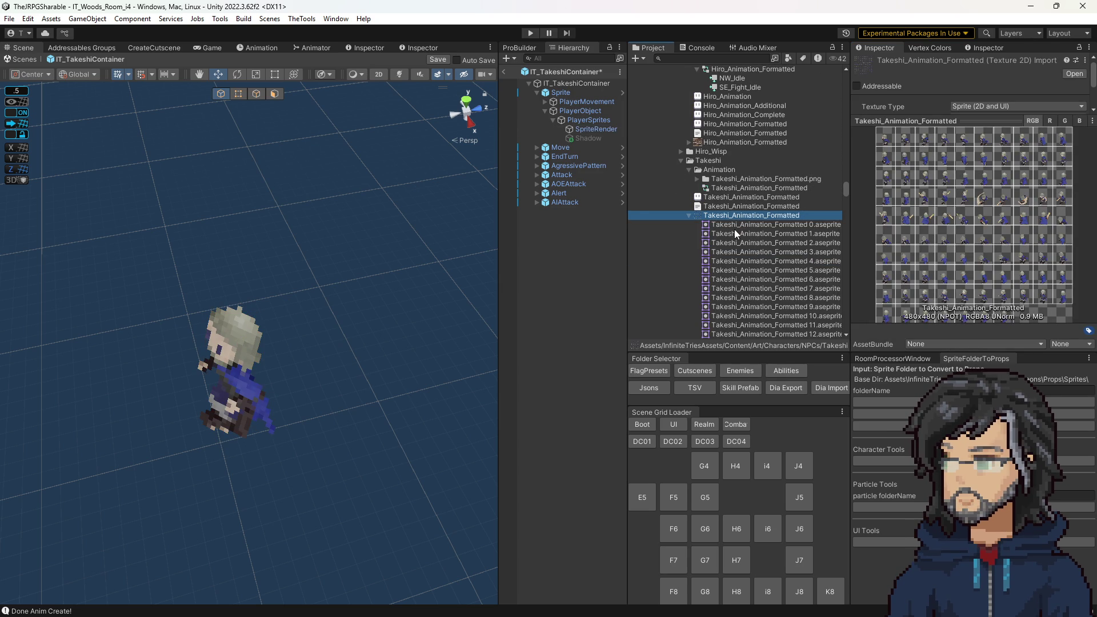
pyautogui.click(504, 72)
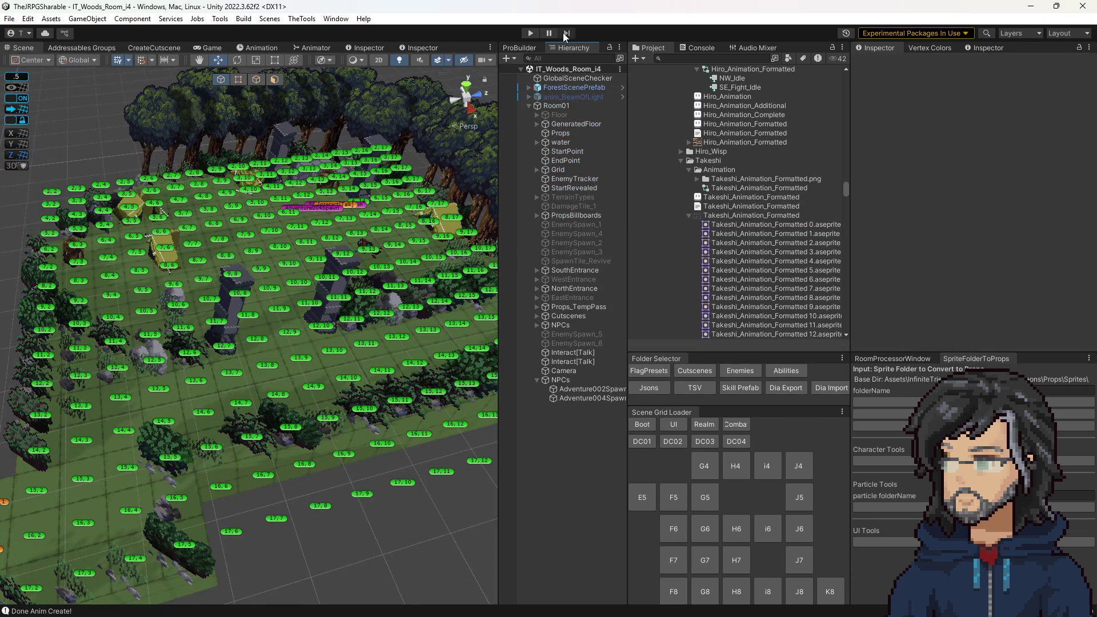
# Step: Enable Debug Spawn All on ForestScenePrefab > Environment > Board and start play mode
pyautogui.click(534, 88)
pyautogui.click(537, 100)
pyautogui.click(547, 125)
pyautogui.scroll(-1, 979, 303)
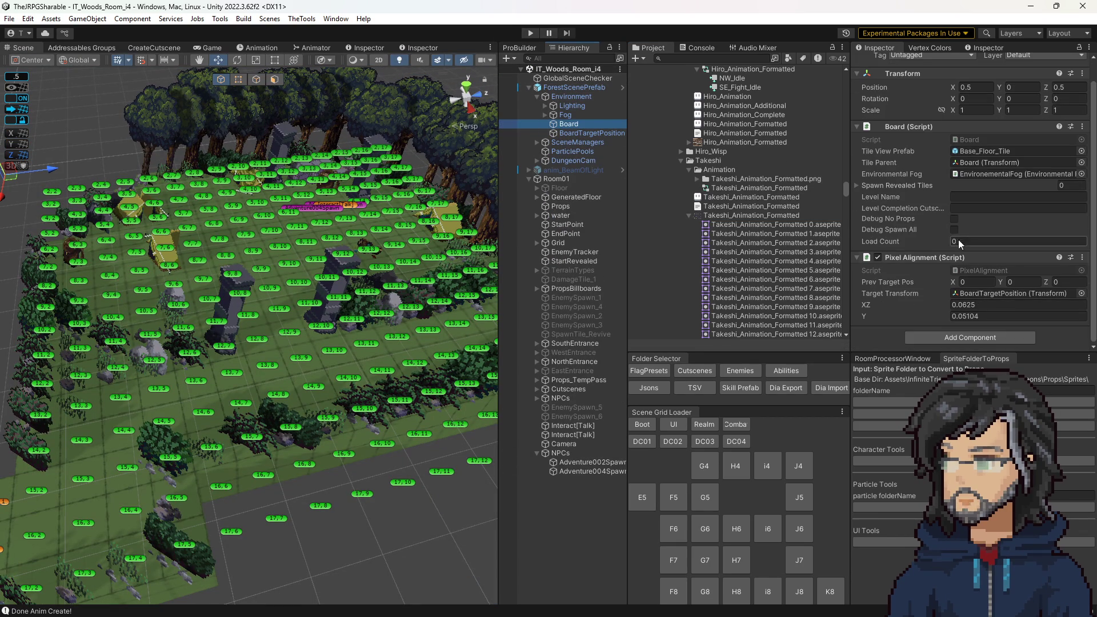
pyautogui.click(952, 230)
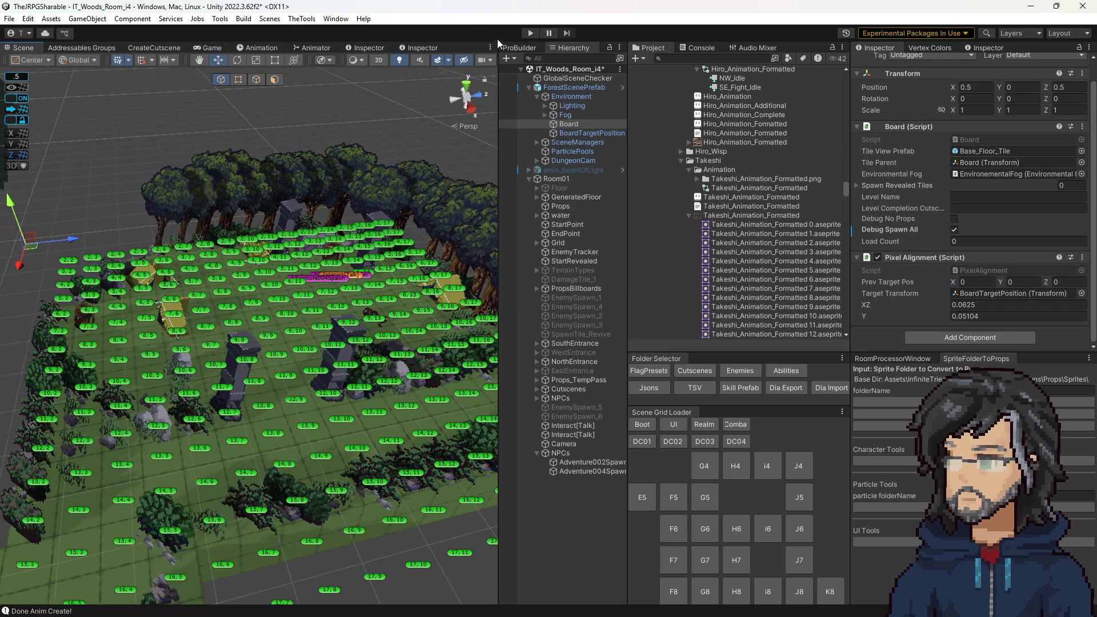
pyautogui.click(531, 32)
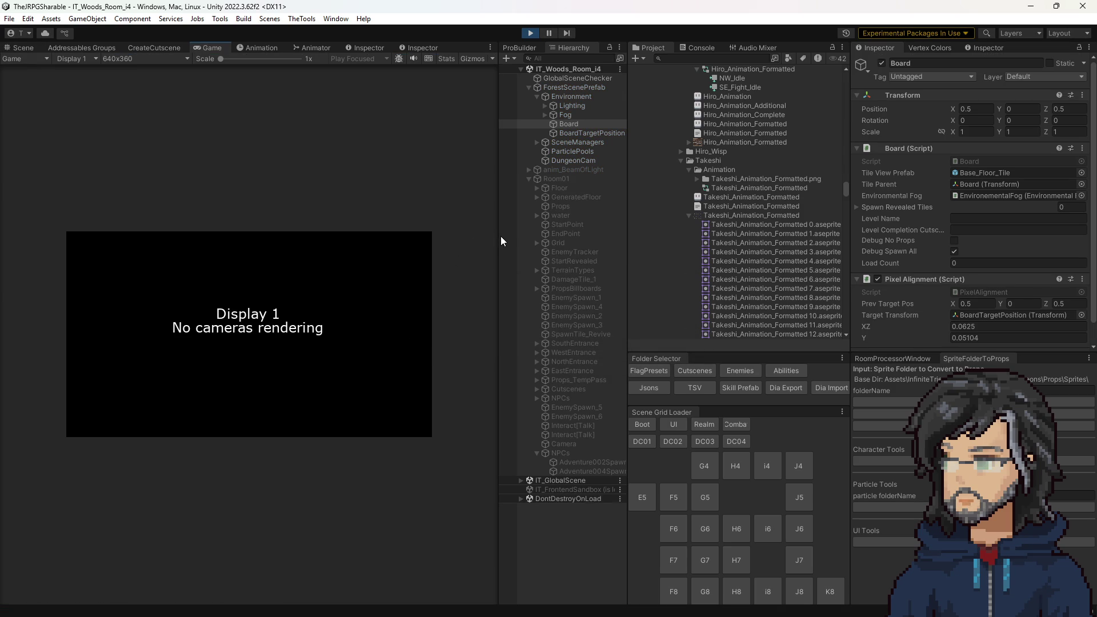
pyautogui.moveTo(498, 235)
pyautogui.mouseDown()
pyautogui.moveTo(568, 238)
pyautogui.moveTo(725, 277)
pyautogui.moveTo(822, 280)
pyautogui.mouseUp()
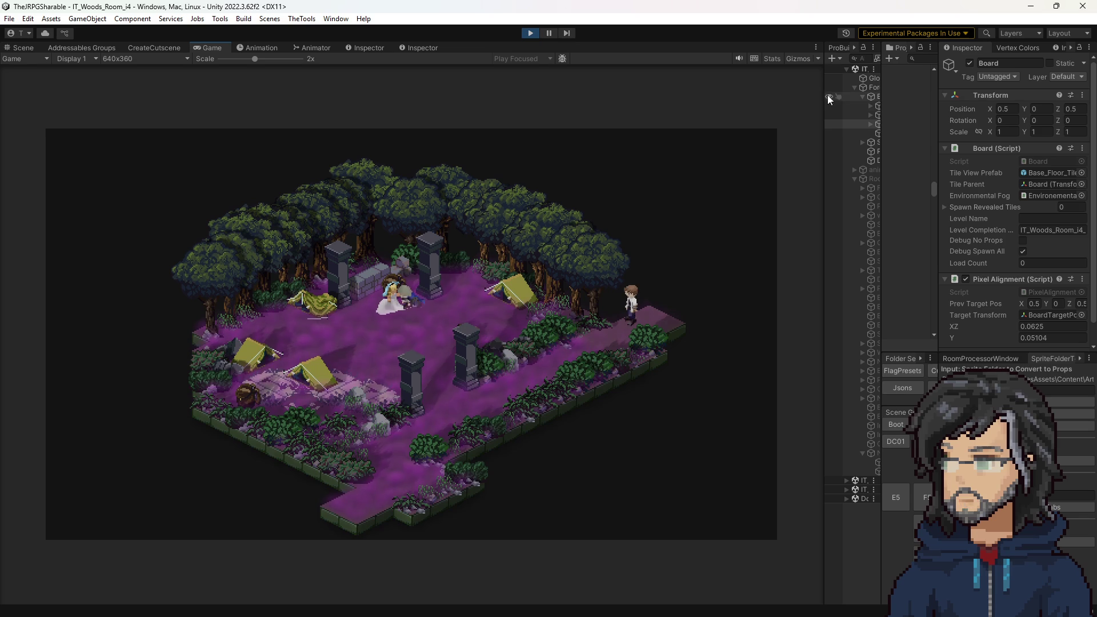
# Step: Find the spawned IT_TakeshiContainer by searching 'takeshi' and select its Sprite object
pyautogui.moveTo(827, 95); pyautogui.dragTo(777, 95)
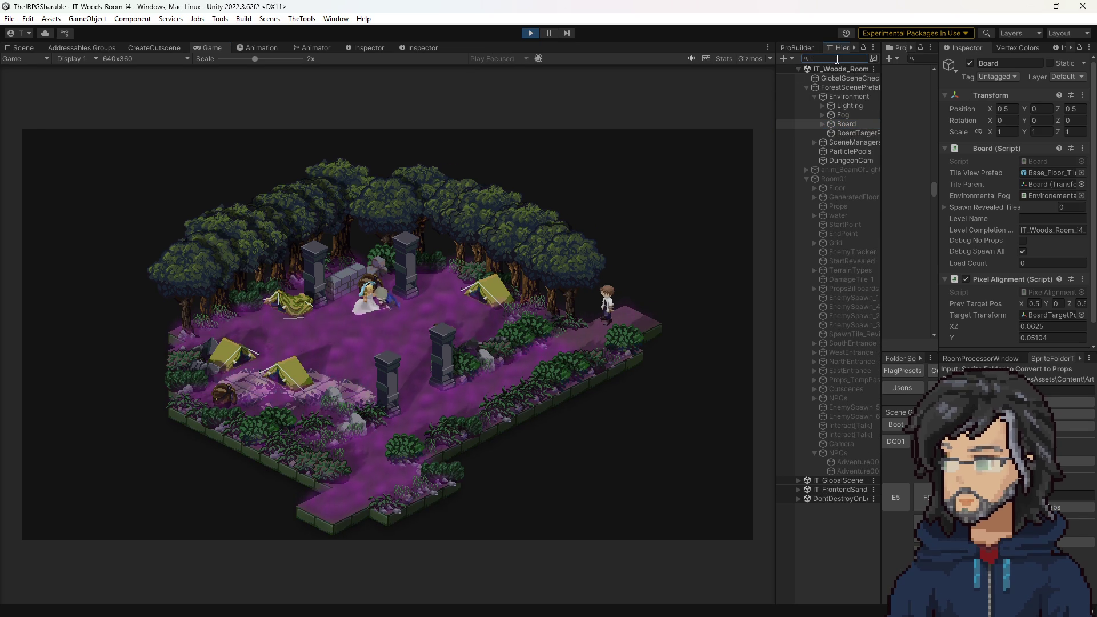
pyautogui.write('takeshi')
pyautogui.click(849, 78)
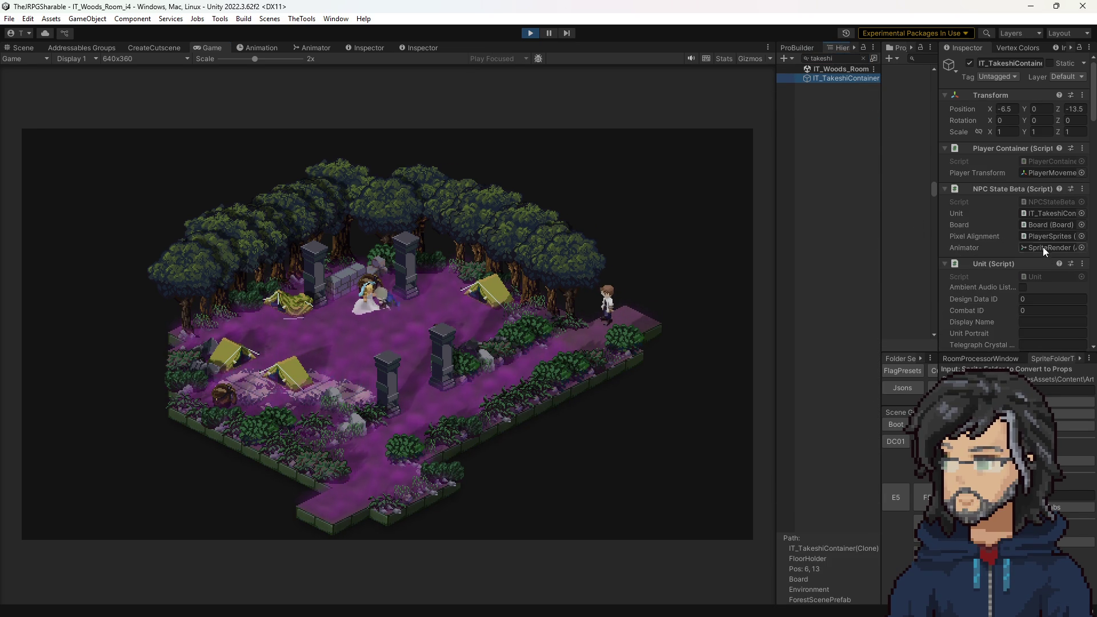
pyautogui.click(1046, 247)
pyautogui.moveTo(883, 410); pyautogui.dragTo(982, 410)
pyautogui.click(902, 425)
# Step: Watch Takeshi's live state graph in the Animator, then stop play mode
pyautogui.click(314, 48)
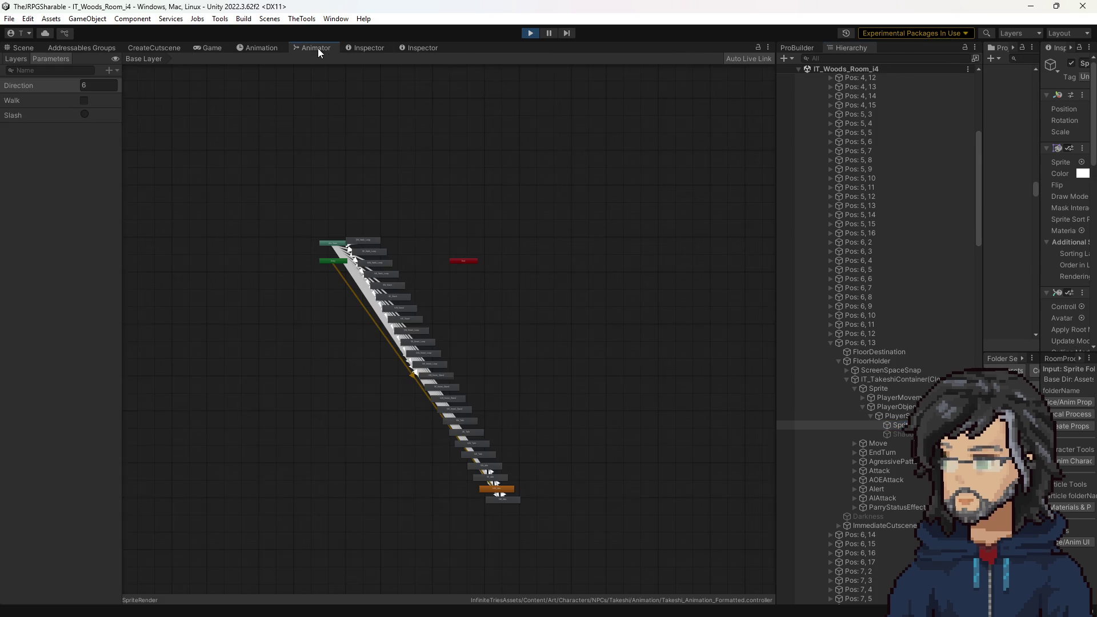
pyautogui.scroll(3, 507, 492)
pyautogui.moveTo(539, 414); pyautogui.dragTo(525, 362)
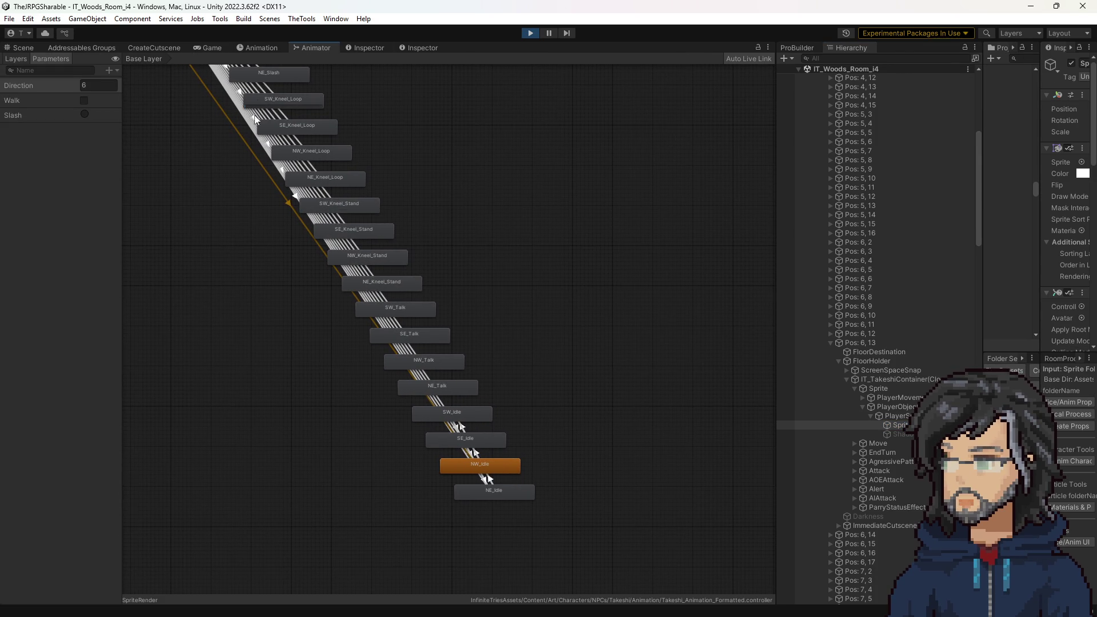
pyautogui.moveTo(296, 118); pyautogui.dragTo(362, 221)
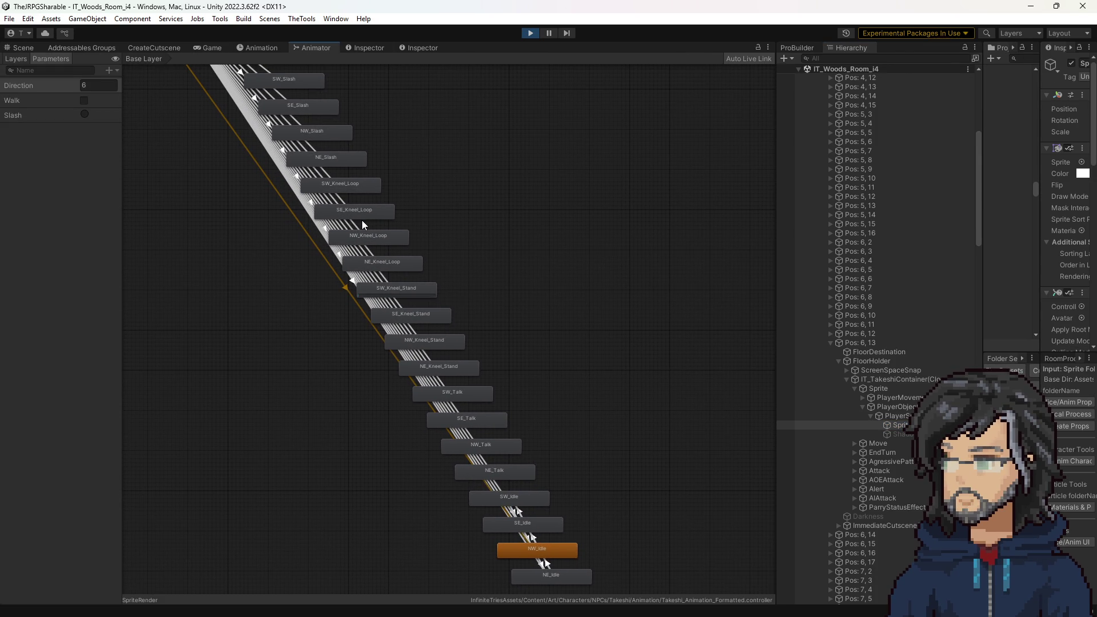
pyautogui.click(530, 32)
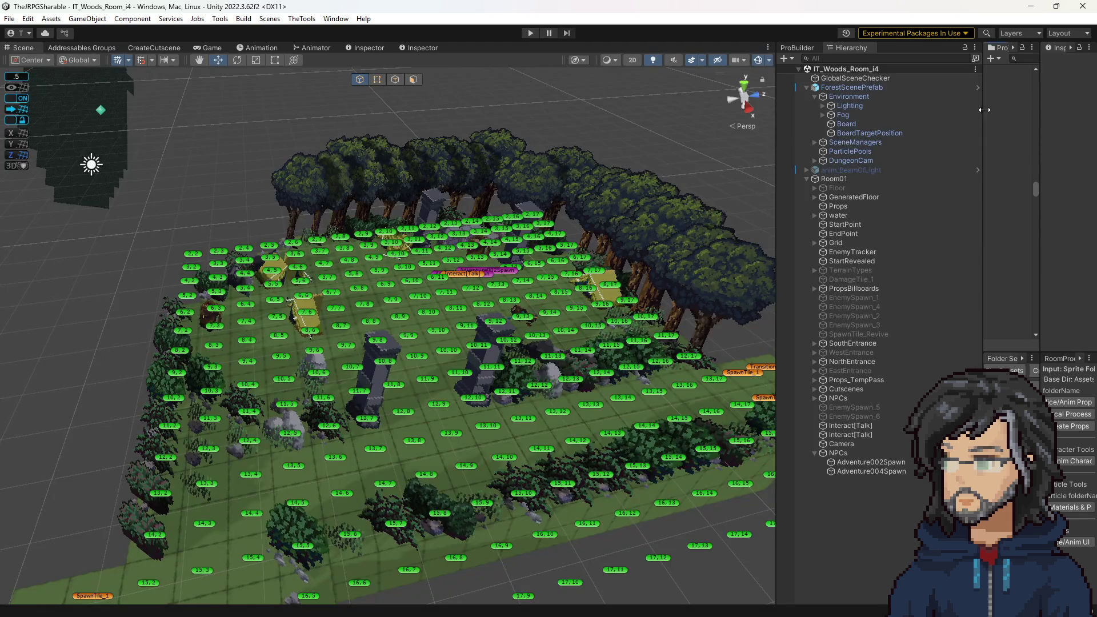
pyautogui.moveTo(983, 112); pyautogui.dragTo(716, 112)
pyautogui.click(819, 58)
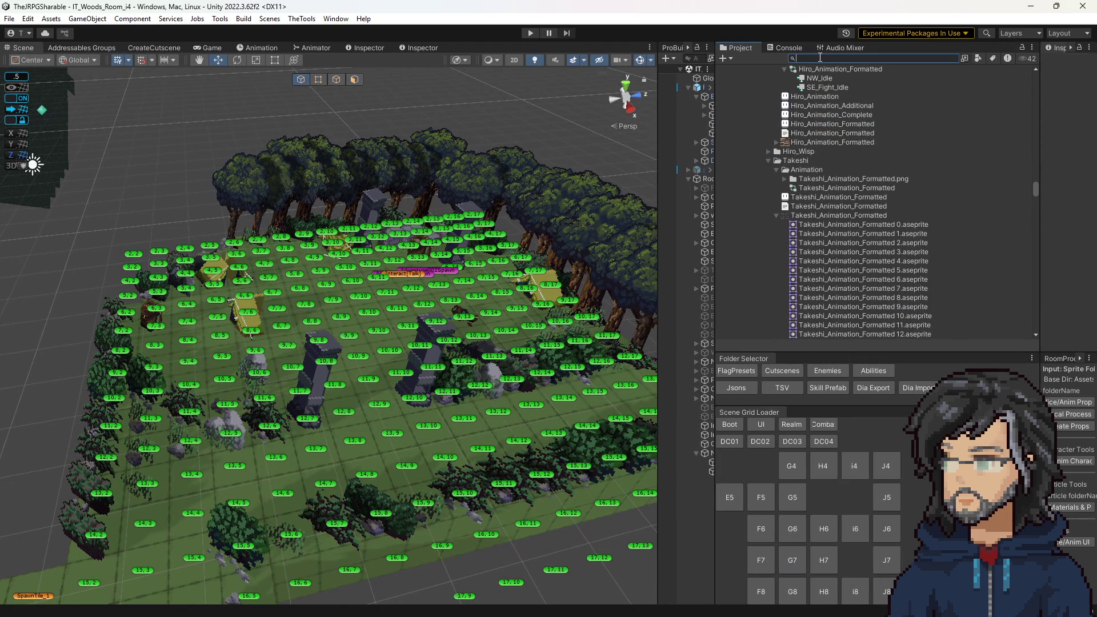
# Step: Search the project for 'animpro' and 'sprite' and select the AnimSpriteProcessor script
pyautogui.write('anima')
pyautogui.write('tionpar')
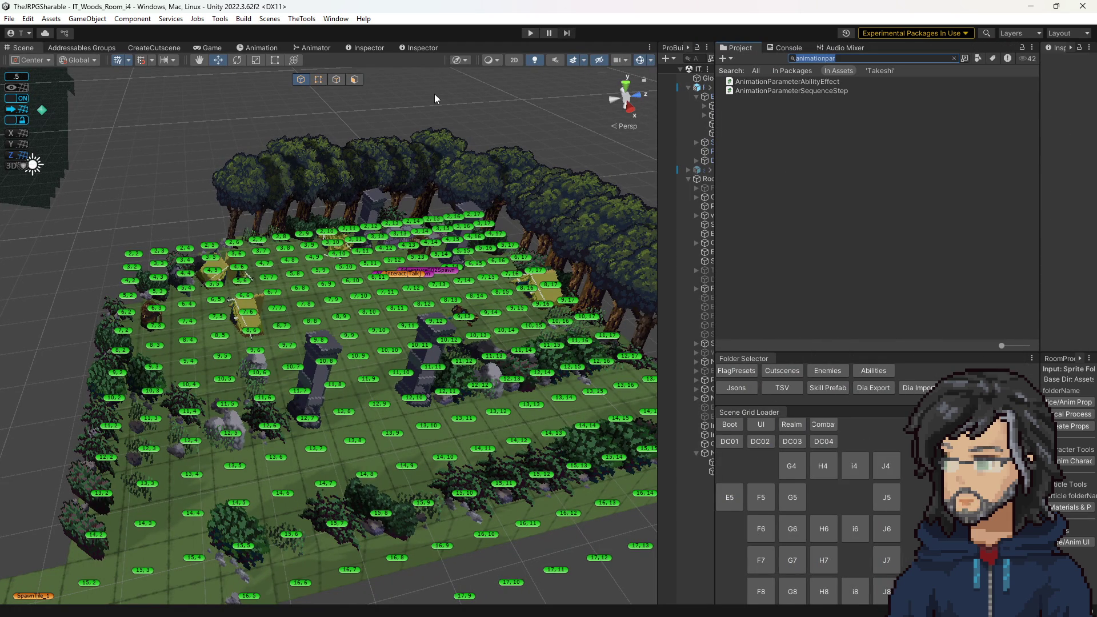
pyautogui.press('BackSpace')
pyautogui.press('BackSpace')
pyautogui.press('BackSpace')
pyautogui.press('BackSpace')
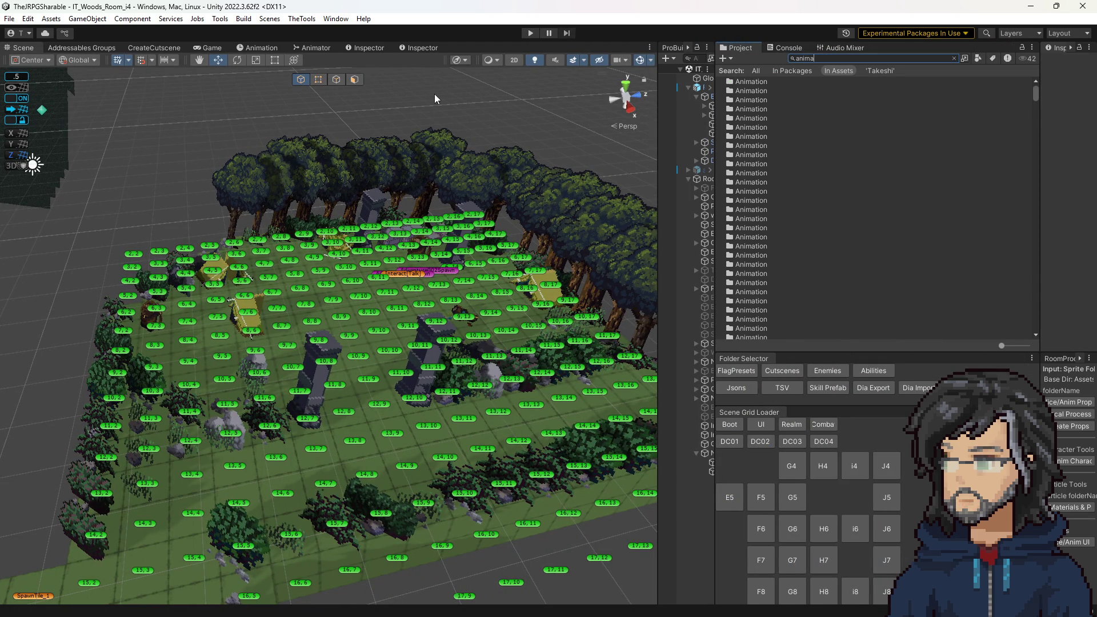
pyautogui.write('pro')
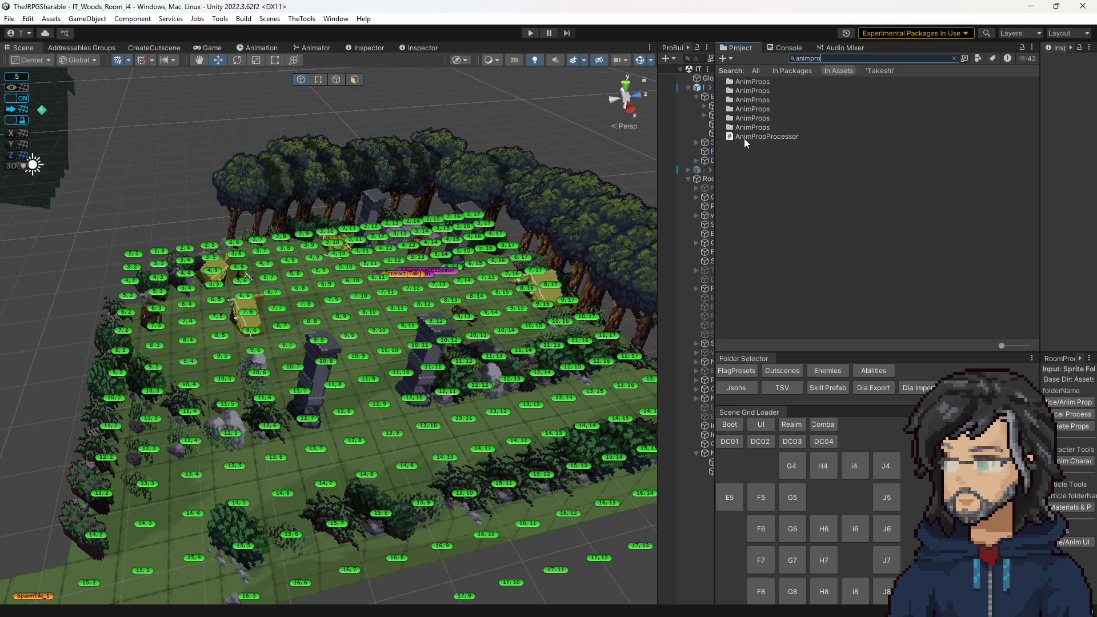
pyautogui.click(745, 136)
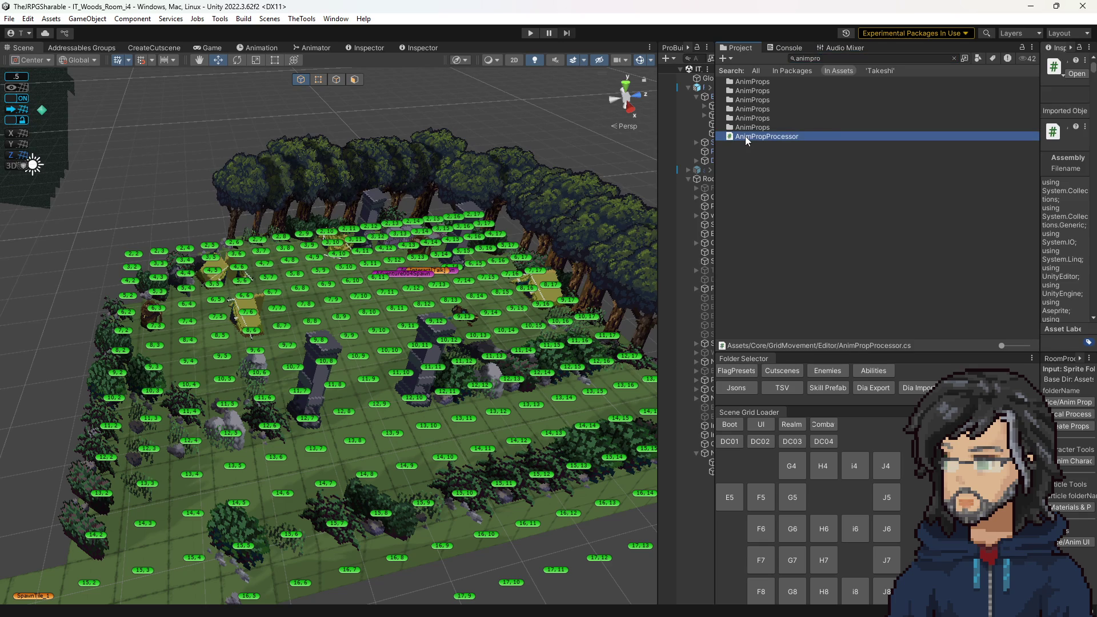
pyautogui.click(954, 58)
pyautogui.scroll(3, 823, 211)
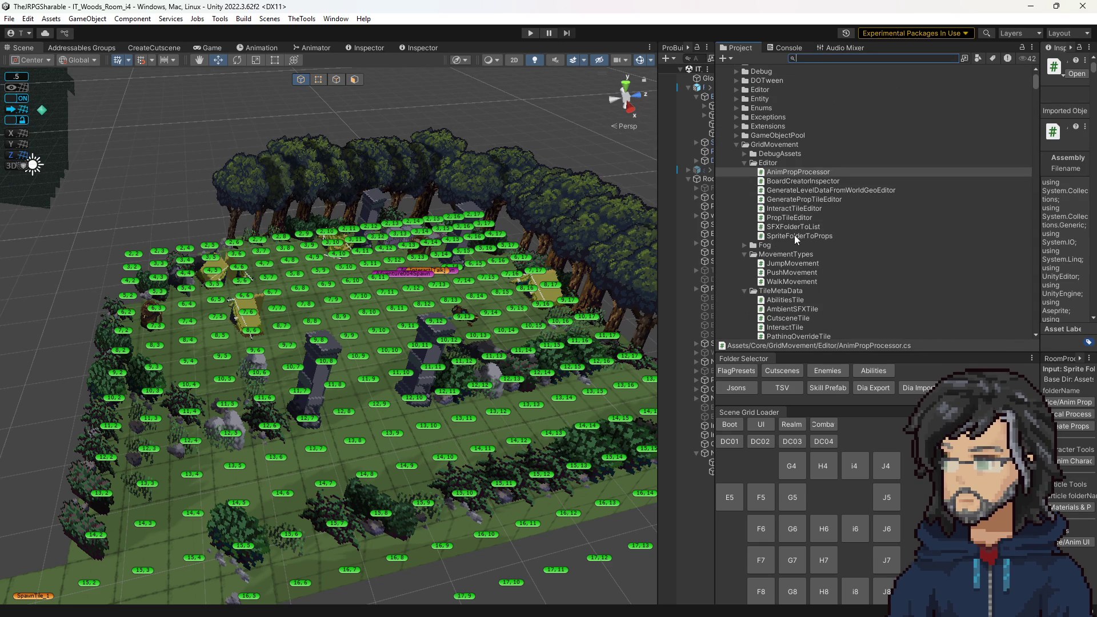
pyautogui.write('sprite')
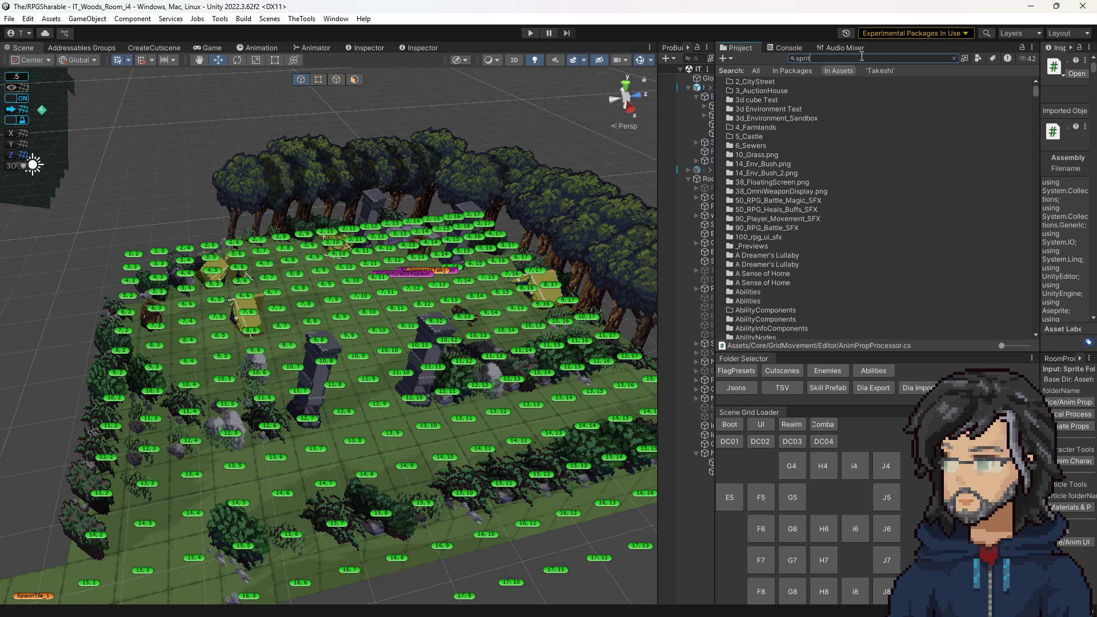
pyautogui.scroll(-5, 776, 221)
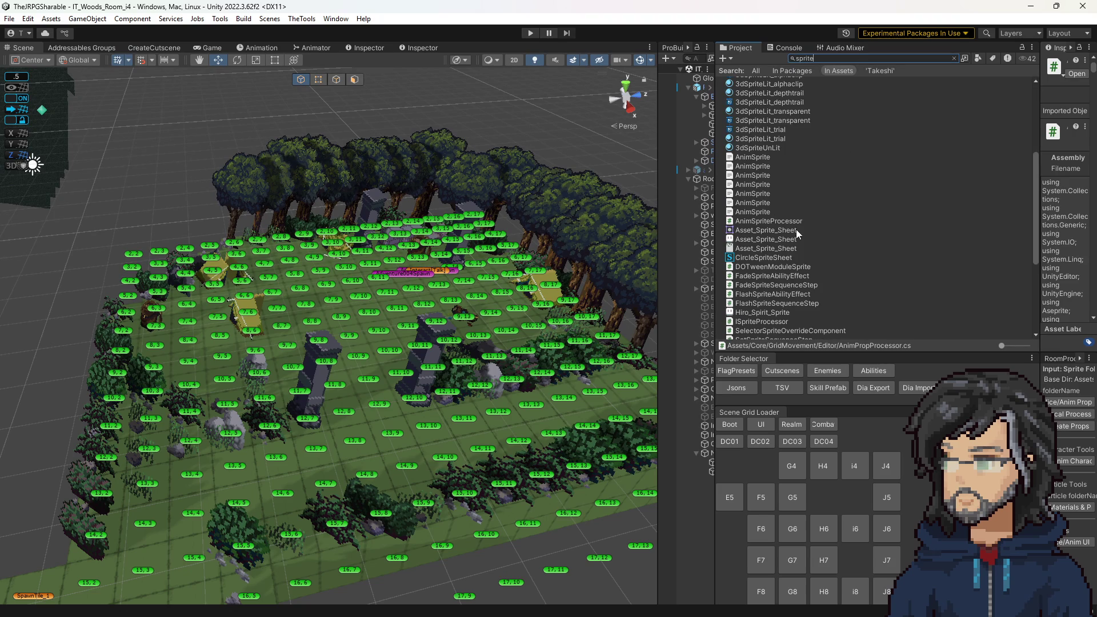
pyautogui.click(783, 221)
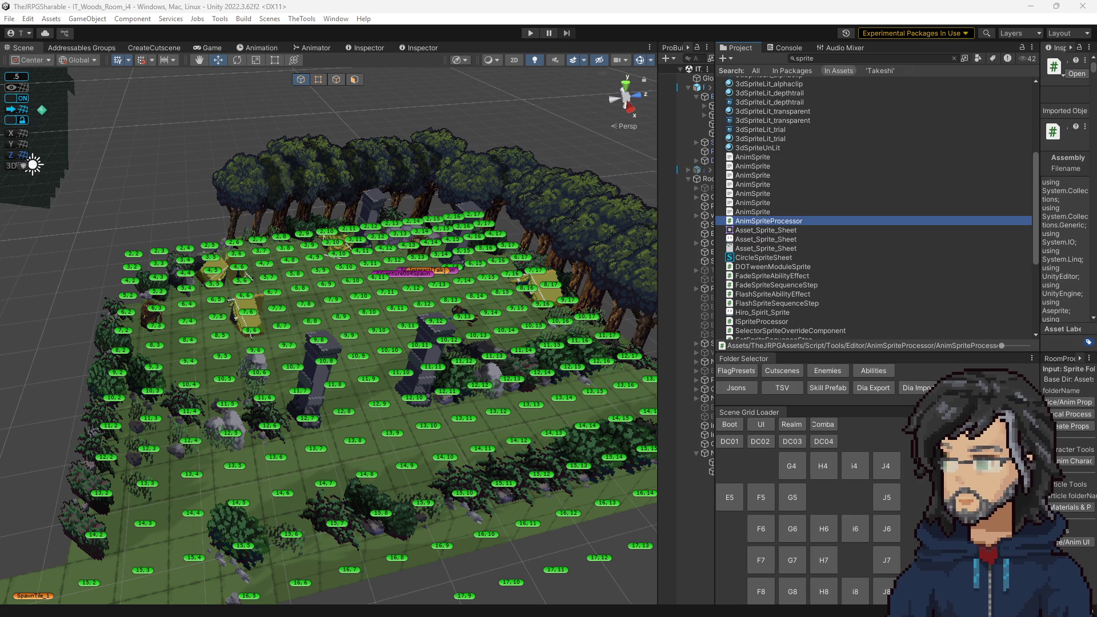
pyautogui.scroll(15, 362, 177)
# Step: Duplicate the Defend else-if condition lines in AnimSpriteProcessor.cs
pyautogui.scroll(20, 362, 177)
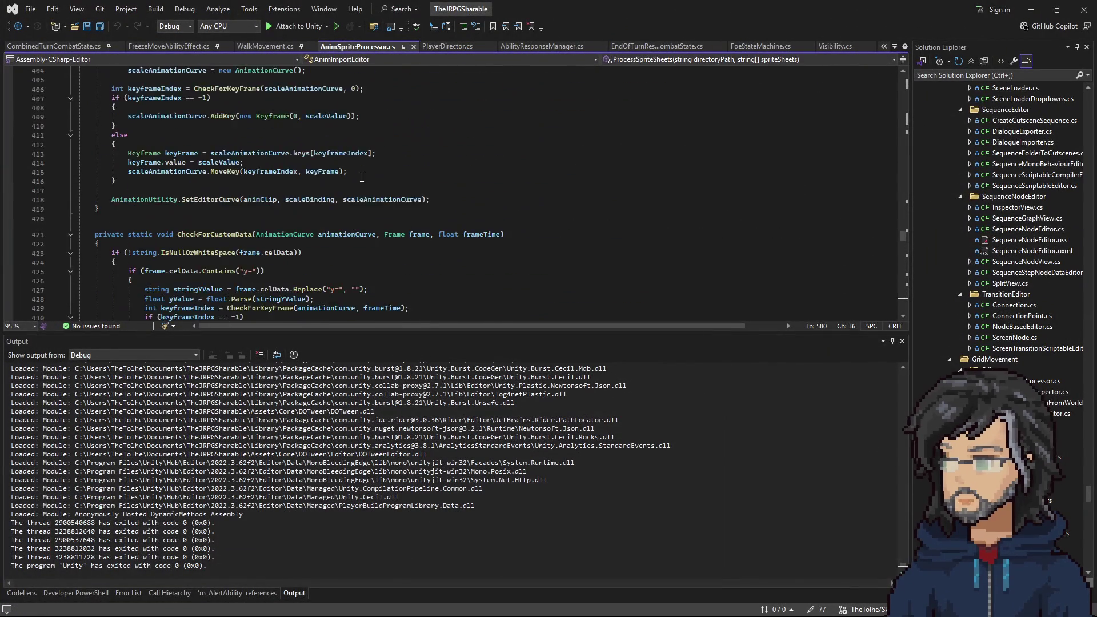
pyautogui.scroll(-7, 361, 177)
pyautogui.scroll(1, 306, 173)
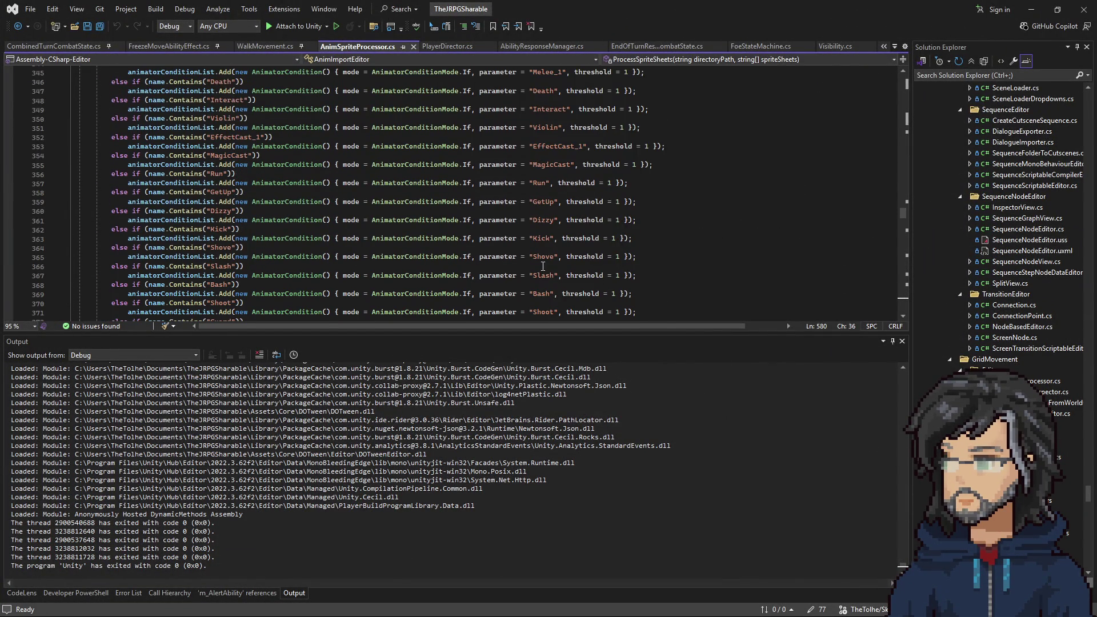
pyautogui.scroll(-4, 543, 266)
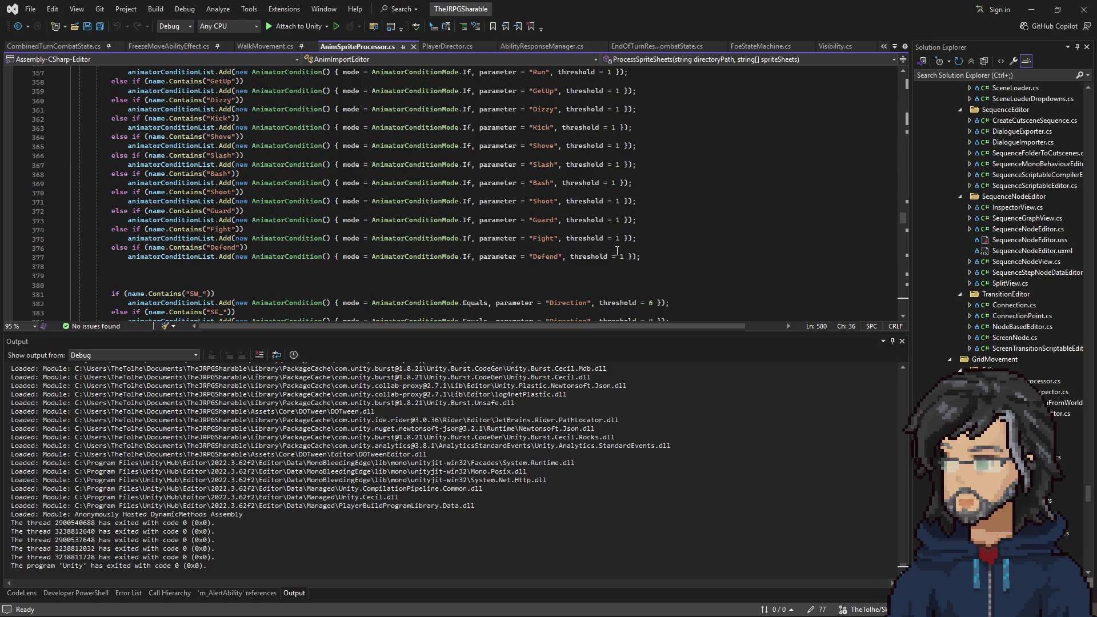
pyautogui.moveTo(652, 257); pyautogui.dragTo(659, 238)
pyautogui.hotkey('ctrl', 'c')
pyautogui.press('Right')
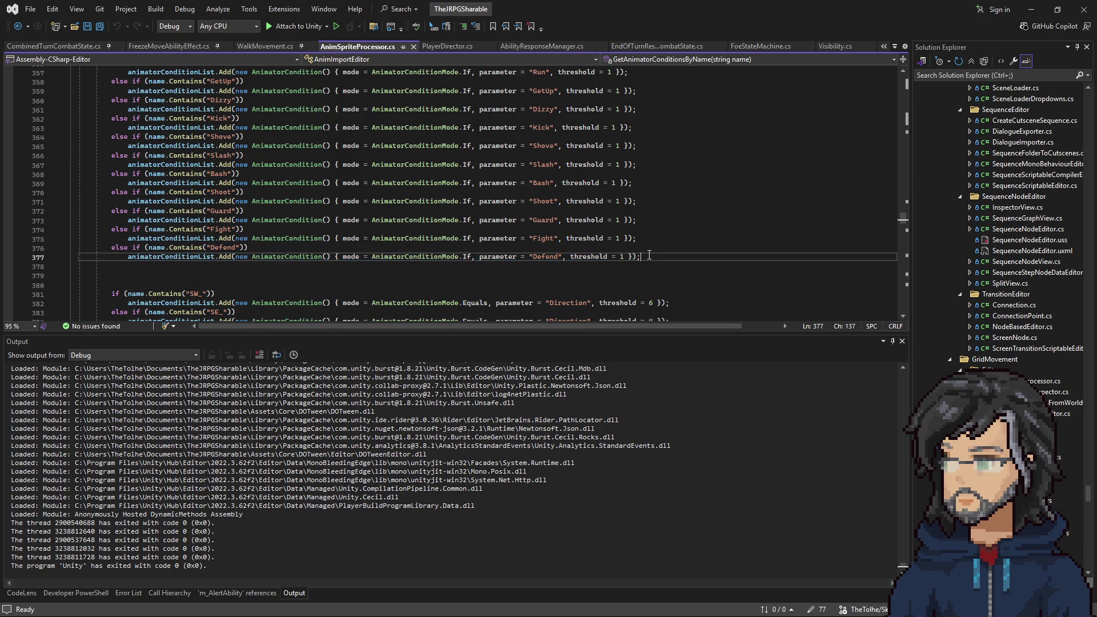
pyautogui.hotkey('ctrl', 'v')
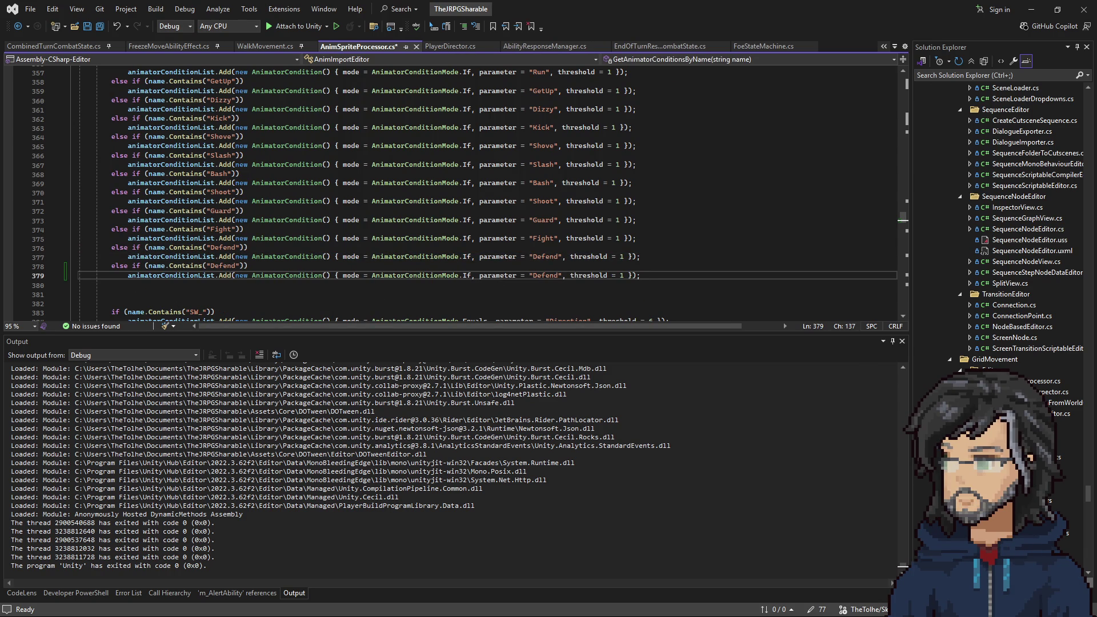
pyautogui.hotkey('alt', 'Tab')
pyautogui.moveTo(608, 597); pyautogui.dragTo(943, 570)
pyautogui.click(1028, 8)
# Step: Rename the copied branch's parameter and Contains check to Talk
pyautogui.doubleClick(540, 276)
pyautogui.write('Talk')
pyautogui.click(230, 265)
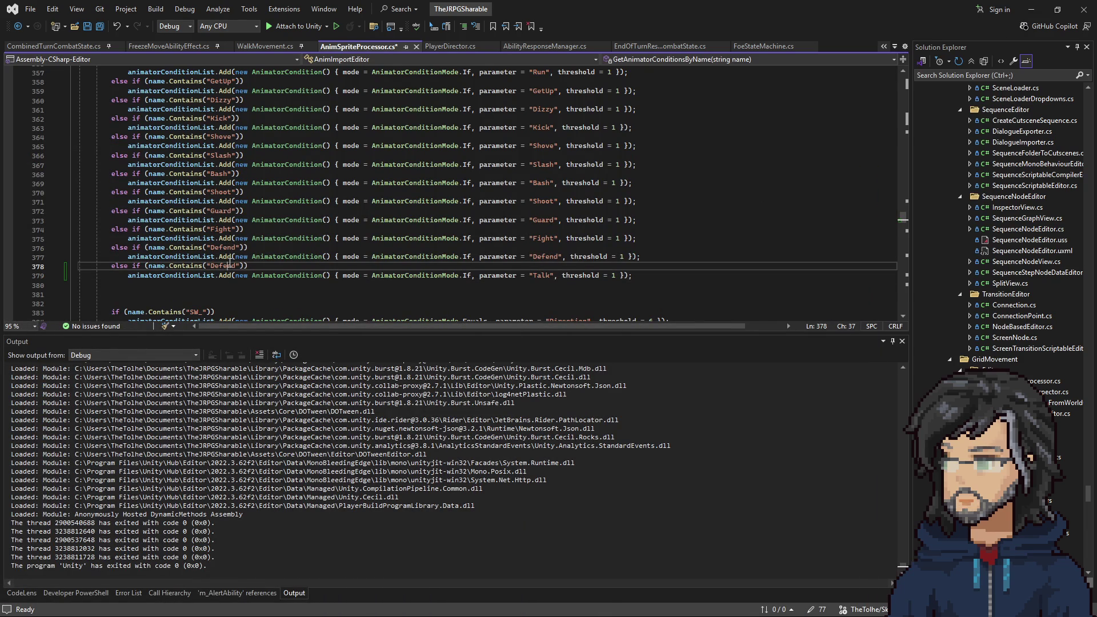
pyautogui.doubleClick(223, 266)
pyautogui.write('t')
# Step: Duplicate the Talk branch and rename its name check and parameter to Kneel
pyautogui.click(633, 281)
pyautogui.hotkey('shift', 'Up')
pyautogui.hotkey('shift', 'Home')
pyautogui.hotkey('ctrl', 'c')
pyautogui.click(649, 277)
pyautogui.press('Return')
pyautogui.hotkey('ctrl', 'v')
pyautogui.doubleClick(220, 285)
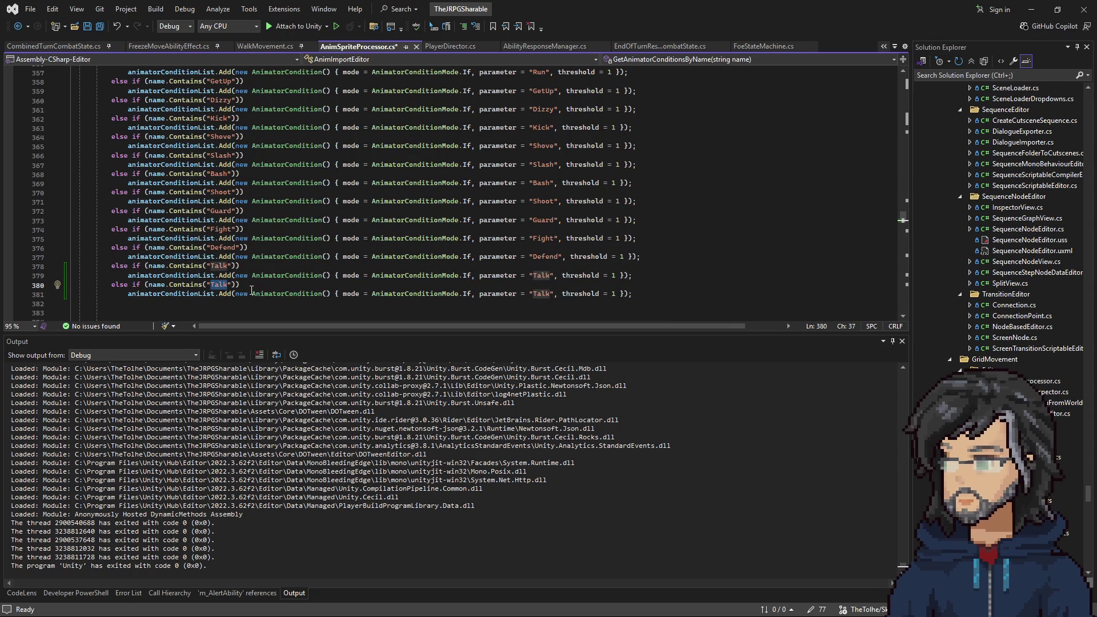
pyautogui.scroll(12, 252, 226)
pyautogui.scroll(-13, 252, 227)
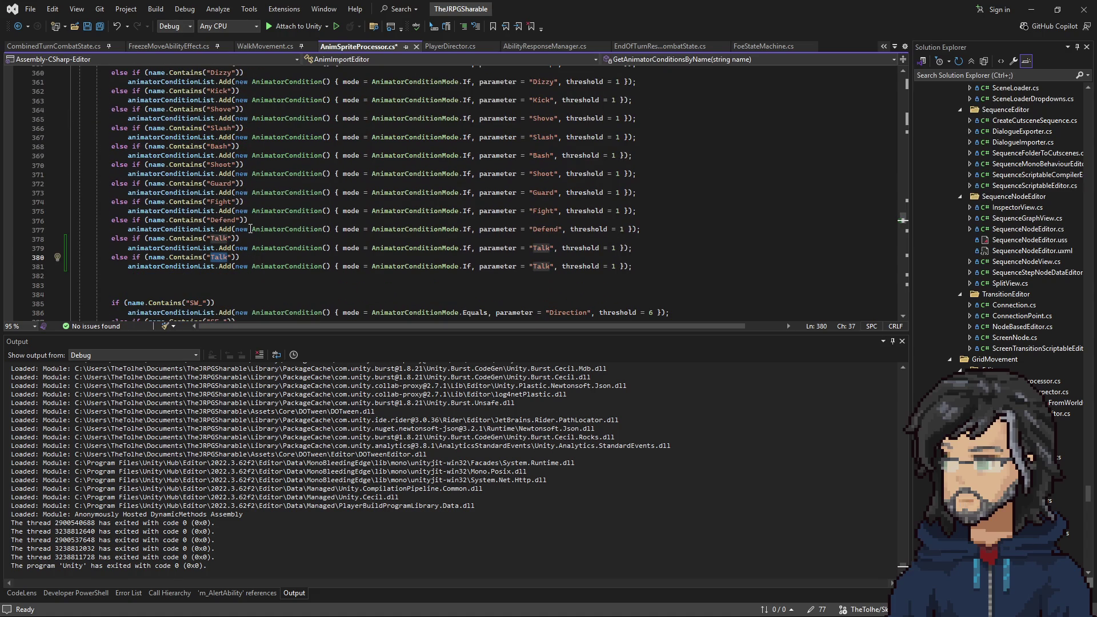
pyautogui.write('Kn')
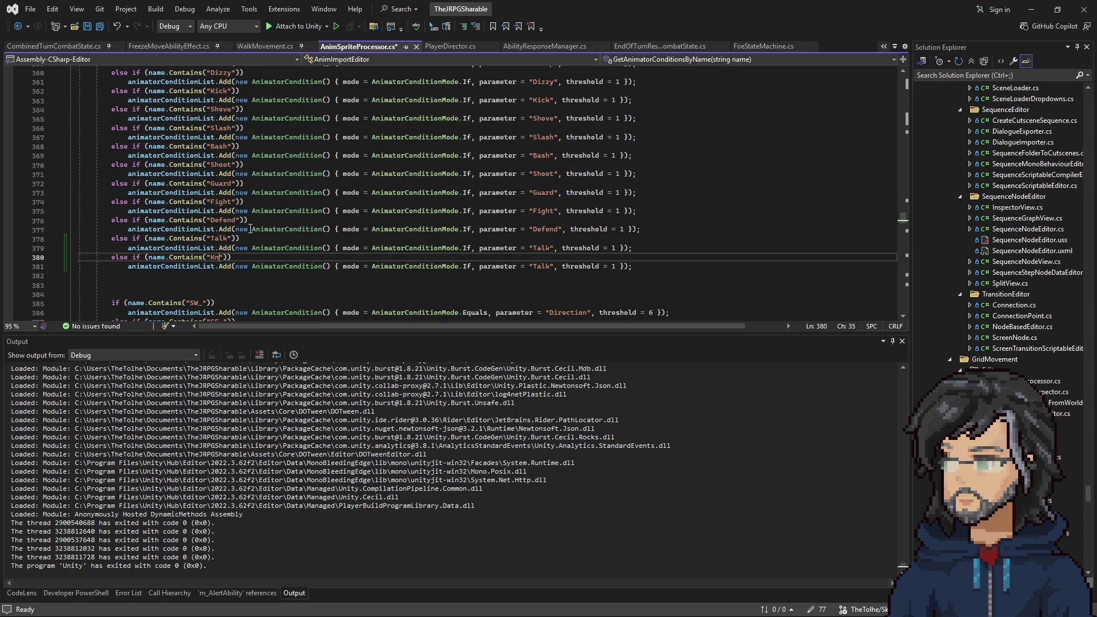
pyautogui.doubleClick(219, 258)
pyautogui.hotkey('ctrl', 'c')
pyautogui.doubleClick(541, 267)
pyautogui.hotkey('ctrl', 'v')
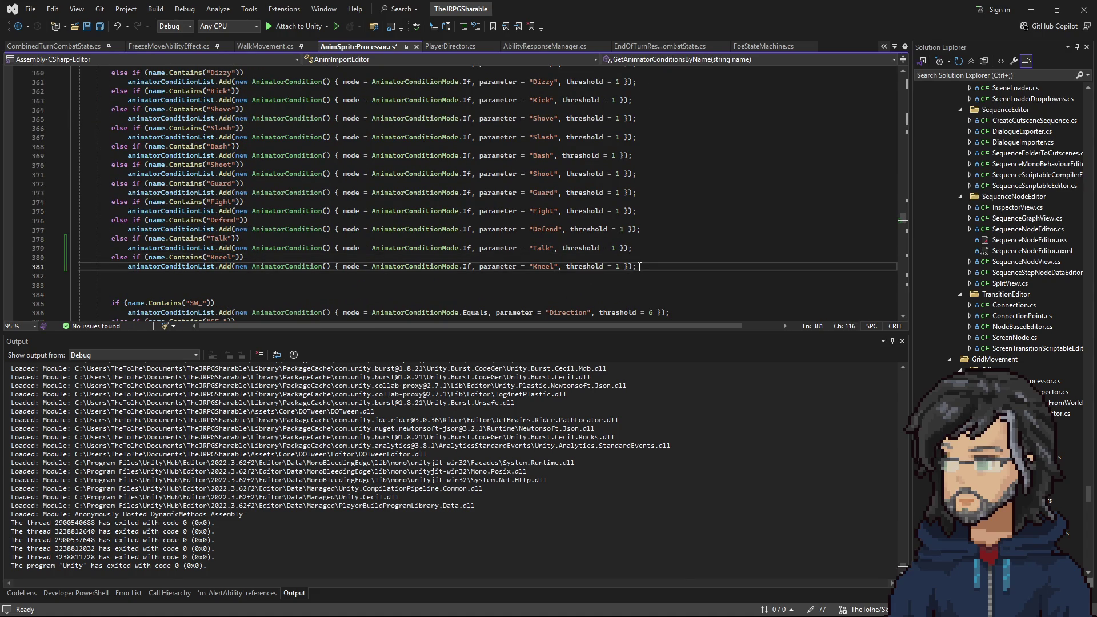
# Step: Duplicate the Kneel branch as a new Kneel_Stand branch
pyautogui.moveTo(637, 266); pyautogui.dragTo(644, 254)
pyautogui.hotkey('ctrl', 'c')
pyautogui.click(644, 268)
pyautogui.hotkey('ctrl', 'v')
pyautogui.doubleClick(215, 276)
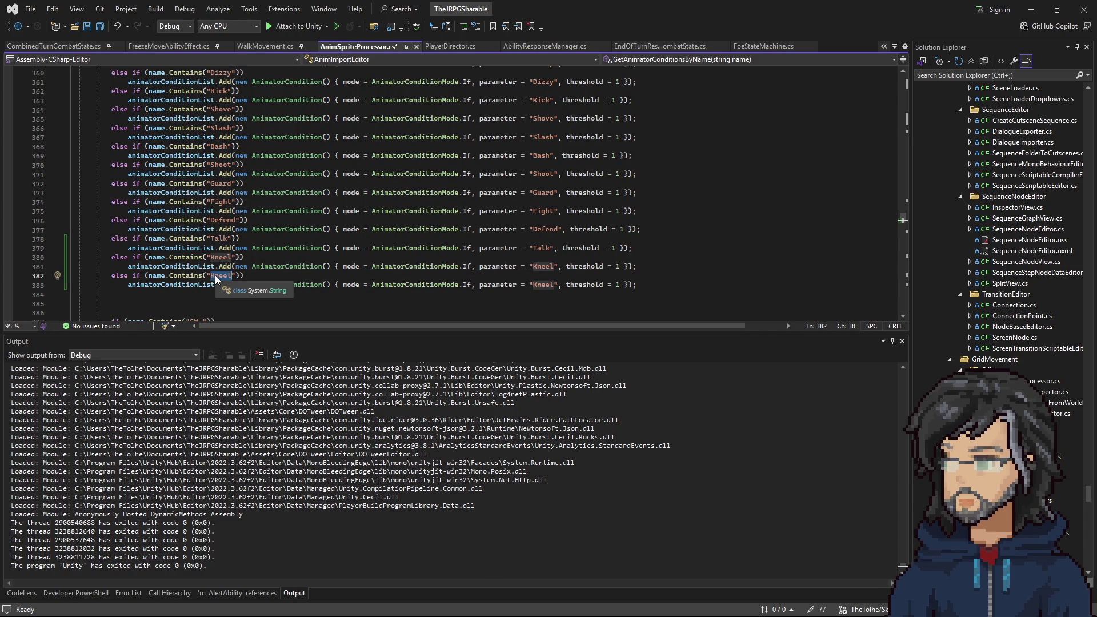
pyautogui.write('Kn')
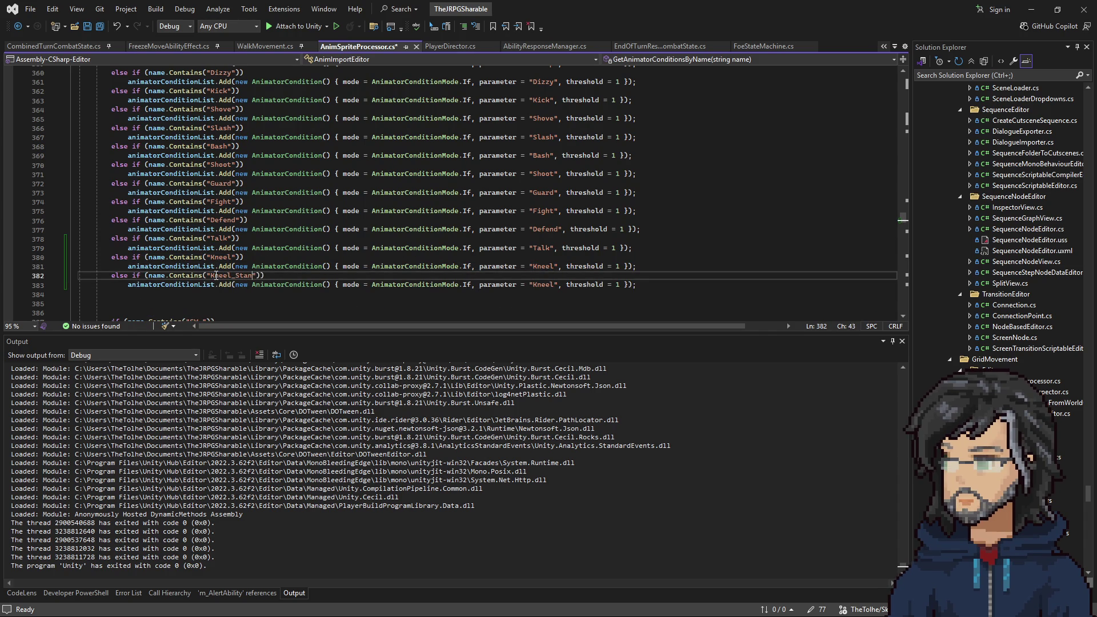
pyautogui.doubleClick(215, 276)
pyautogui.hotkey('ctrl', 'c')
pyautogui.doubleClick(542, 285)
pyautogui.hotkey('ctrl', 'v')
pyautogui.scroll(8, 604, 247)
pyautogui.scroll(10, 604, 247)
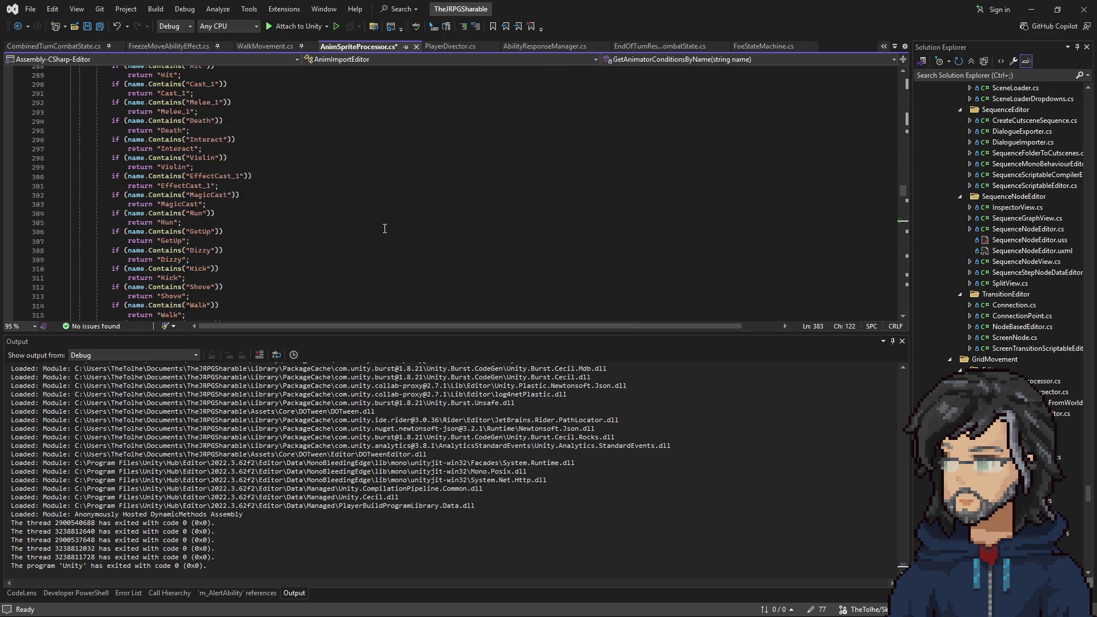
# Step: Duplicate the Defend if/return pair below the original
pyautogui.moveTo(212, 209); pyautogui.dragTo(193, 186)
pyautogui.hotkey('ctrl', 'c')
pyautogui.hotkey('ctrl', 'v')
pyautogui.hotkey('ctrl', 'v')
pyautogui.hotkey('ctrl', 'v')
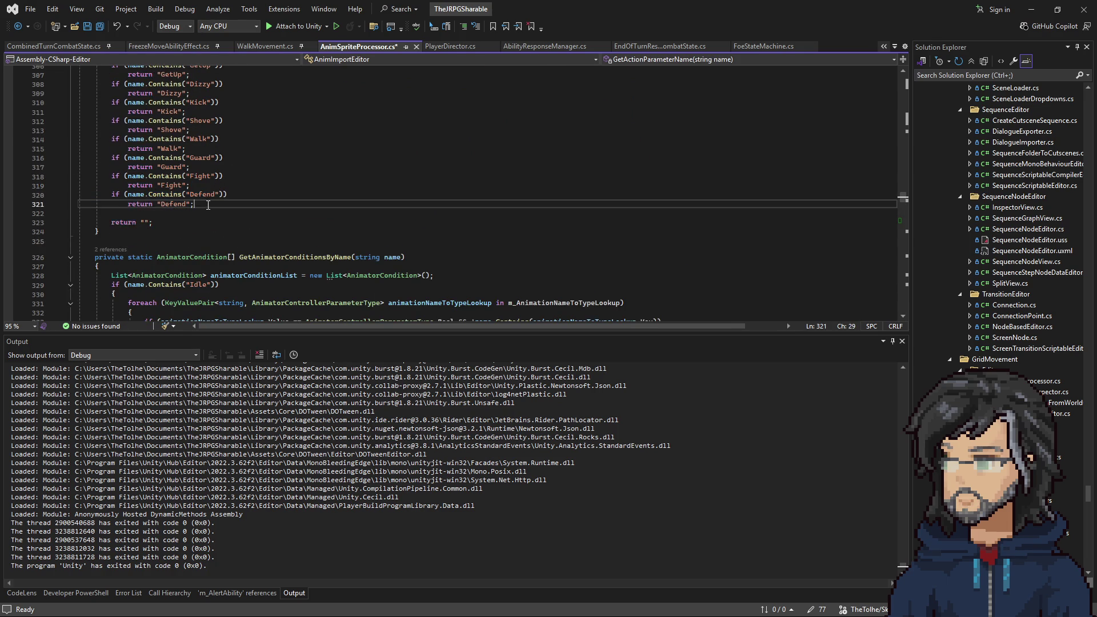
pyautogui.scroll(-20, 482, 230)
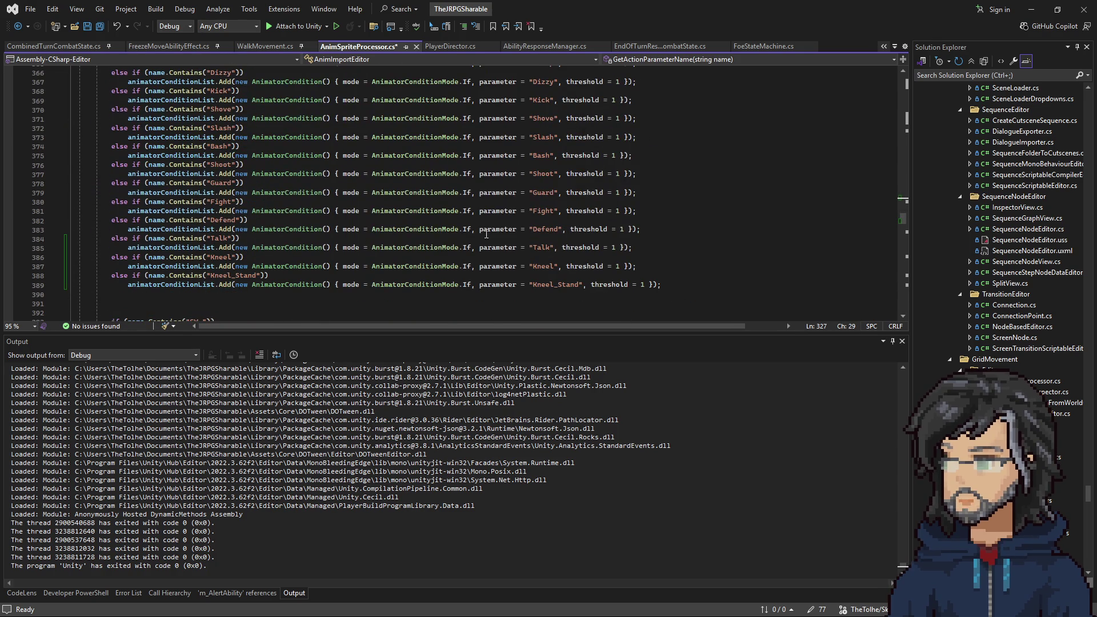
# Step: Replace the Defend names in the duplicated checks and returns with Kneel_Stand
pyautogui.doubleClick(557, 284)
pyautogui.scroll(18, 170, 205)
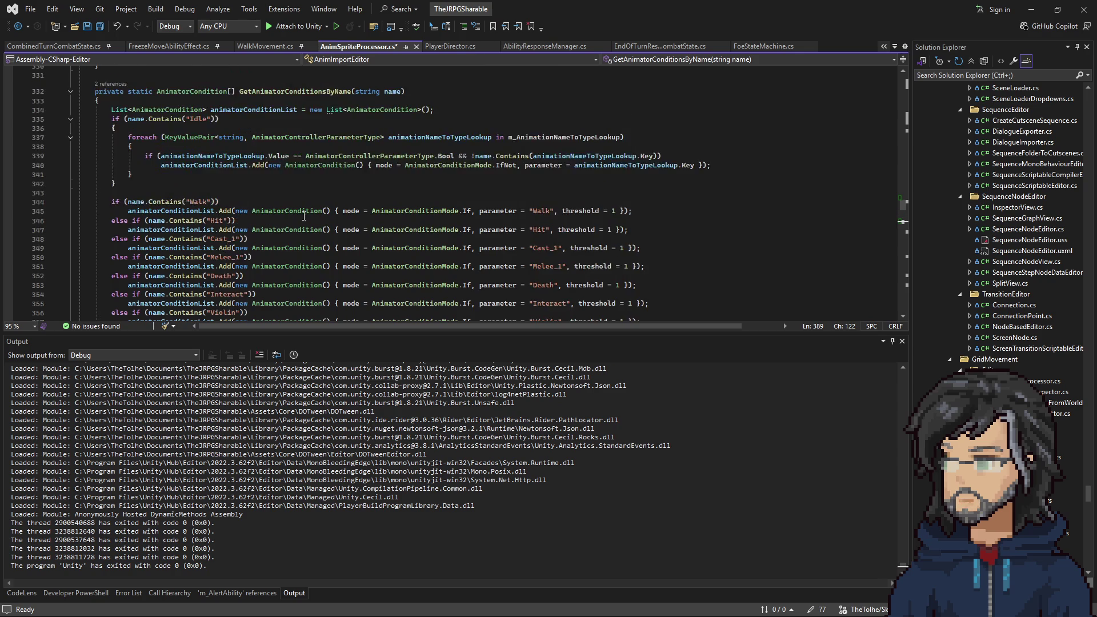
pyautogui.doubleClick(170, 205)
pyautogui.hotkey('ctrl', 'v')
pyautogui.doubleClick(191, 194)
pyautogui.hotkey('ctrl', 'v')
pyautogui.doubleClick(173, 185)
pyautogui.hotkey('ctrl', 'v')
pyautogui.press('BackSpace')
pyautogui.press('BackSpace')
pyautogui.doubleClick(205, 178)
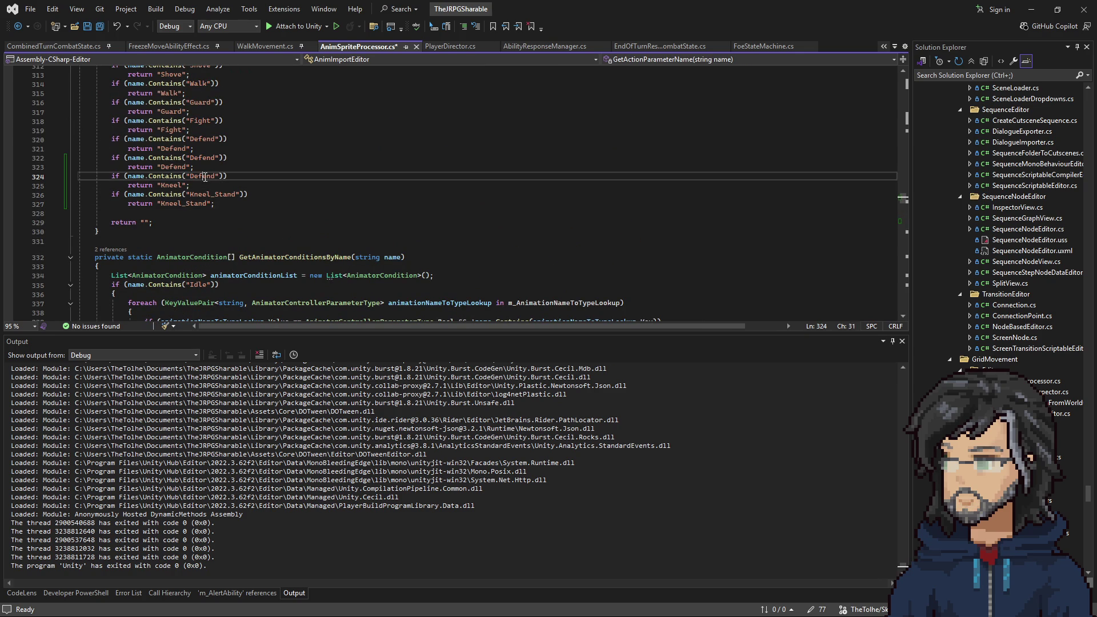
pyautogui.hotkey('ctrl', 'v')
# Step: Replace the remaining Defend name check and return with Talk, then save AnimSpriteProcessor.cs
pyautogui.doubleClick(203, 158)
pyautogui.write('Tail')
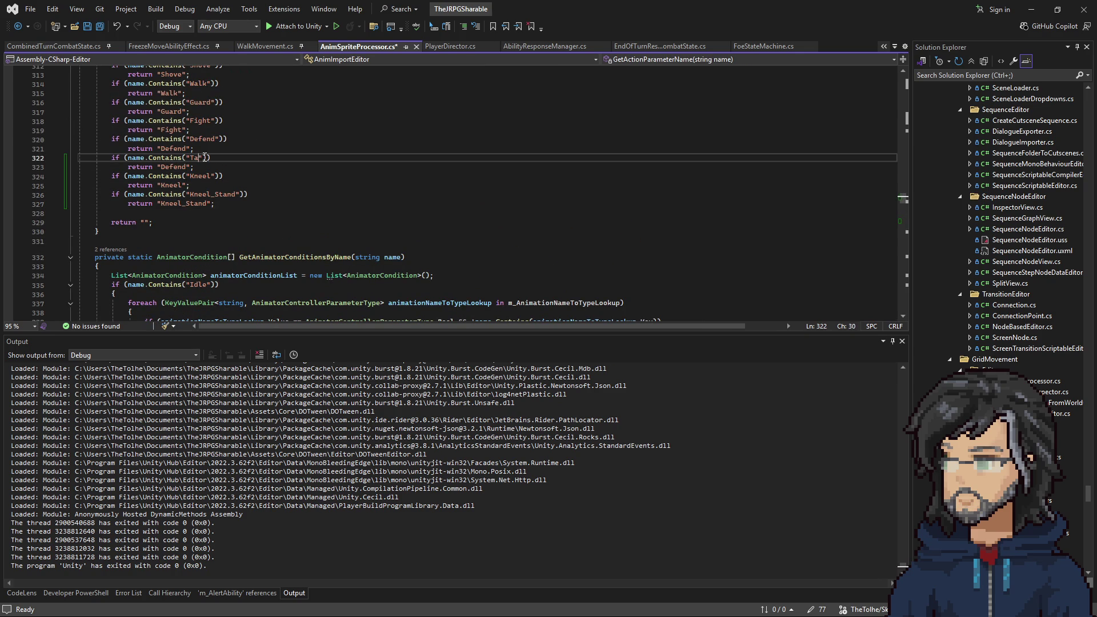
pyautogui.doubleClick(173, 167)
pyautogui.write('Talk')
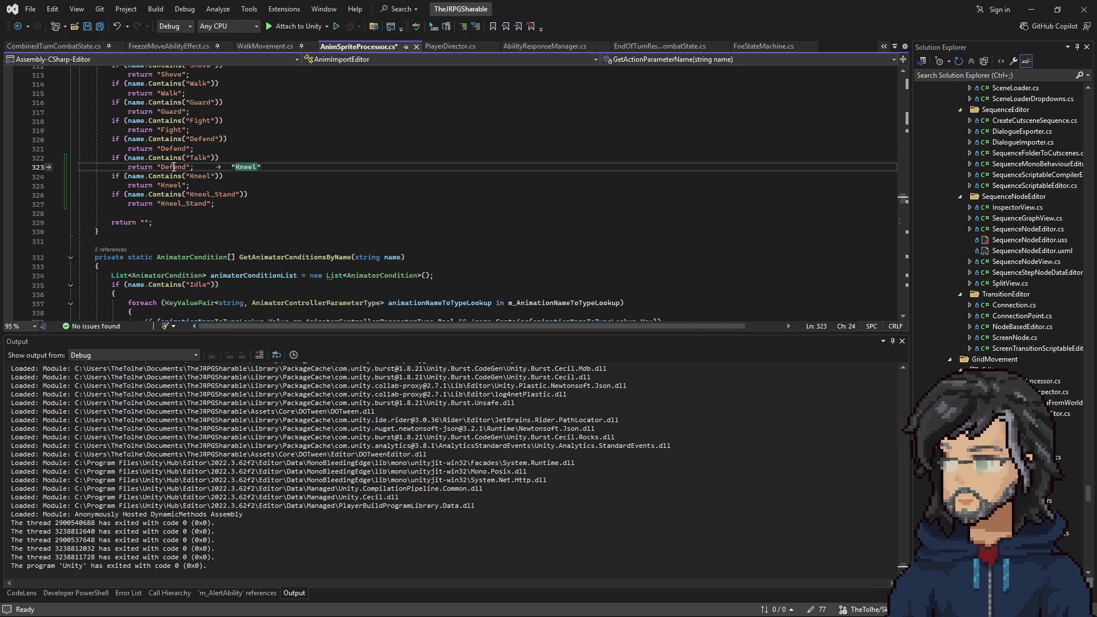
pyautogui.hotkey('ctrl', 's')
pyautogui.scroll(20, 391, 180)
pyautogui.scroll(20, 391, 180)
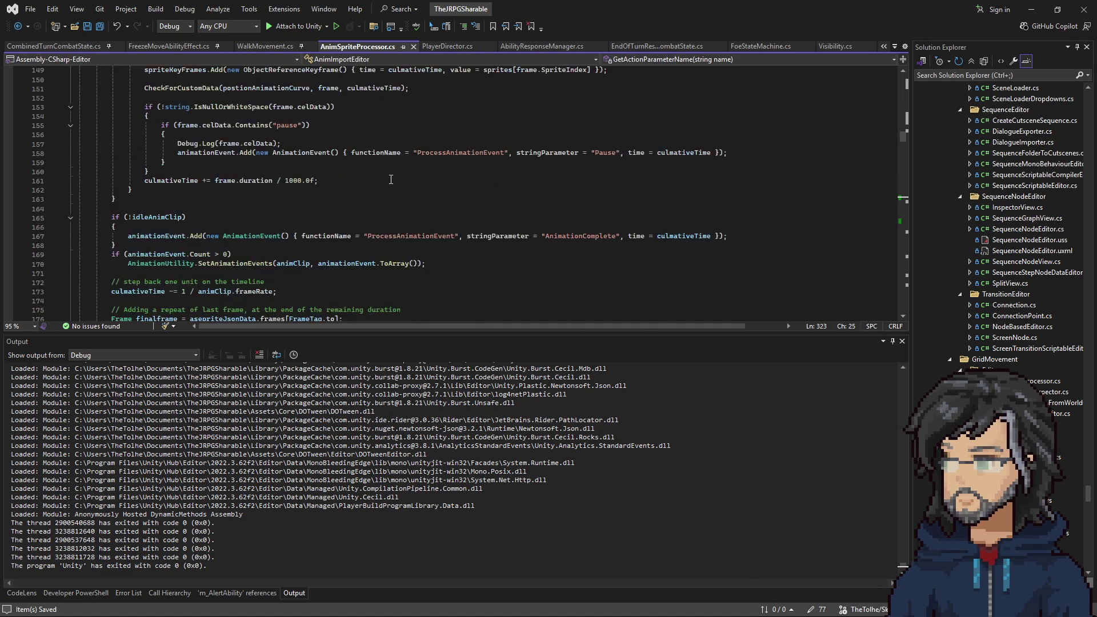
pyautogui.scroll(20, 391, 180)
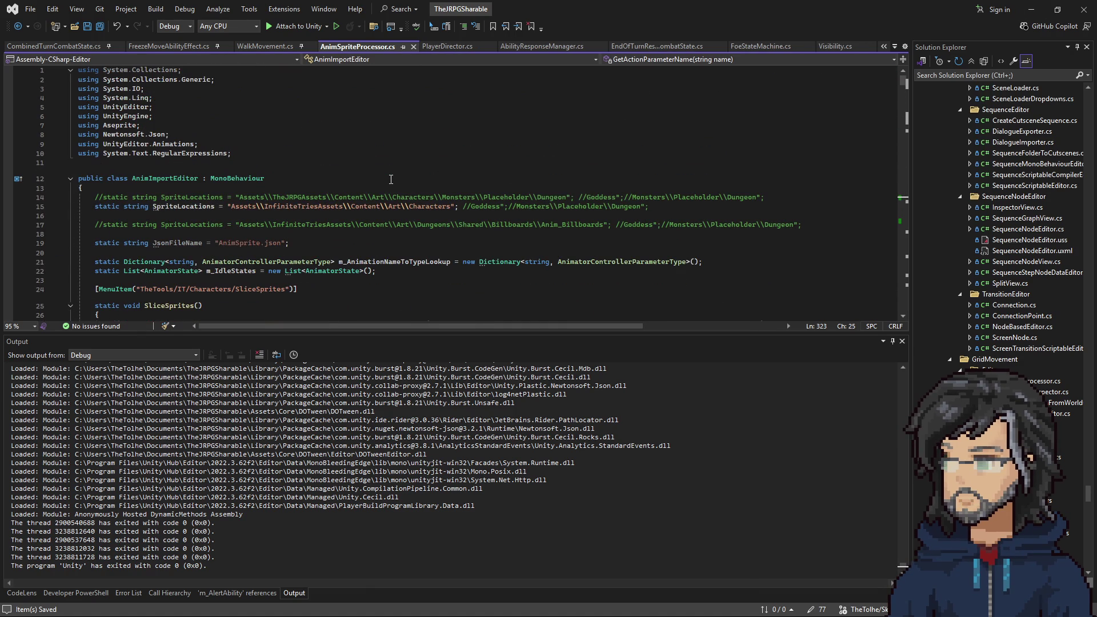
pyautogui.click(1058, 9)
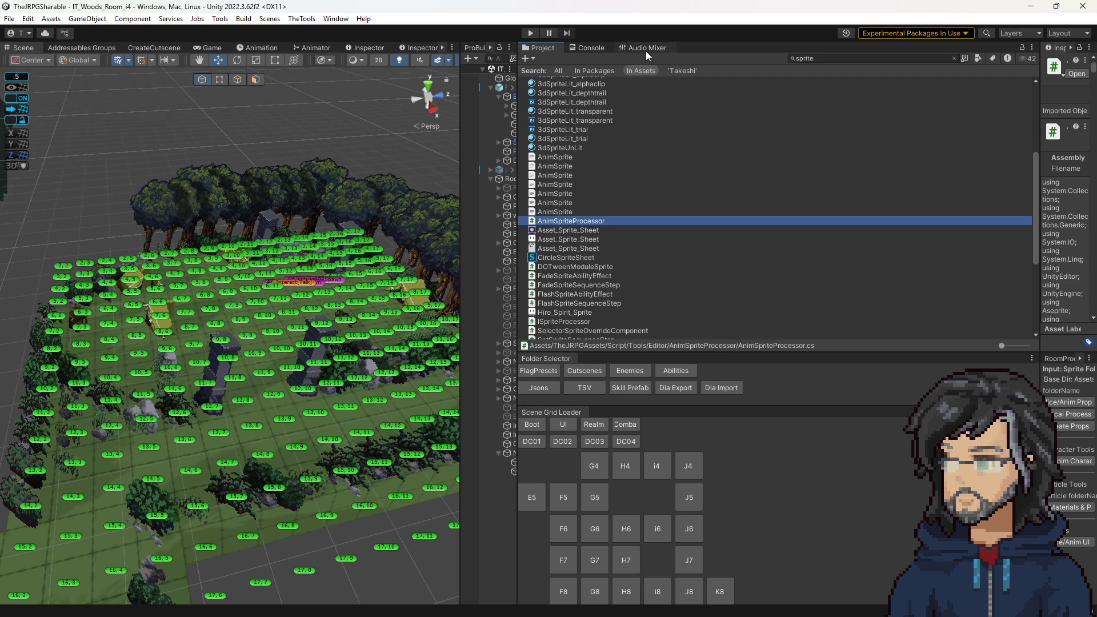
# Step: Regenerate the character sprite animations with Slice/Anim Character, widen the Scene view and enter play mode
pyautogui.click(590, 46)
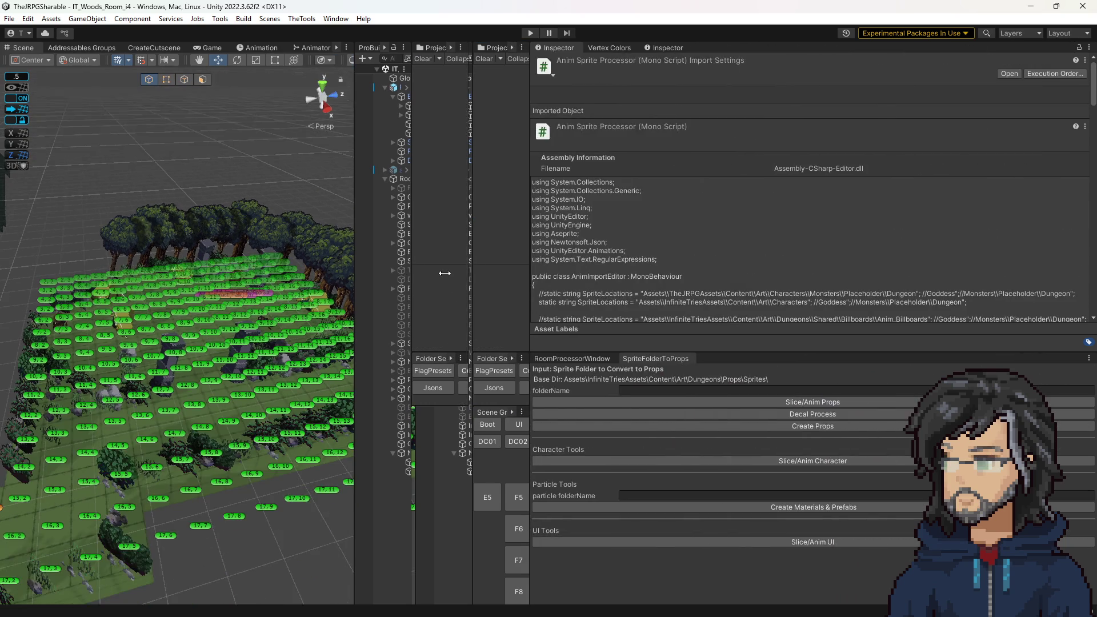
pyautogui.click(736, 461)
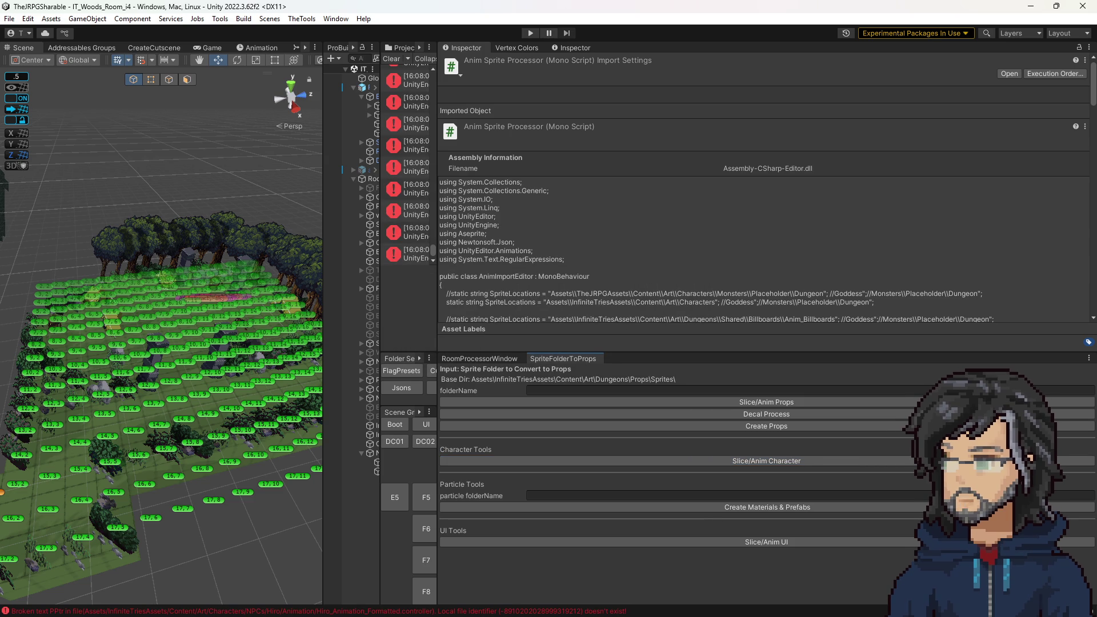
pyautogui.moveTo(323, 216); pyautogui.dragTo(804, 216)
pyautogui.click(531, 34)
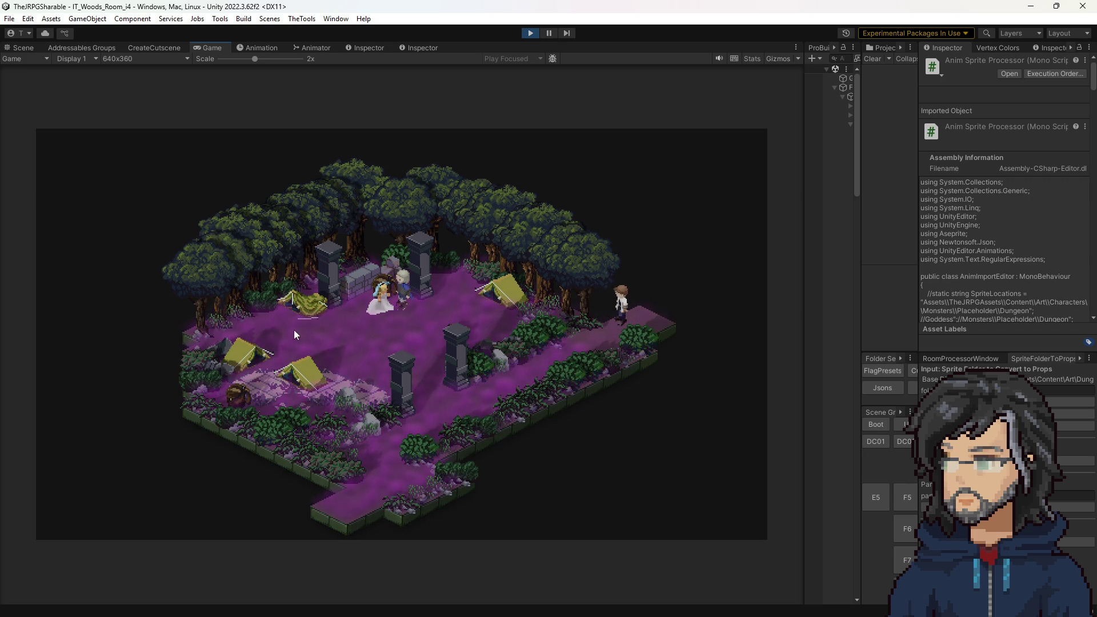
# Step: Bring the Scene view camera closer and select the Takeshi character
pyautogui.click(23, 48)
pyautogui.moveTo(457, 309)
pyautogui.mouseDown()
pyautogui.moveTo(484, 297)
pyautogui.moveTo(488, 257)
pyautogui.mouseUp()
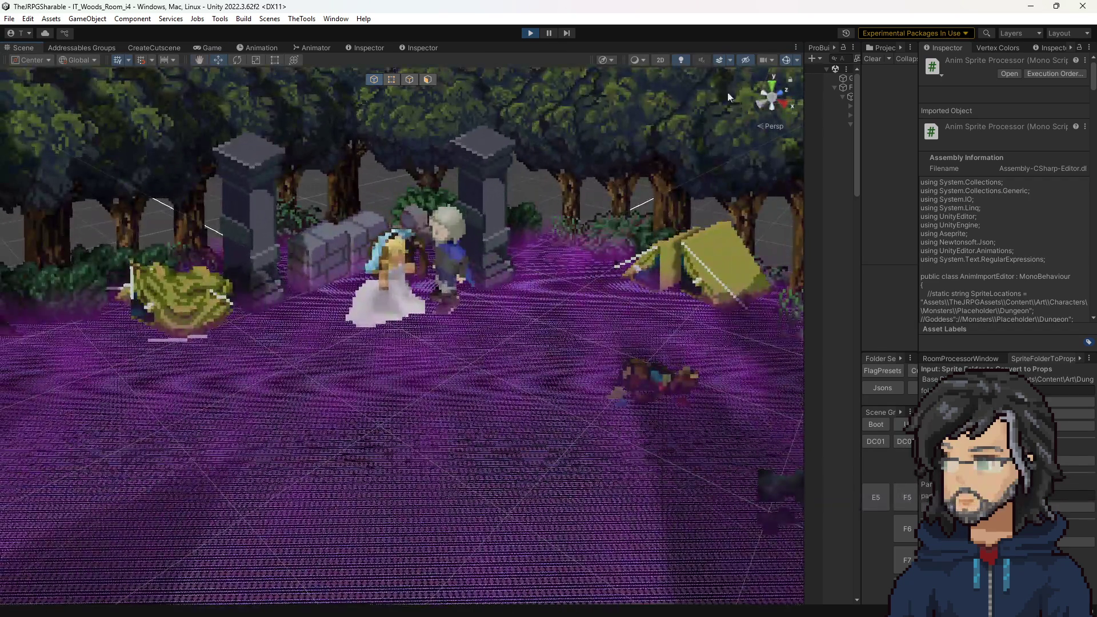
pyautogui.click(212, 48)
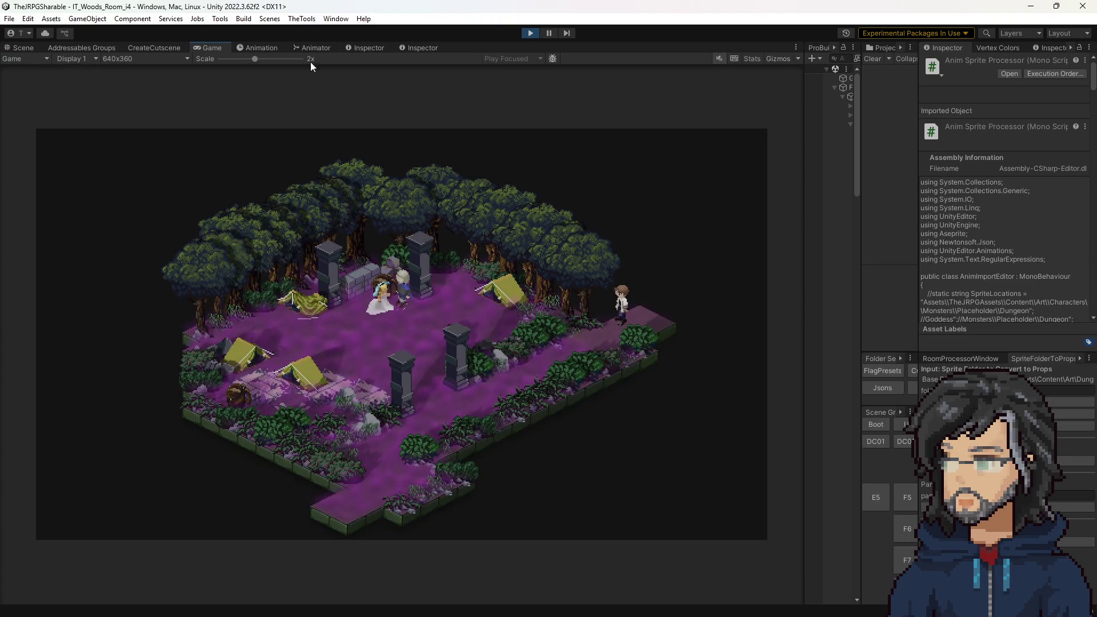
pyautogui.click(20, 48)
pyautogui.moveTo(480, 320)
pyautogui.mouseDown()
pyautogui.moveTo(481, 297)
pyautogui.moveTo(462, 283)
pyautogui.mouseUp()
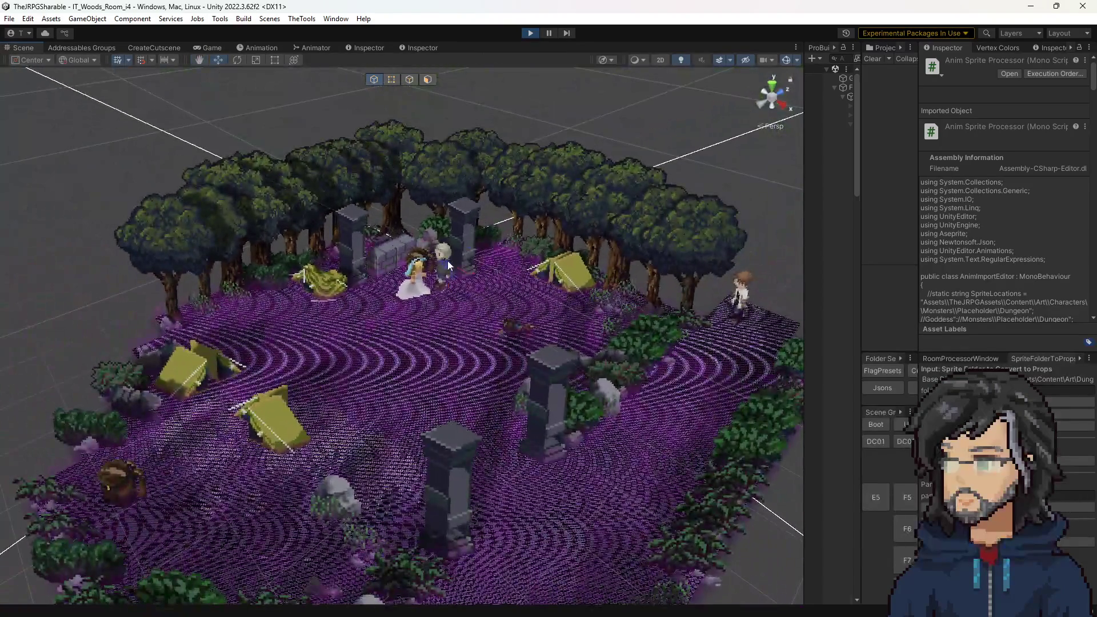
pyautogui.click(447, 261)
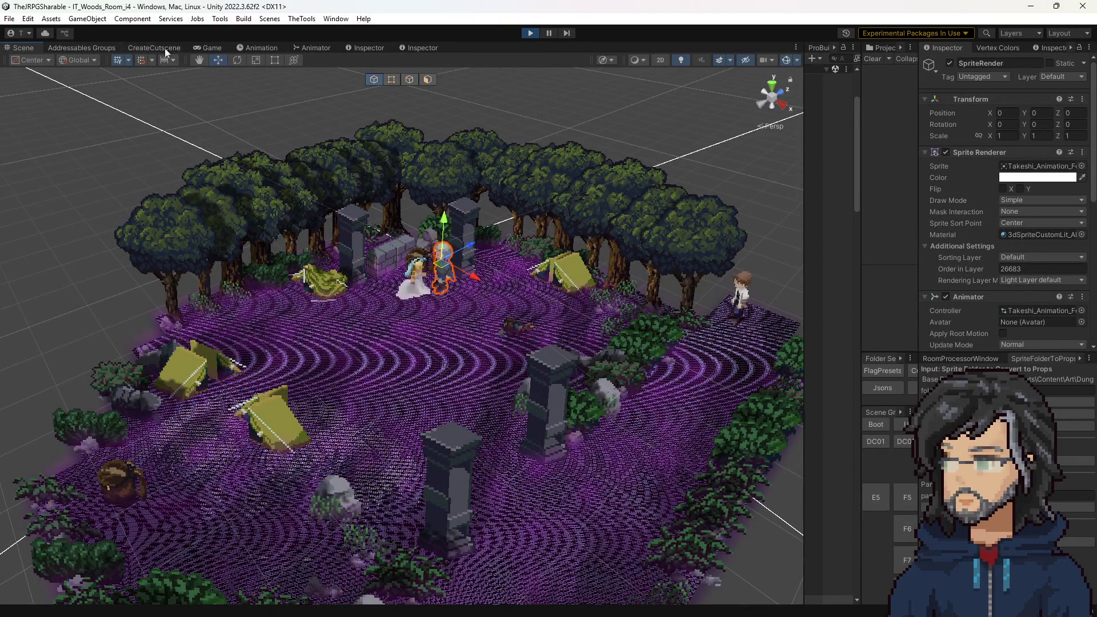
# Step: Dock Takeshi's Animator graph below the scene, enlarge it, and frame the character
pyautogui.click(320, 46)
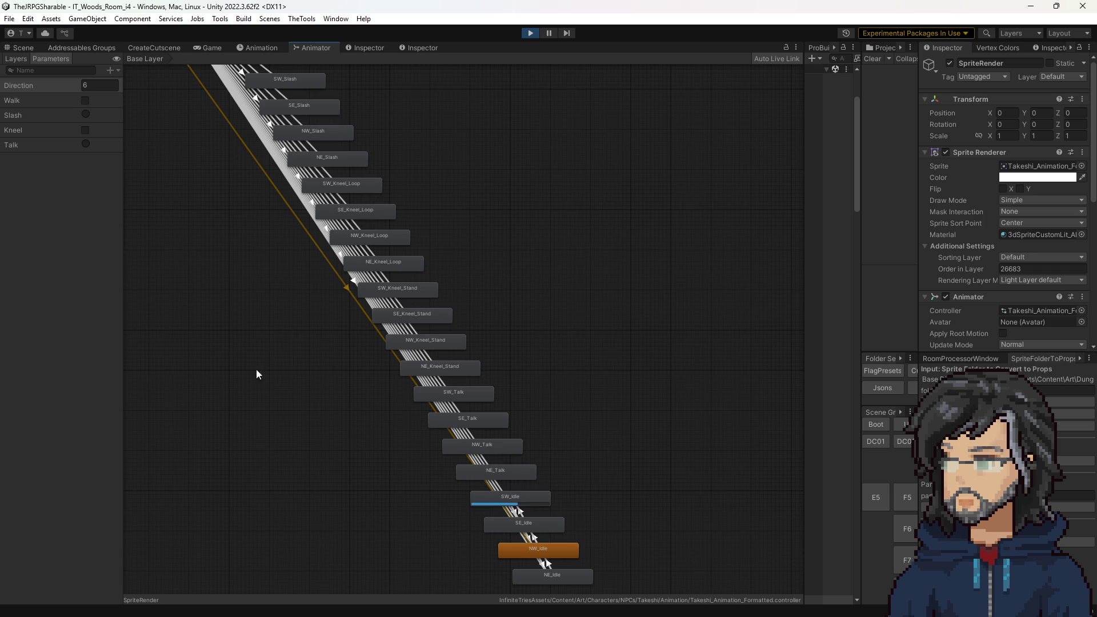
pyautogui.moveTo(312, 48)
pyautogui.mouseDown()
pyautogui.moveTo(325, 383)
pyautogui.moveTo(366, 554)
pyautogui.mouseUp()
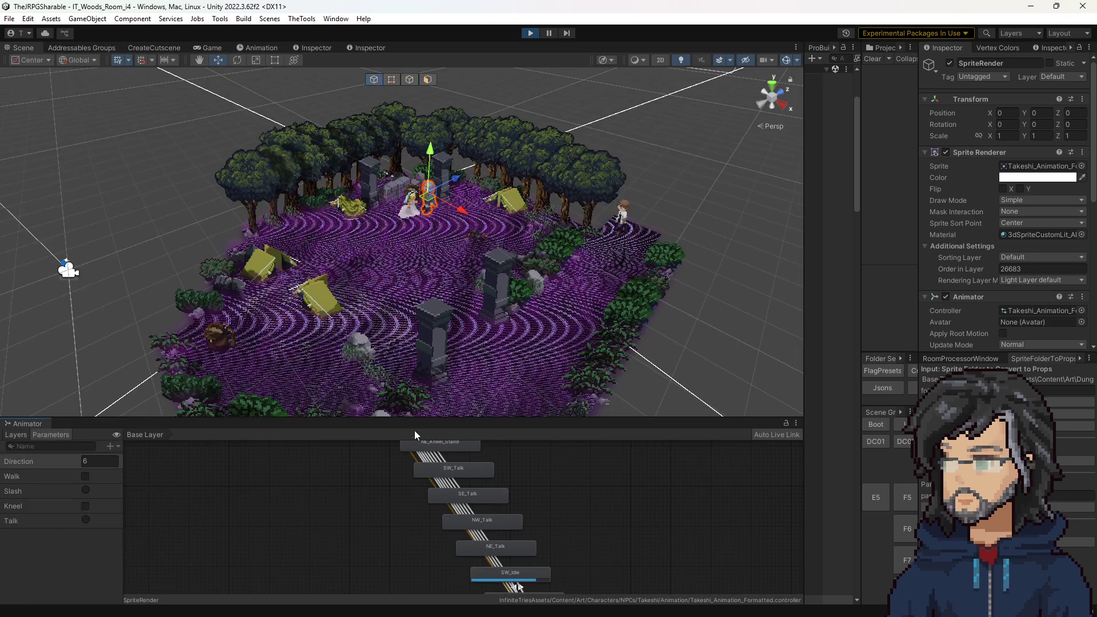
pyautogui.moveTo(408, 419); pyautogui.dragTo(400, 307)
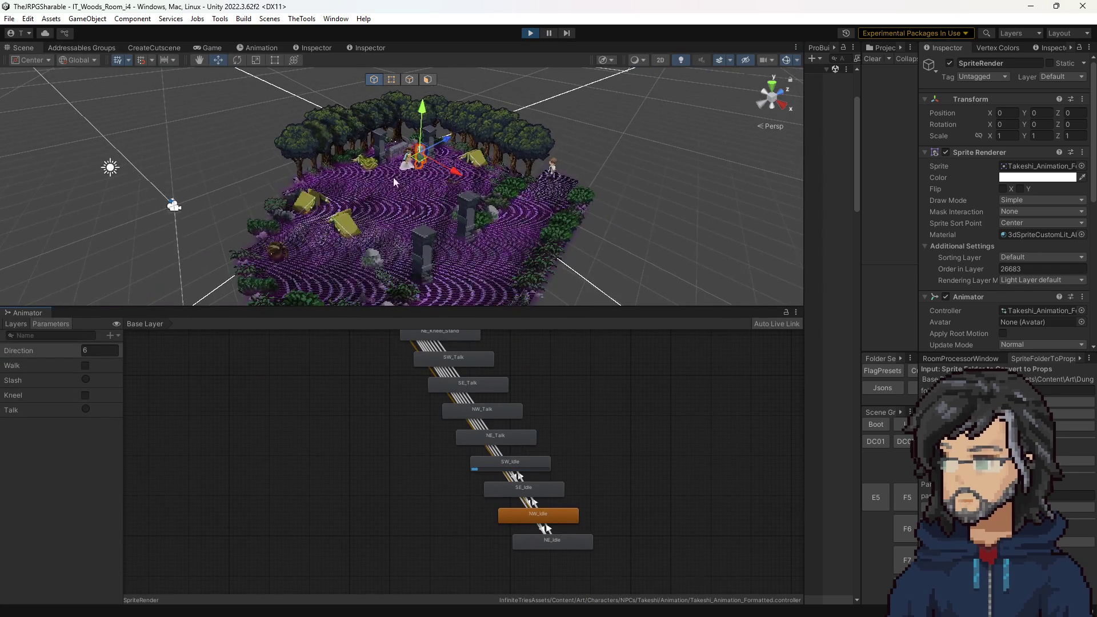
pyautogui.scroll(3, 389, 162)
pyautogui.press('f')
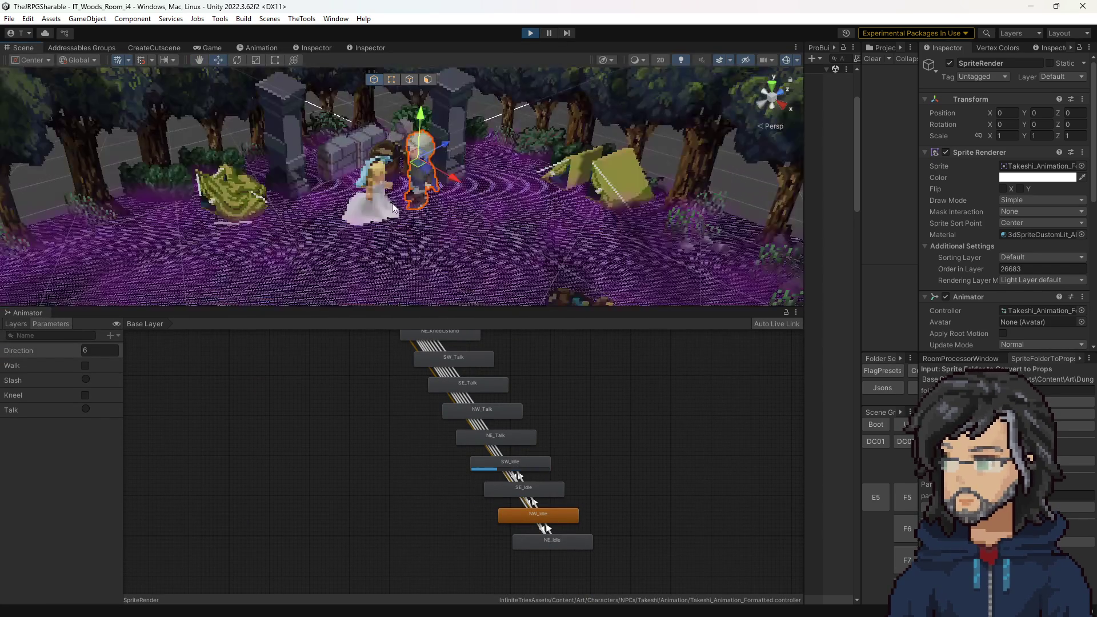
pyautogui.scroll(-2, 404, 191)
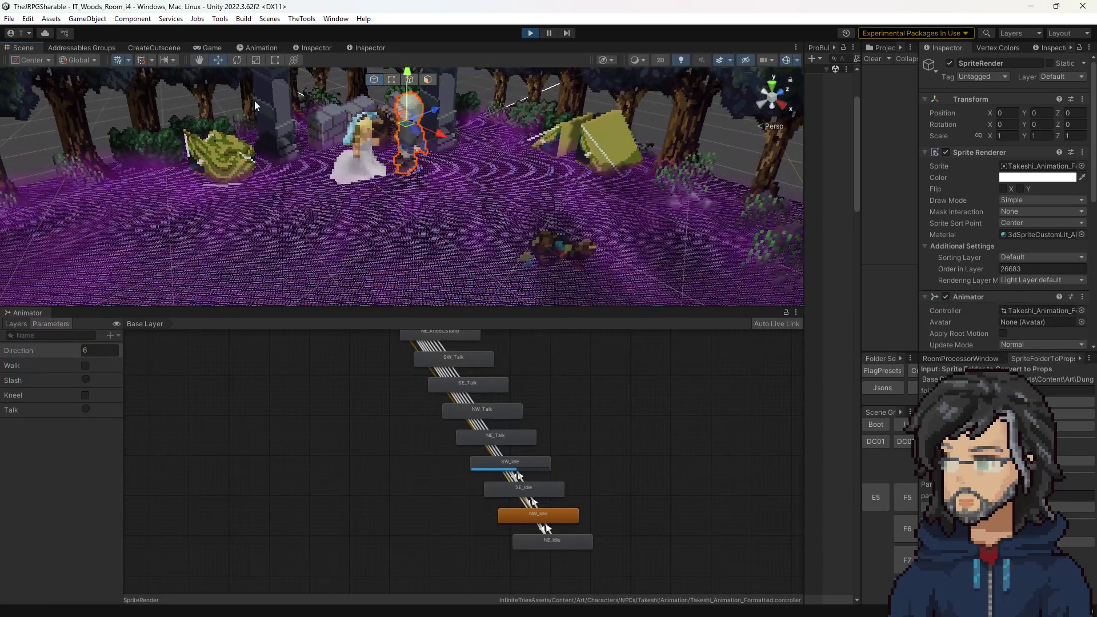
# Step: Return to the Game view at 2x scale and fire the Slash trigger
pyautogui.click(216, 48)
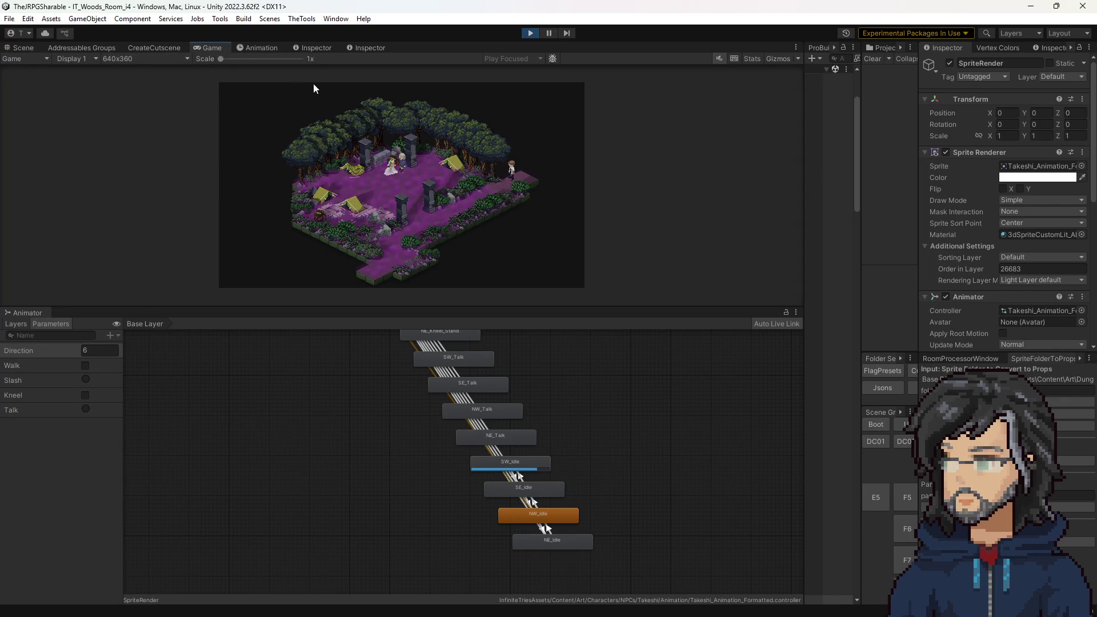
pyautogui.moveTo(265, 58); pyautogui.dragTo(256, 60)
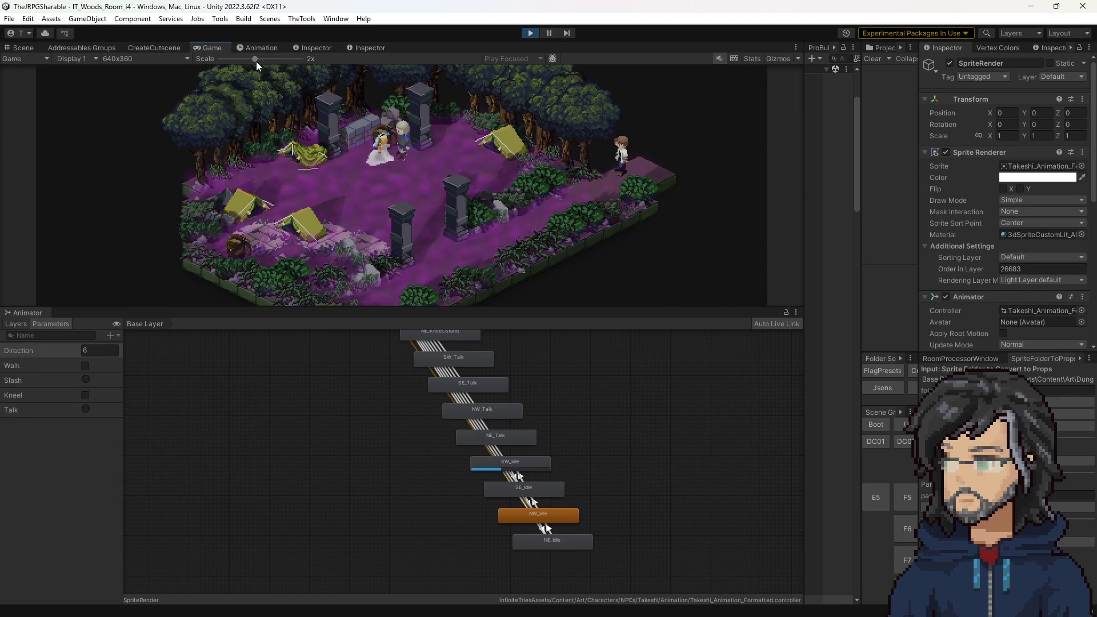
pyautogui.click(88, 382)
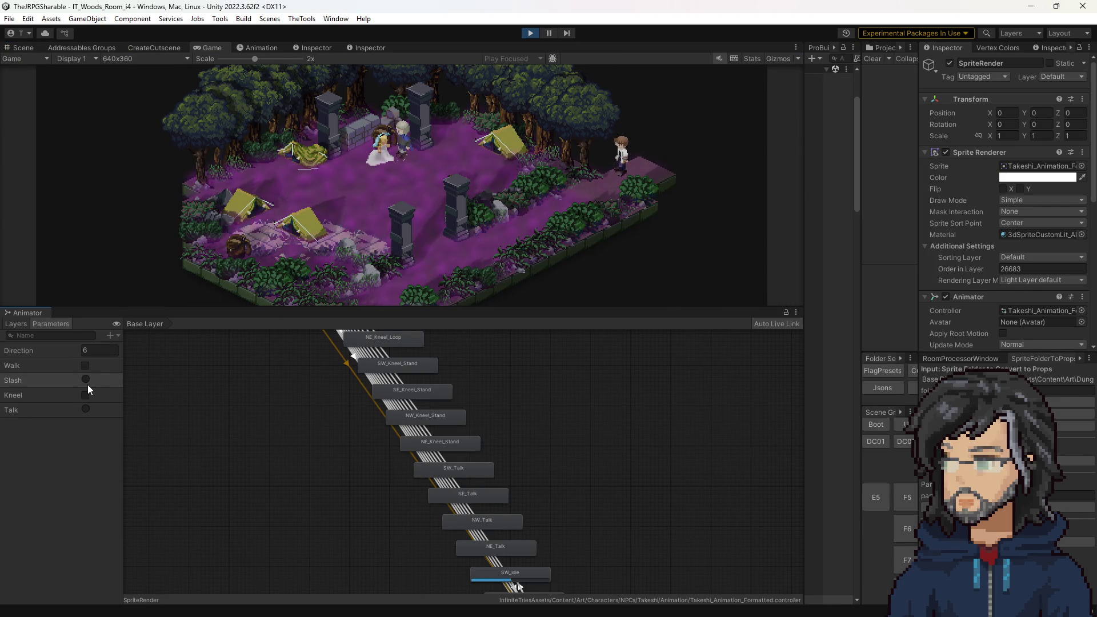
# Step: Test the Slash trigger with Direction values 8, 4, 6 and 1
pyautogui.click(84, 379)
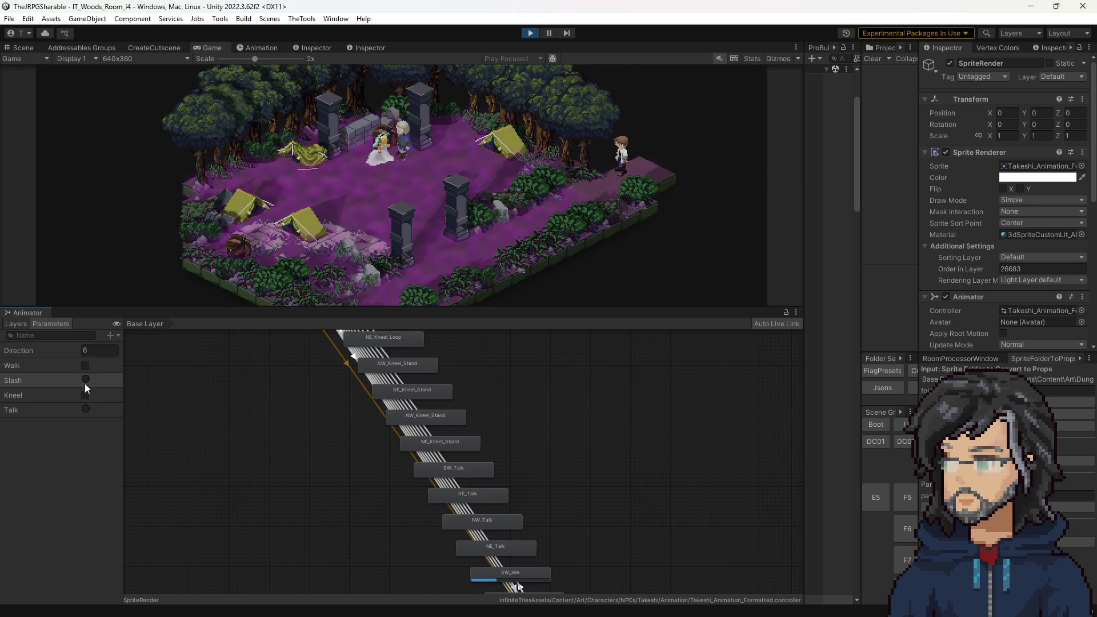
pyautogui.click(99, 351)
pyautogui.write('8')
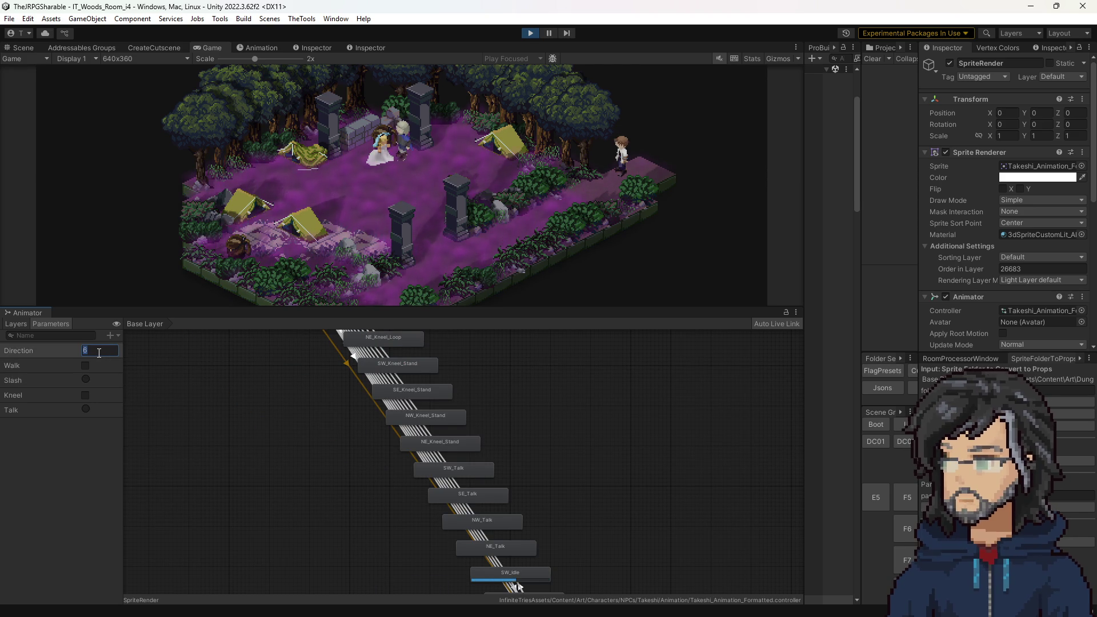
pyautogui.press('Return')
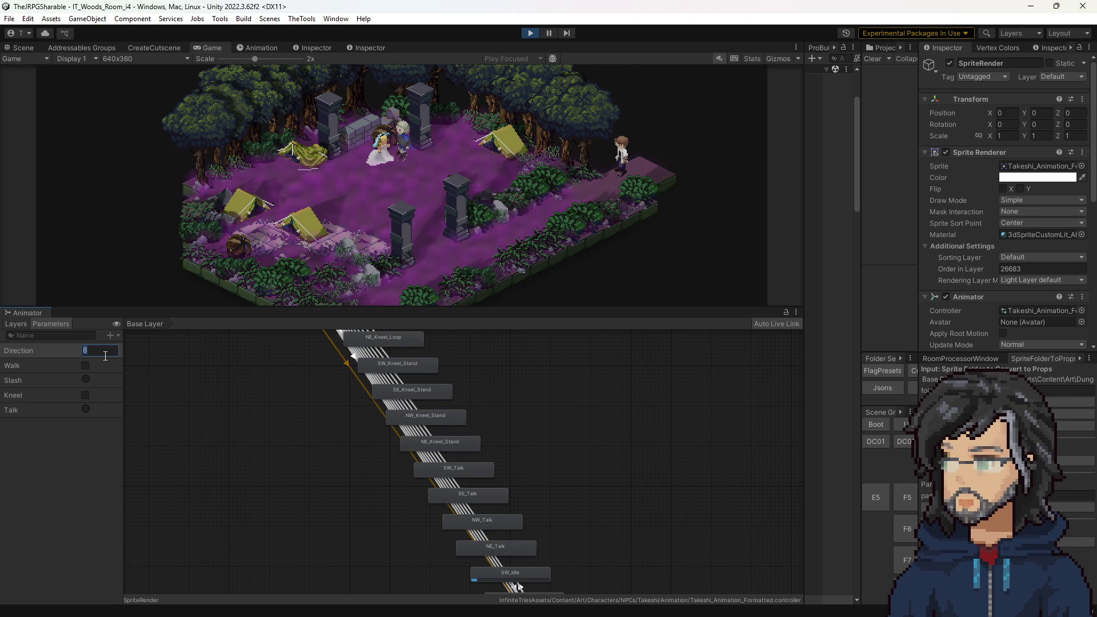
pyautogui.write('3')
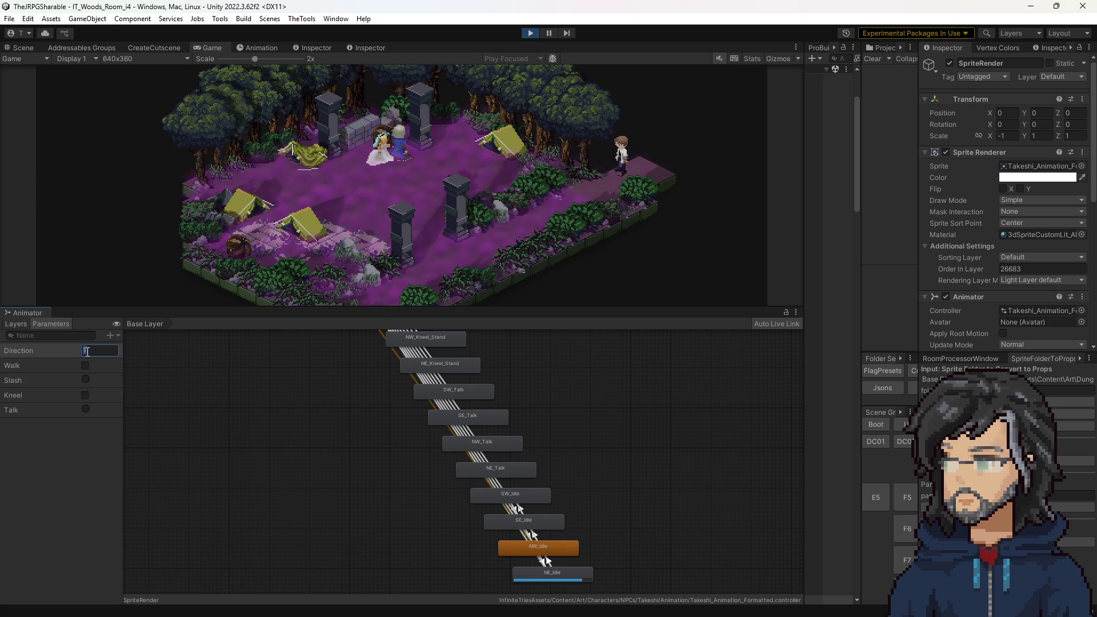
pyautogui.press('BackSpace')
pyautogui.write('4')
pyautogui.press('Return')
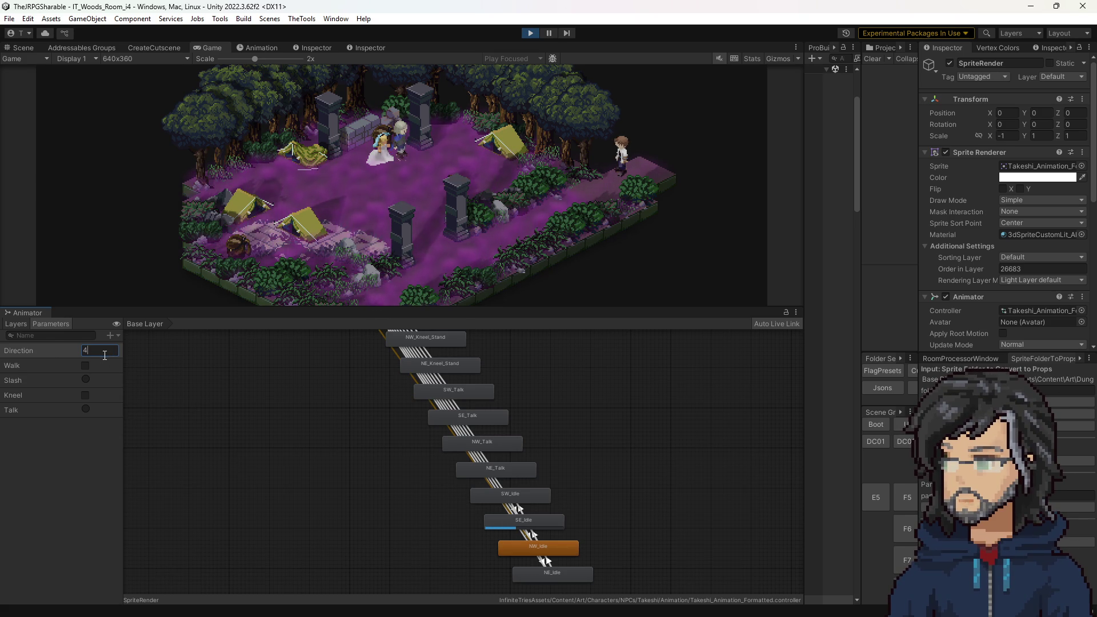
pyautogui.write('6')
pyautogui.press('Return')
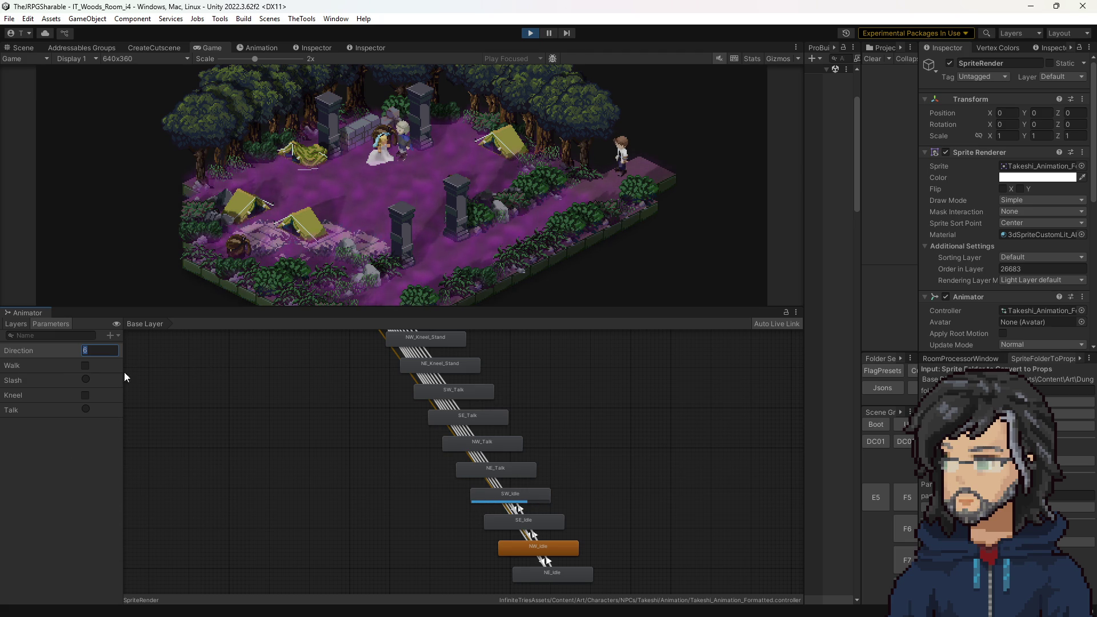
pyautogui.write('1')
pyautogui.click(88, 376)
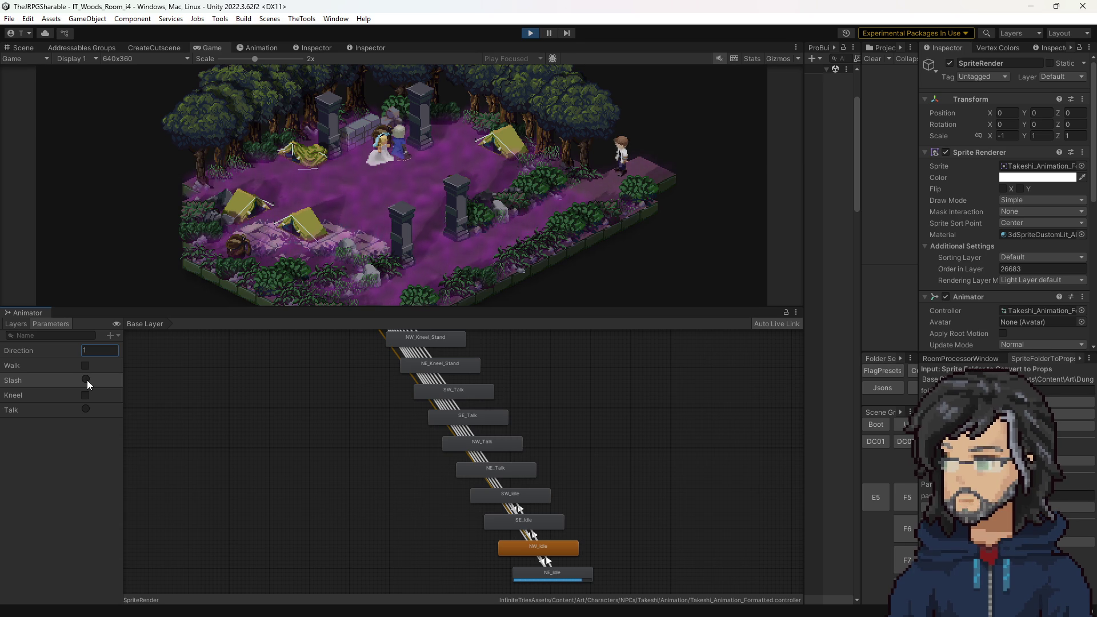
# Step: Fire Slash repeatedly to confirm it returns to idle, then start walking and change Direction
pyautogui.click(87, 380)
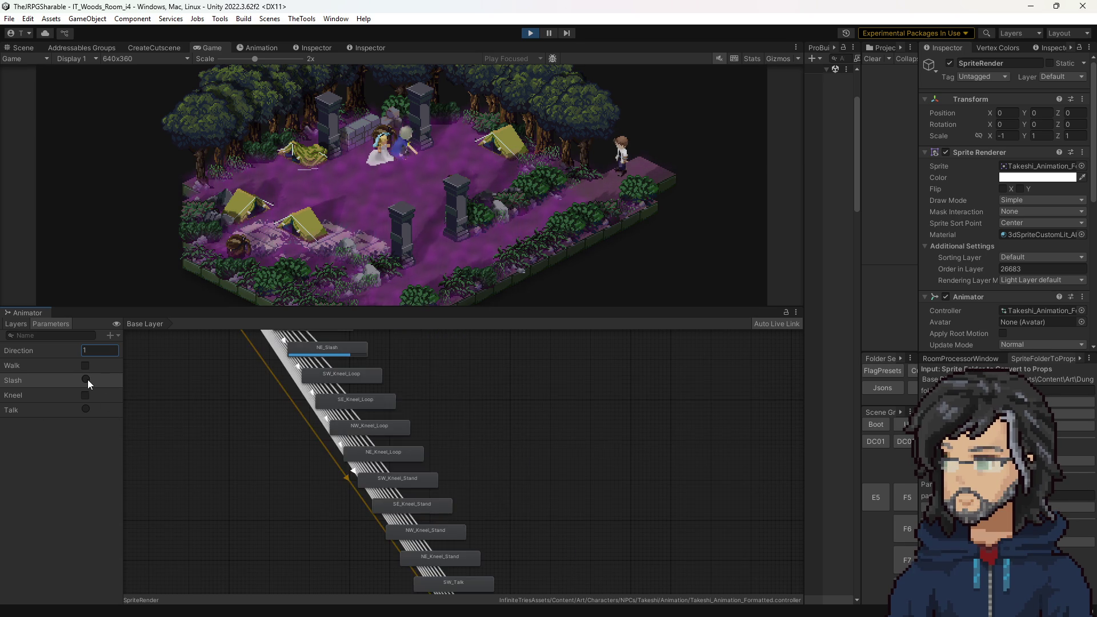
pyautogui.click(88, 379)
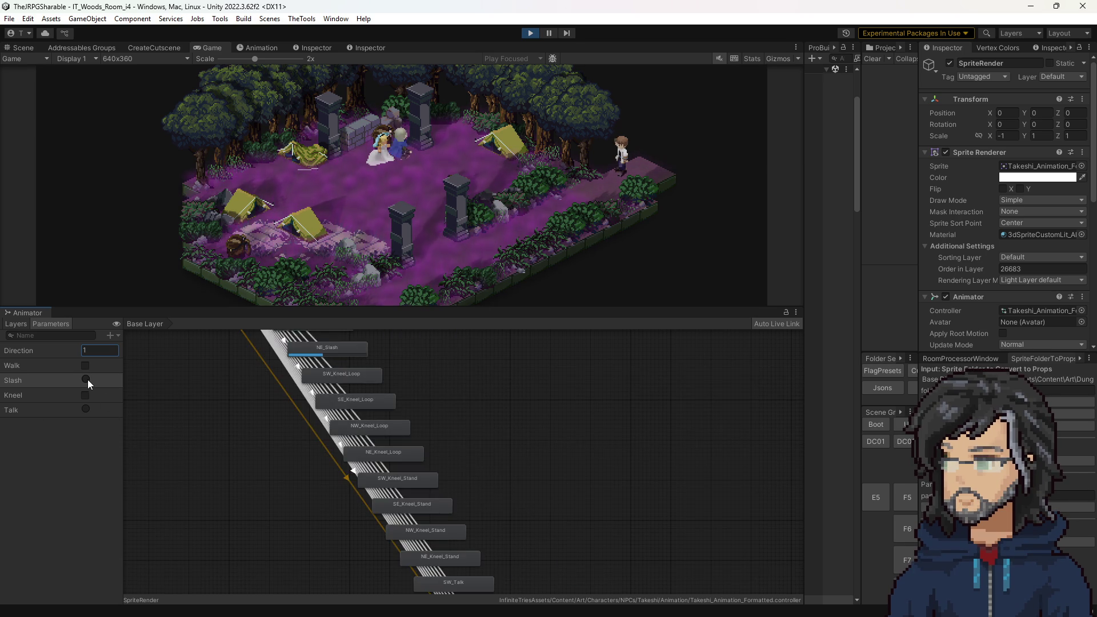
pyautogui.click(88, 379)
pyautogui.click(88, 379)
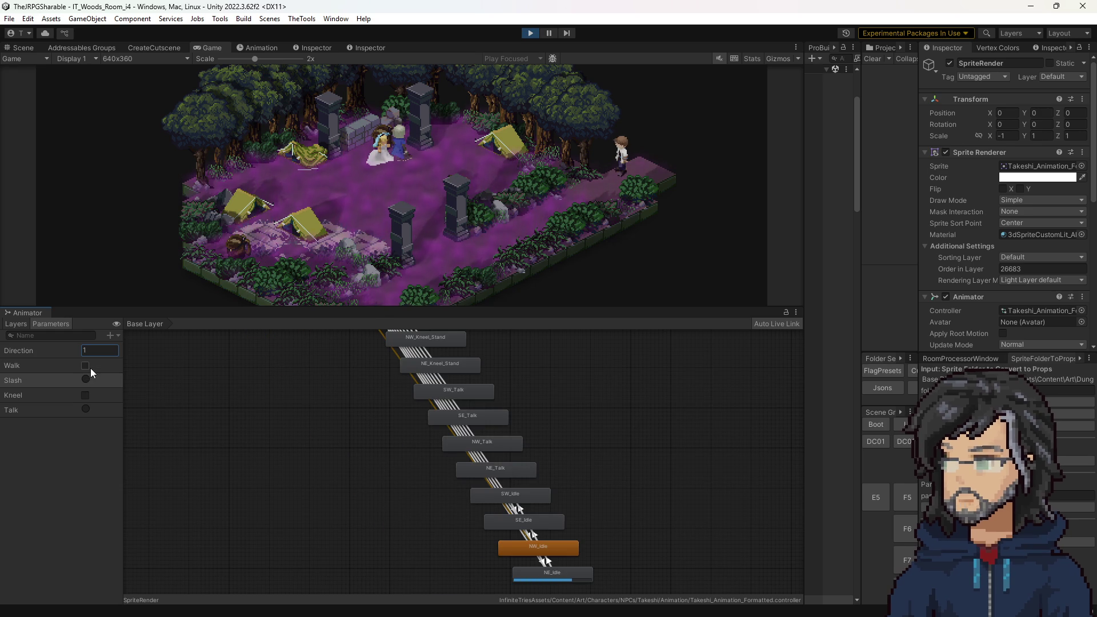
pyautogui.click(87, 367)
pyautogui.click(92, 350)
pyautogui.write('6')
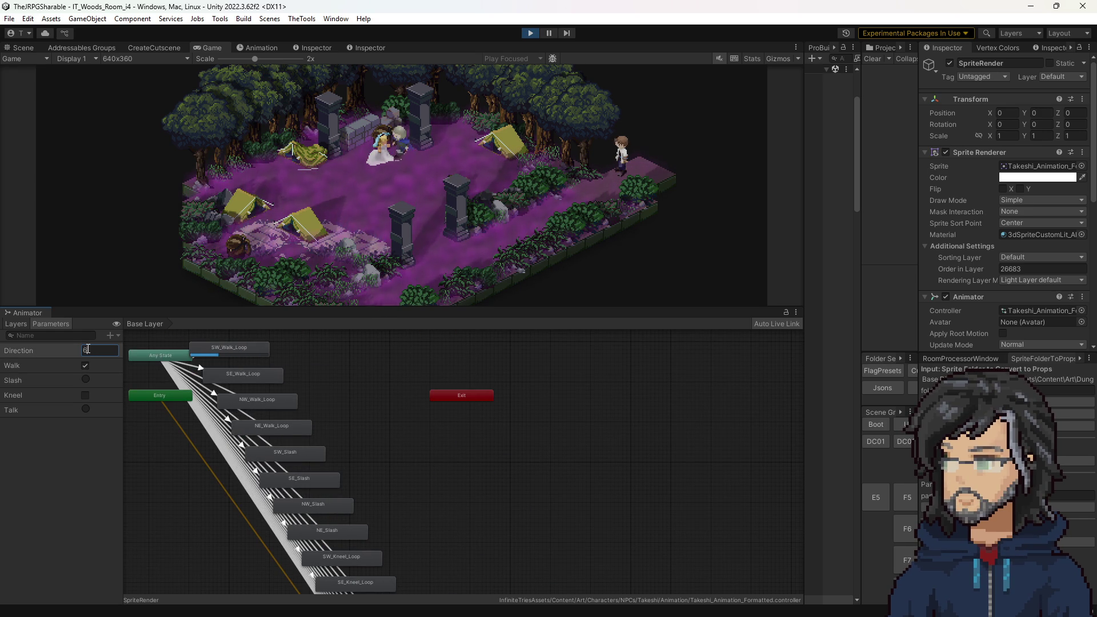
pyautogui.write('3')
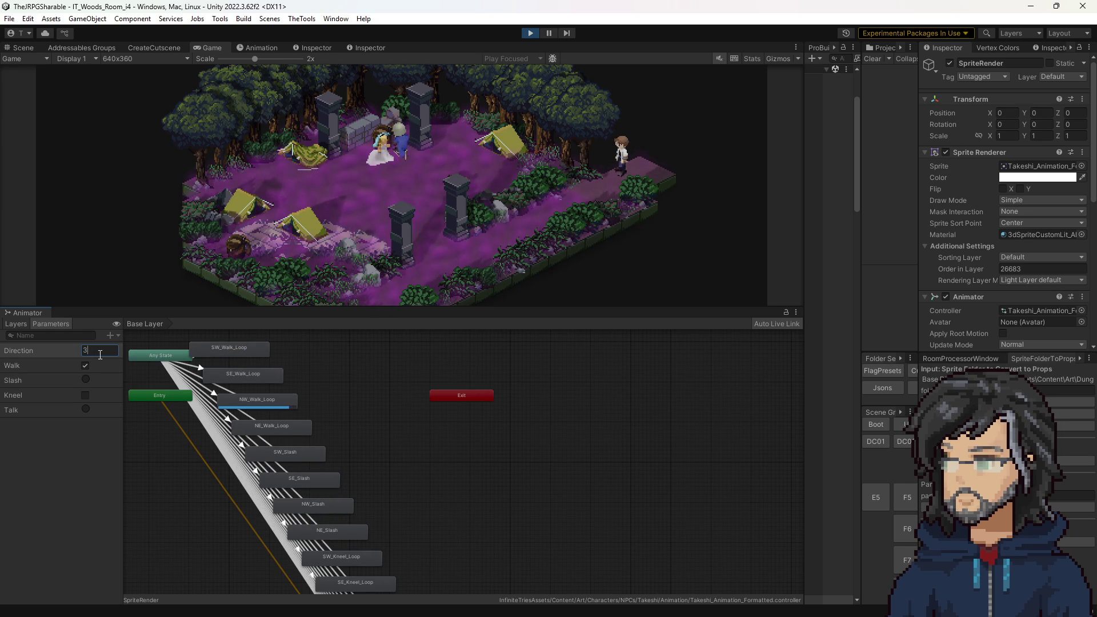
# Step: Toggle Kneel on and off to watch Takeshi kneel and stand back up
pyautogui.click(85, 366)
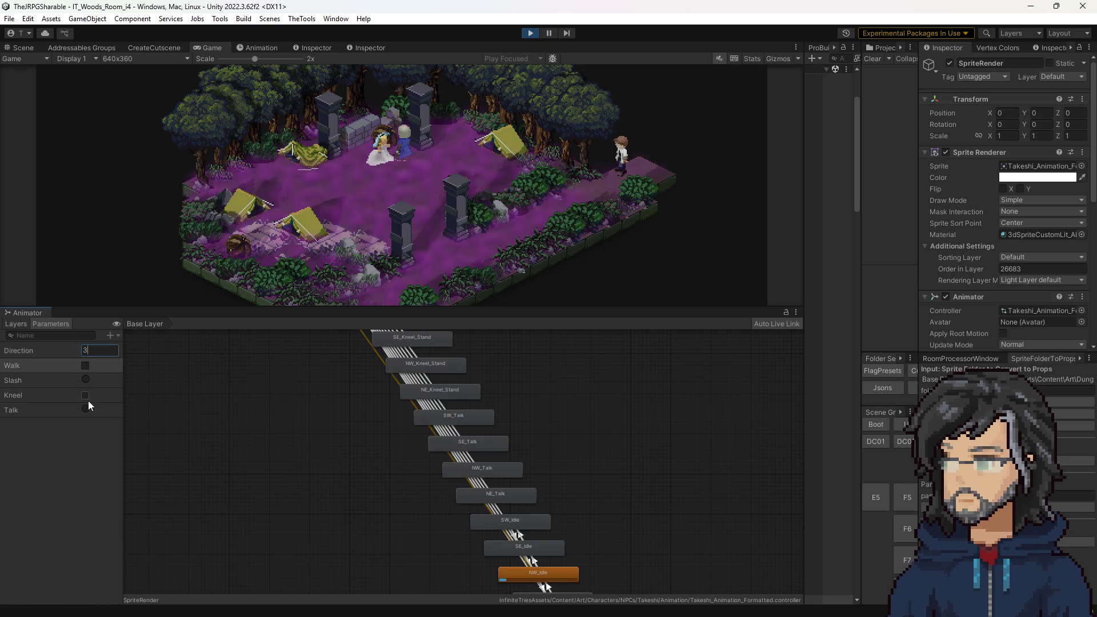
pyautogui.click(86, 395)
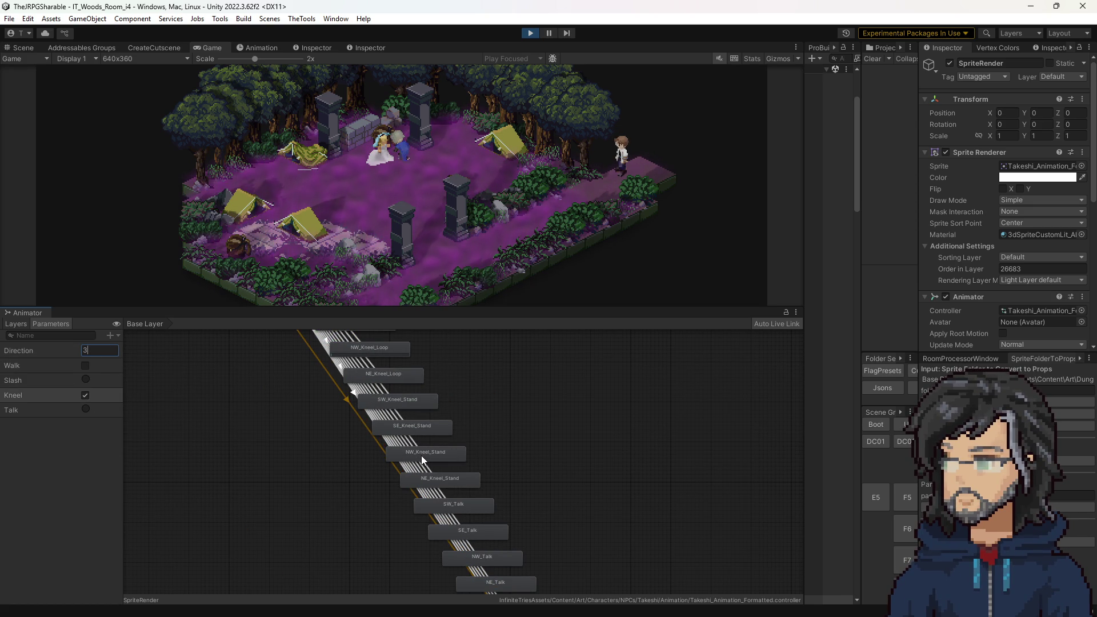
pyautogui.click(88, 395)
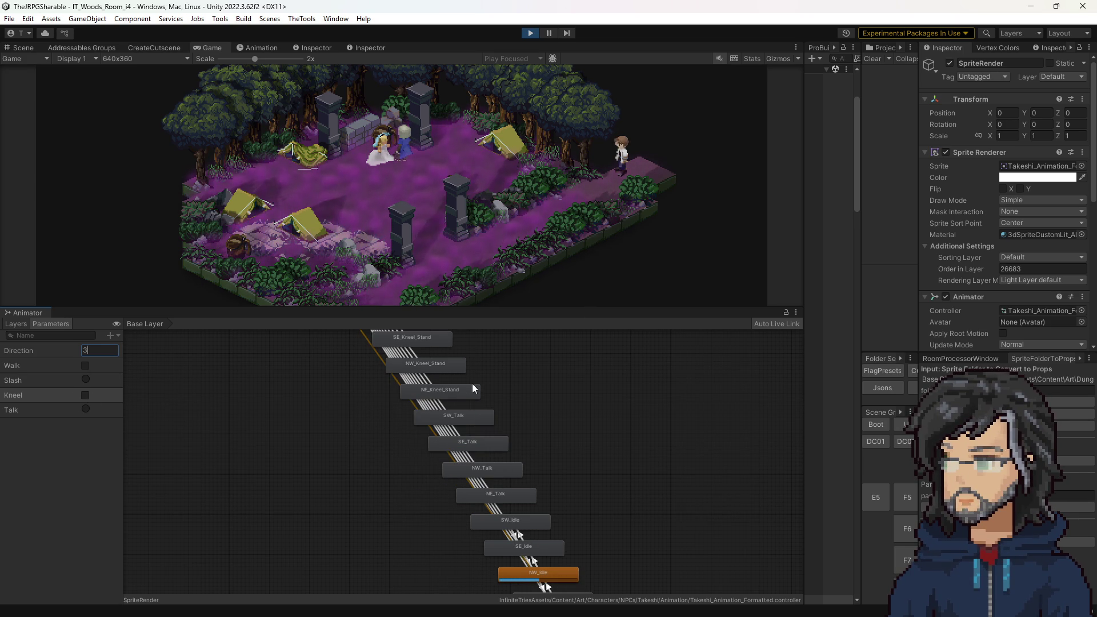
pyautogui.scroll(3, 431, 386)
pyautogui.scroll(-5, 440, 396)
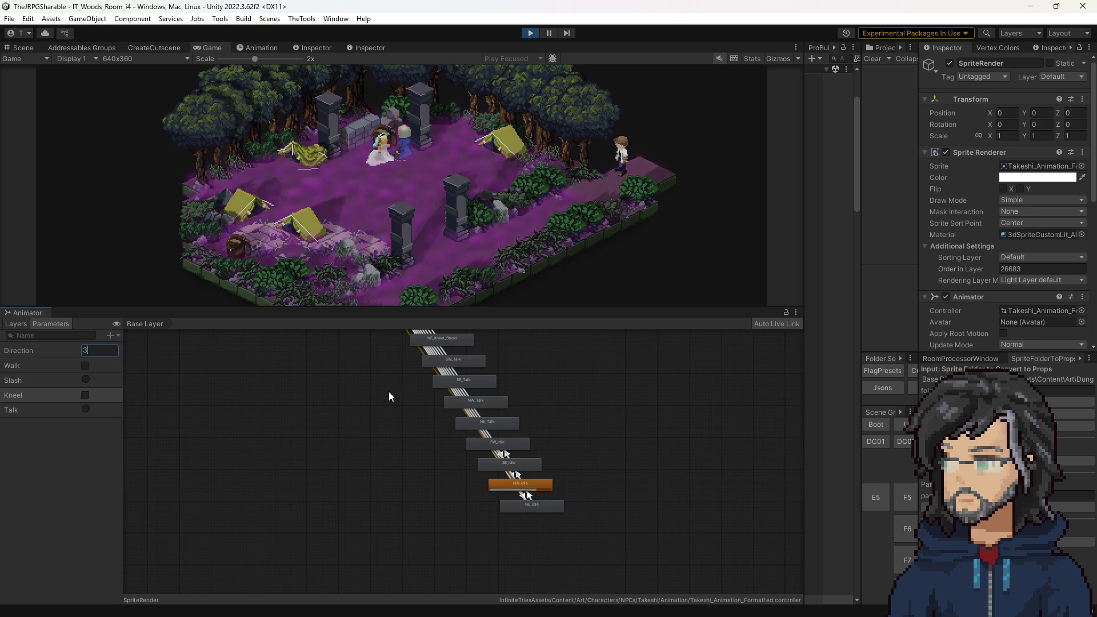
pyautogui.moveTo(387, 383); pyautogui.dragTo(410, 457)
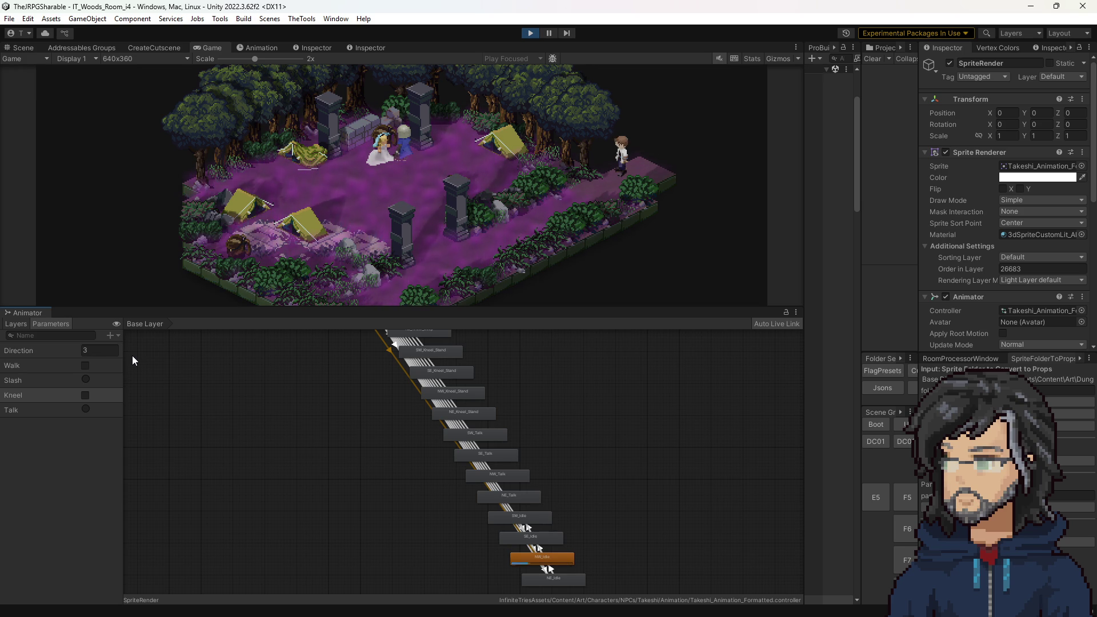
# Step: Fire Slash, then toggle Kneel on and off again to recheck kneeling and standing
pyautogui.click(85, 379)
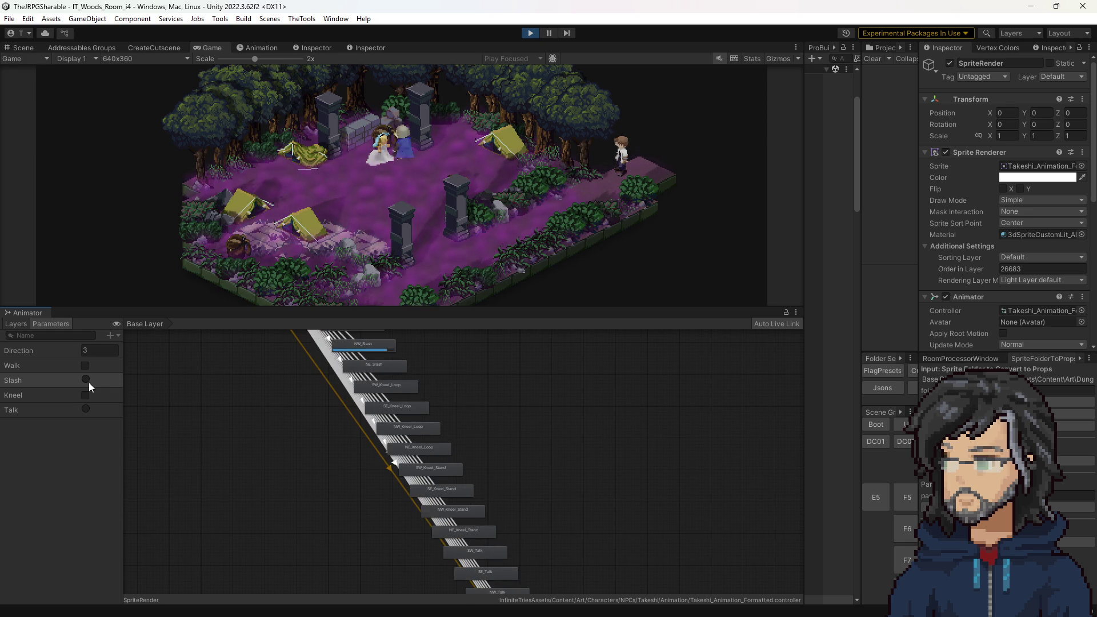
pyautogui.click(86, 394)
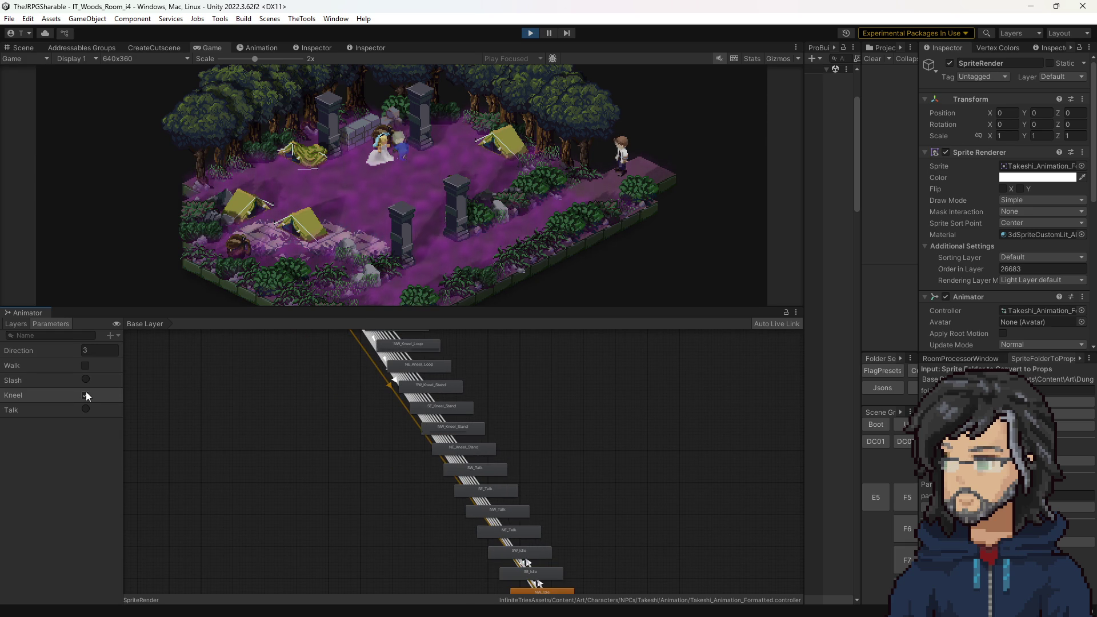
pyautogui.click(86, 394)
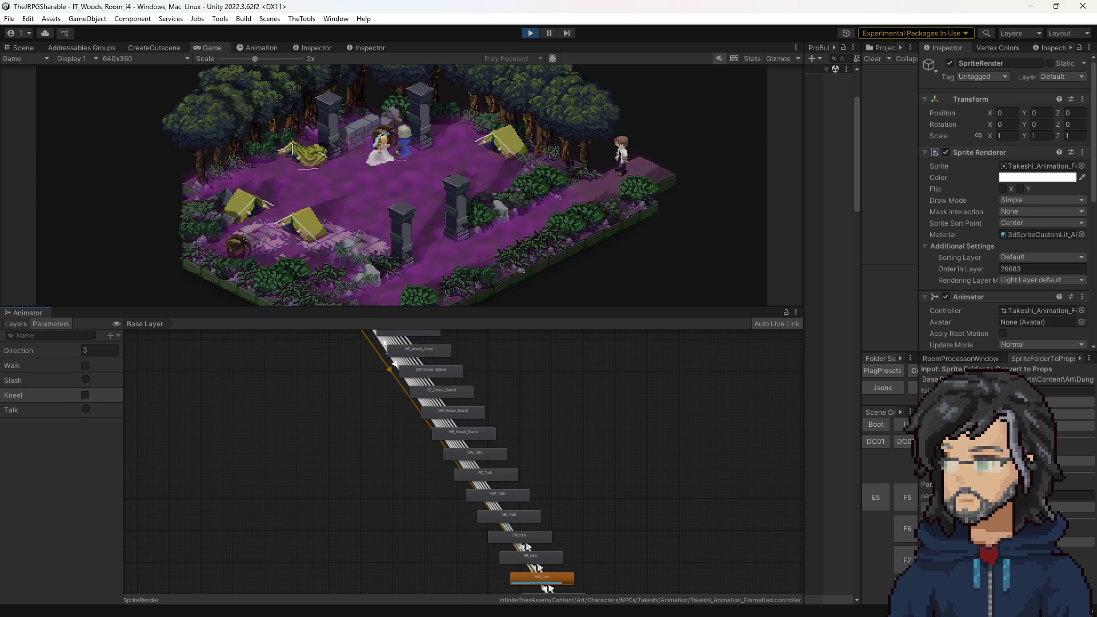
pyautogui.hotkey('alt', 'Tab')
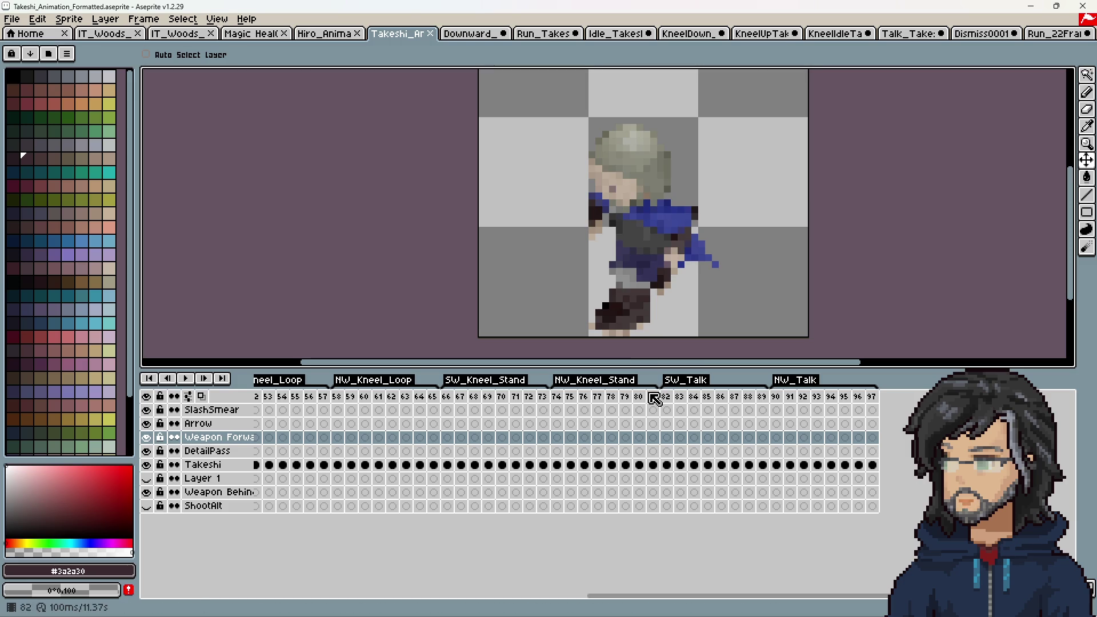
# Step: Rename the NW_Kneel_Stand tag to NW_KStand
pyautogui.doubleClick(606, 378)
pyautogui.click(595, 260)
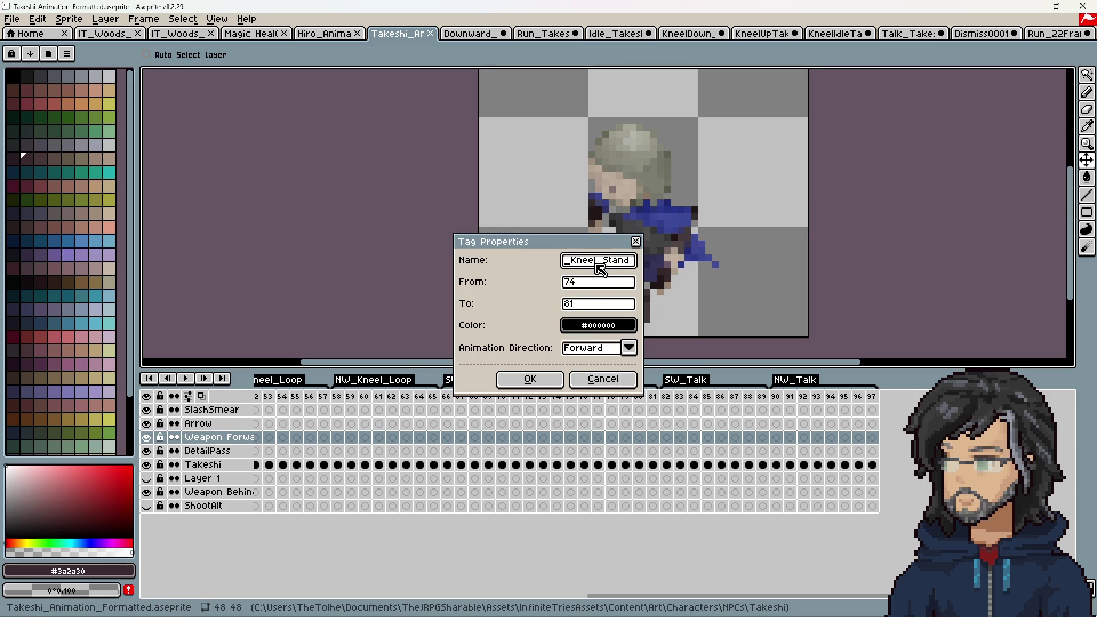
pyautogui.moveTo(592, 260)
pyautogui.mouseDown()
pyautogui.moveTo(601, 260)
pyautogui.moveTo(582, 265)
pyautogui.mouseUp()
pyautogui.press('BackSpace')
pyautogui.press('BackSpace')
pyautogui.press('BackSpace')
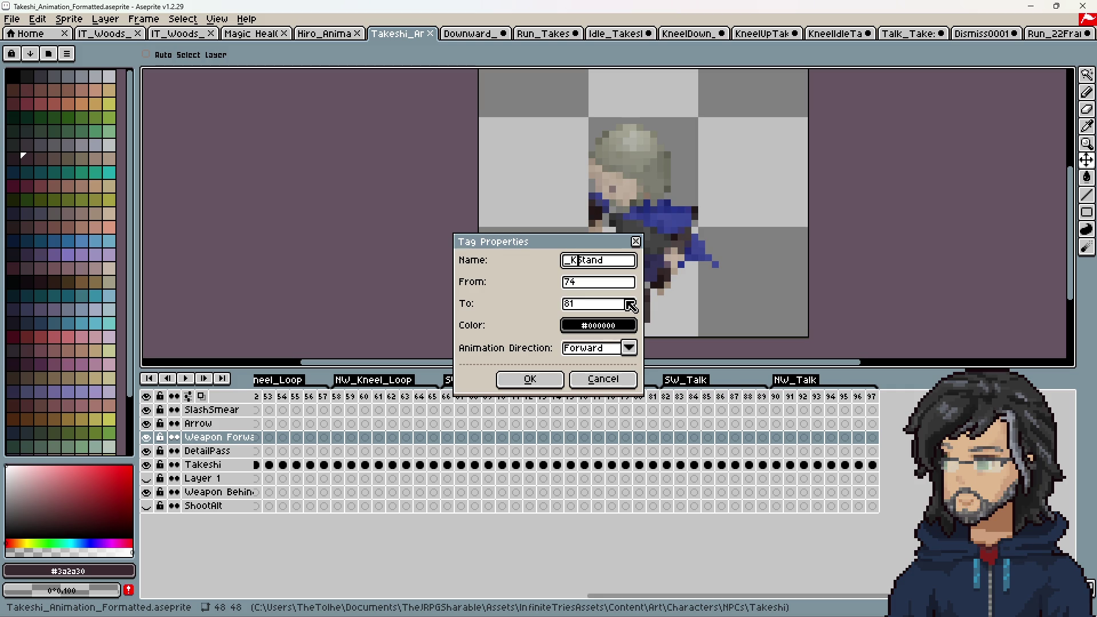
pyautogui.press('Return')
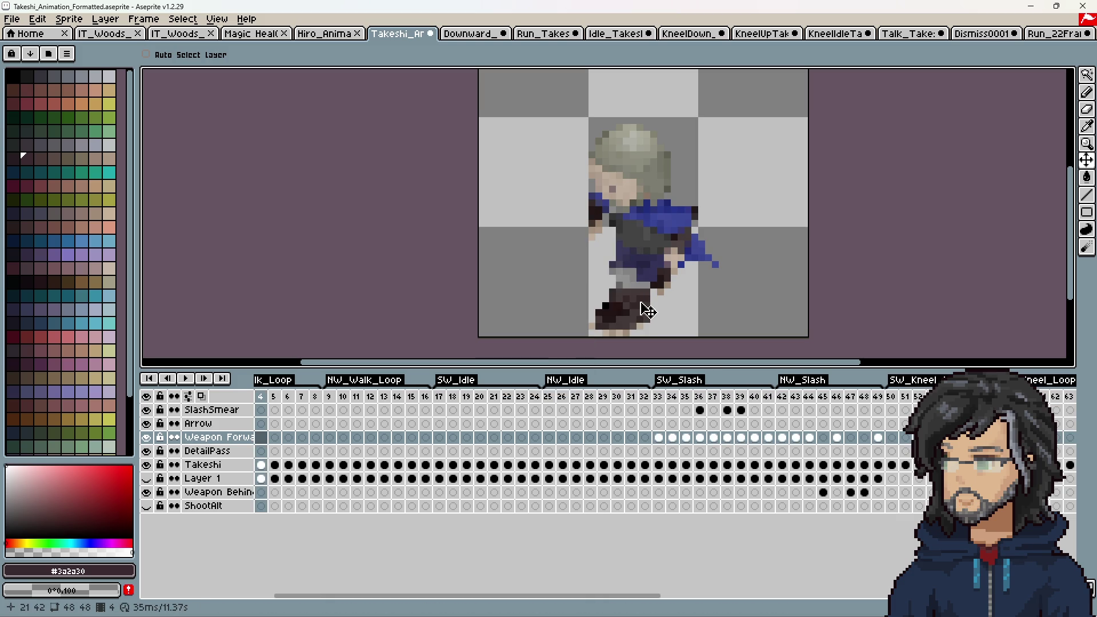
pyautogui.moveTo(649, 597); pyautogui.dragTo(998, 597)
# Step: Rename the SW_Kneel_Stand tag to SW_KStand
pyautogui.doubleClick(417, 380)
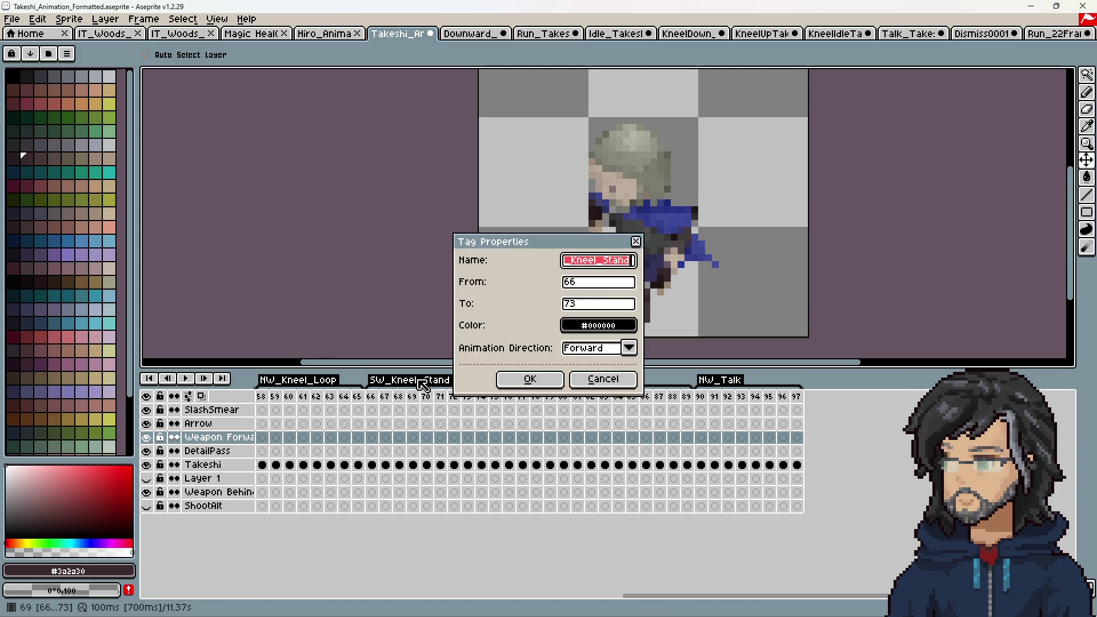
pyautogui.click(608, 261)
pyautogui.moveTo(606, 261); pyautogui.dragTo(577, 262)
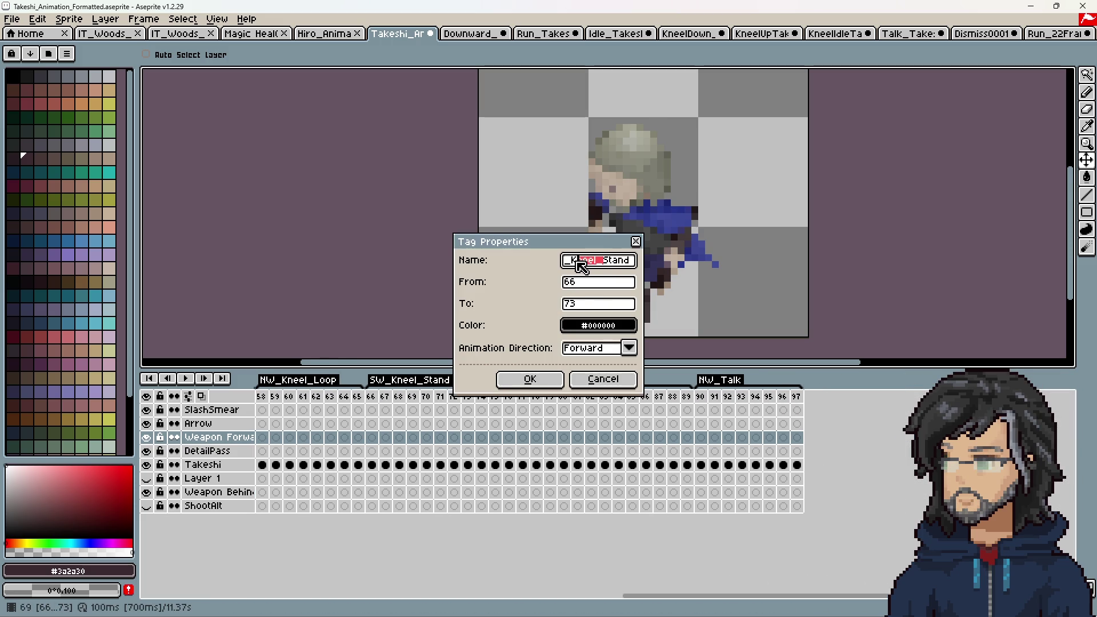
pyautogui.press('BackSpace')
pyautogui.click(546, 382)
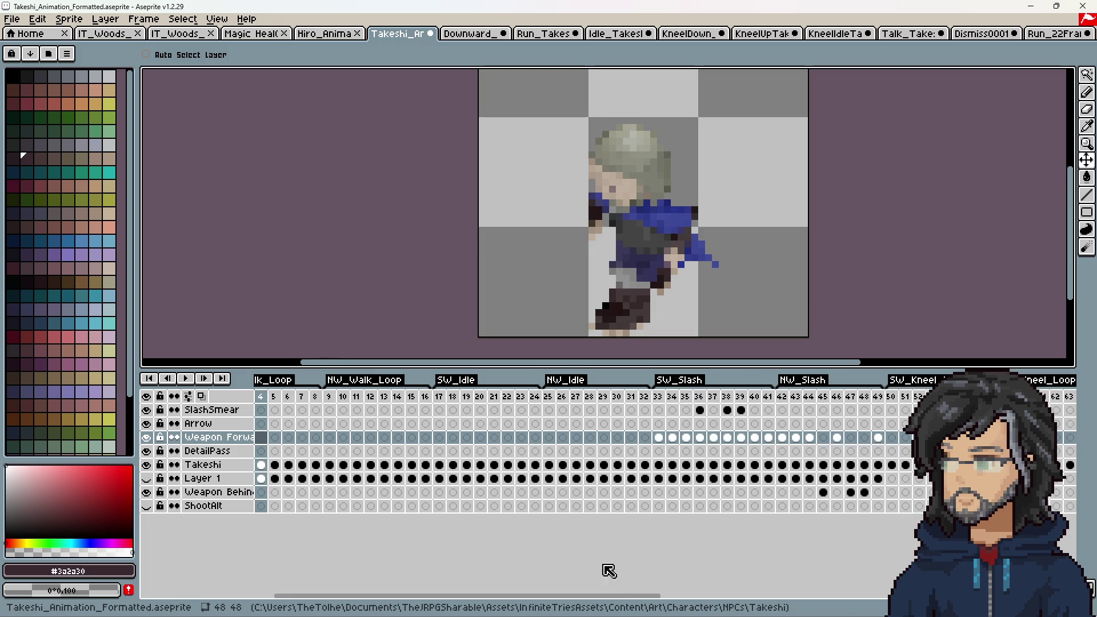
pyautogui.moveTo(594, 596); pyautogui.dragTo(944, 594)
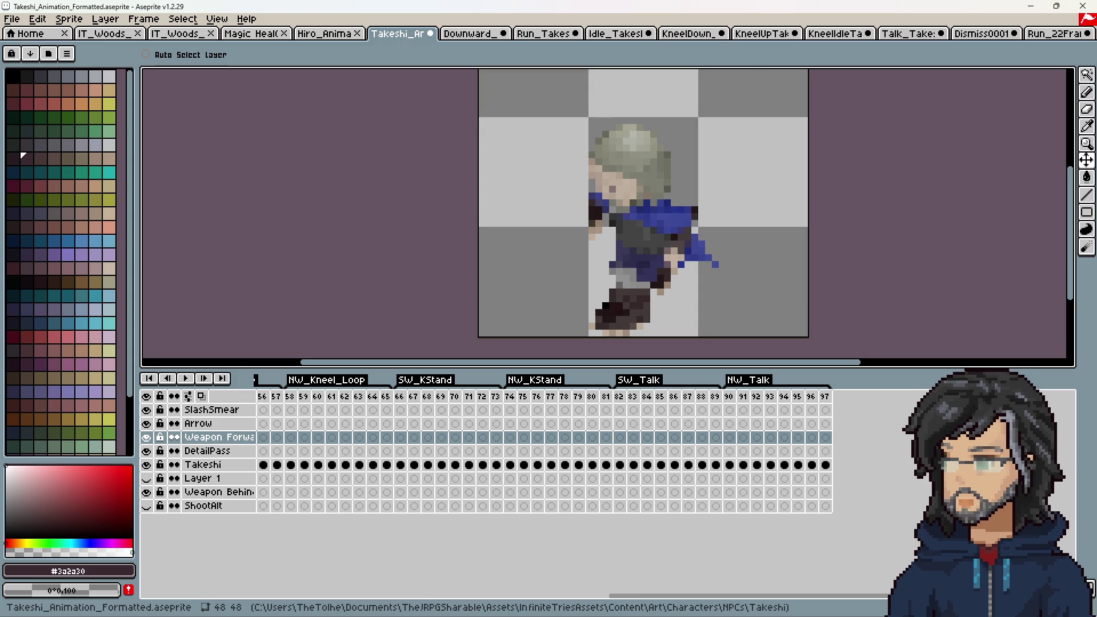
pyautogui.click(12, 19)
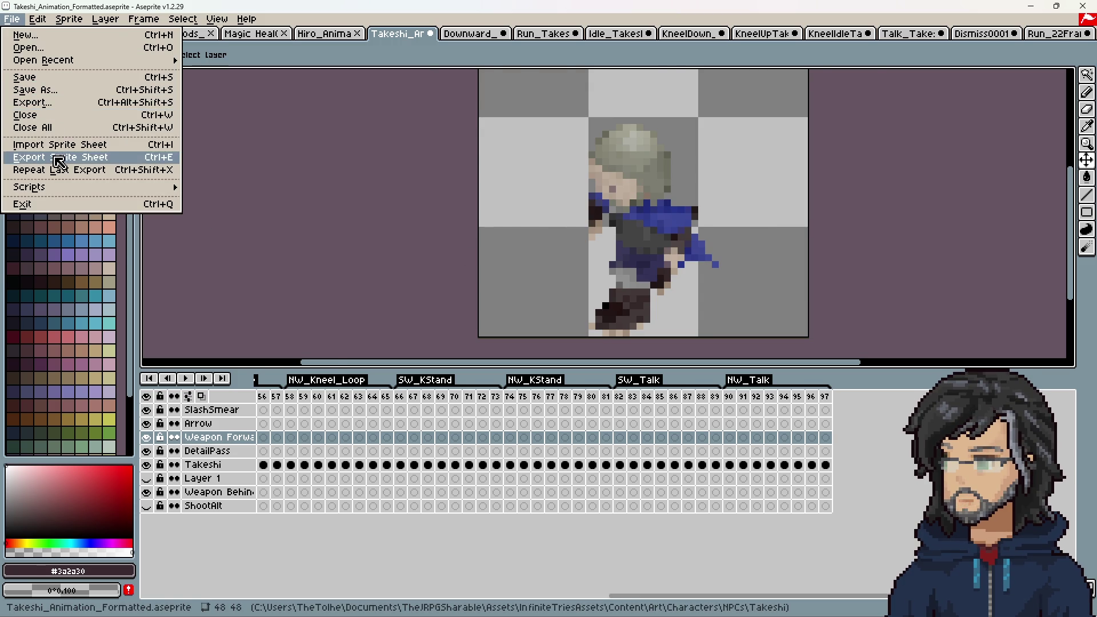
# Step: Export the Takeshi sprite sheet with JSON data, then stop Unity's play mode
pyautogui.click(35, 157)
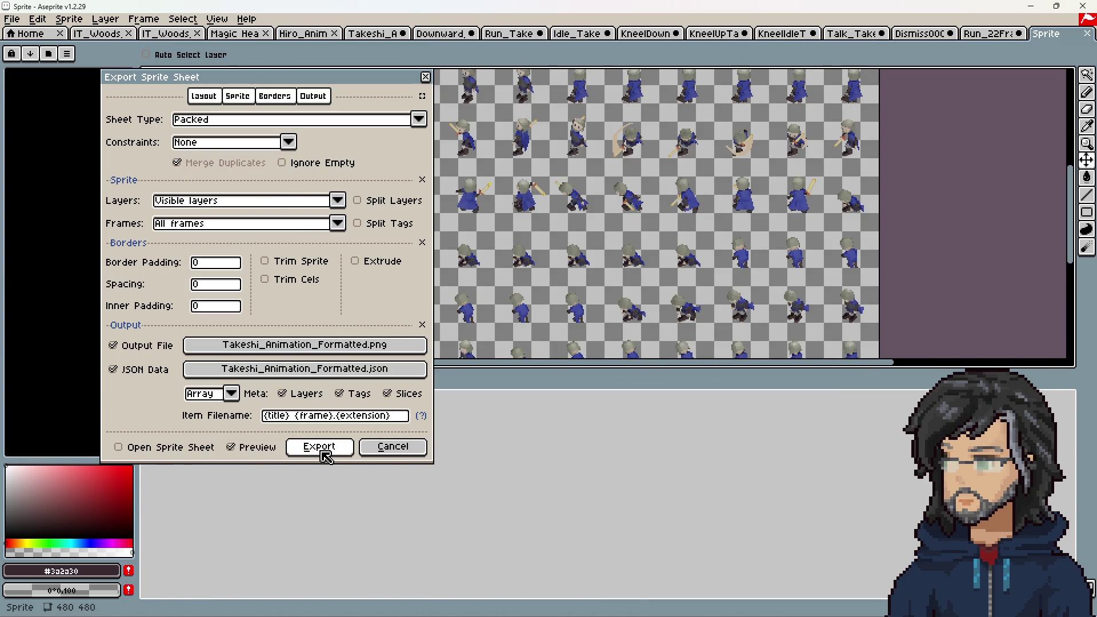
pyautogui.click(320, 446)
pyautogui.hotkey('alt', 'Tab')
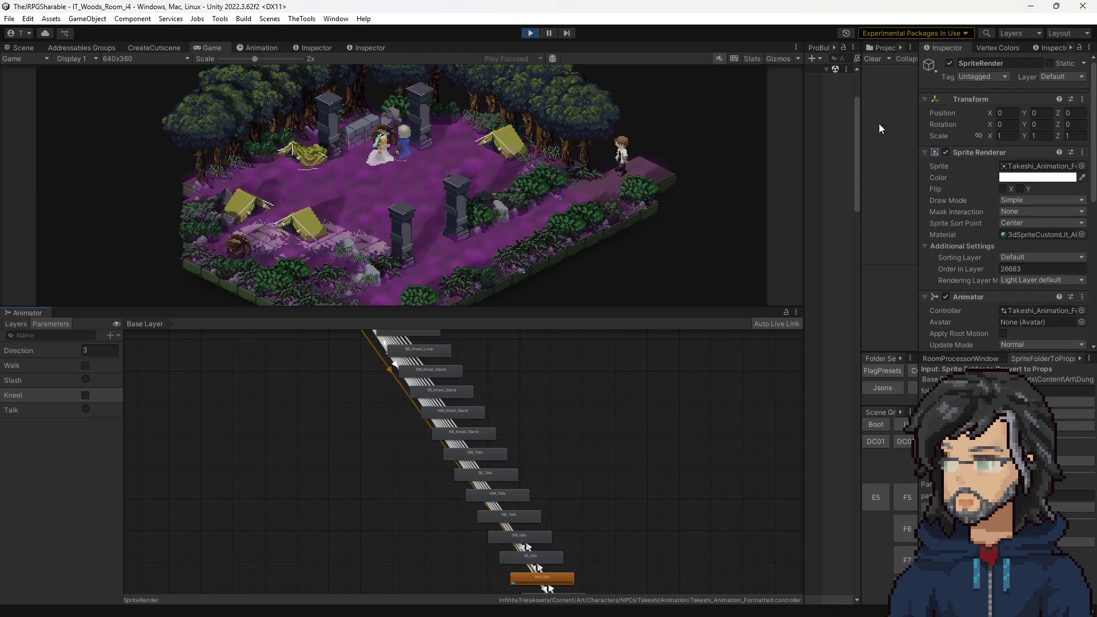
pyautogui.click(529, 34)
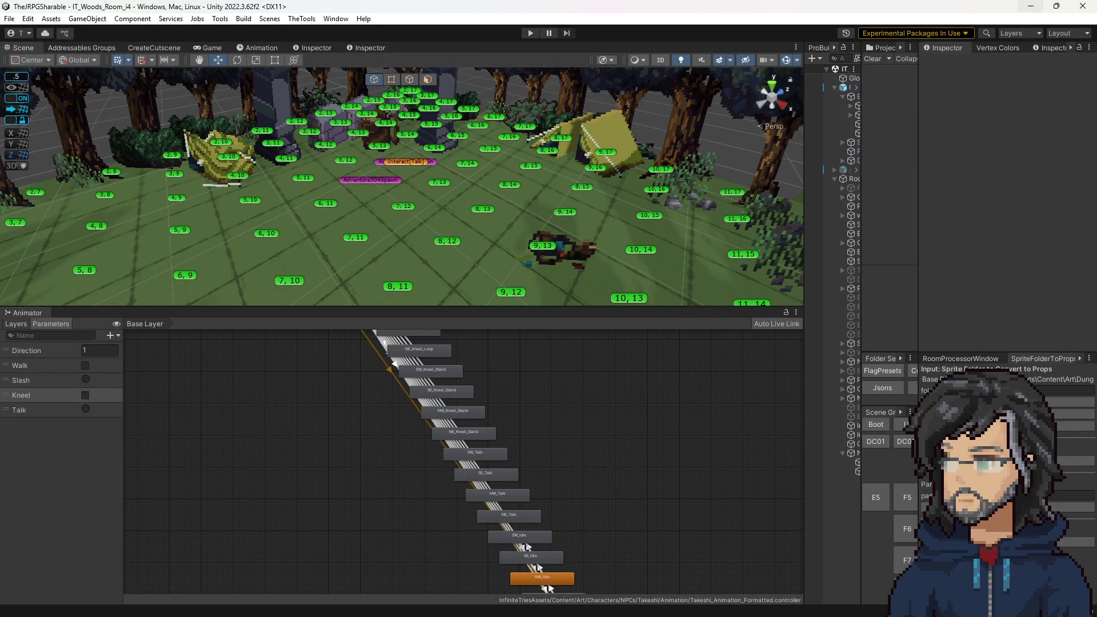
# Step: Change the first Kneel_Stand name check in AnimSpriteProcessor.cs to KStand
pyautogui.hotkey('alt', 'Tab')
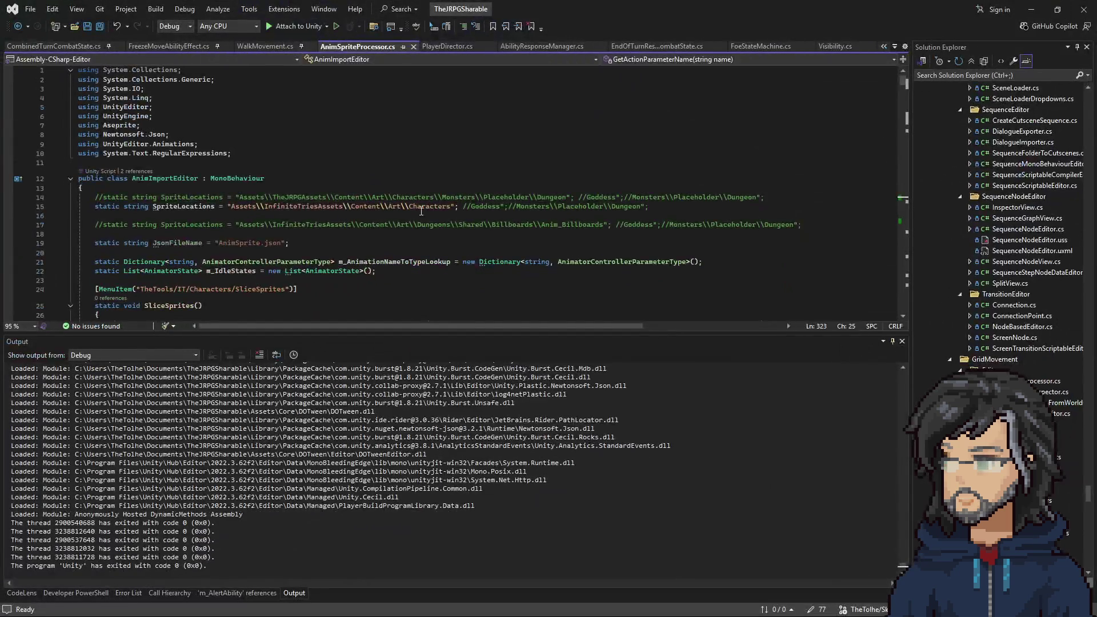
pyautogui.scroll(-15, 380, 232)
pyautogui.scroll(-20, 380, 231)
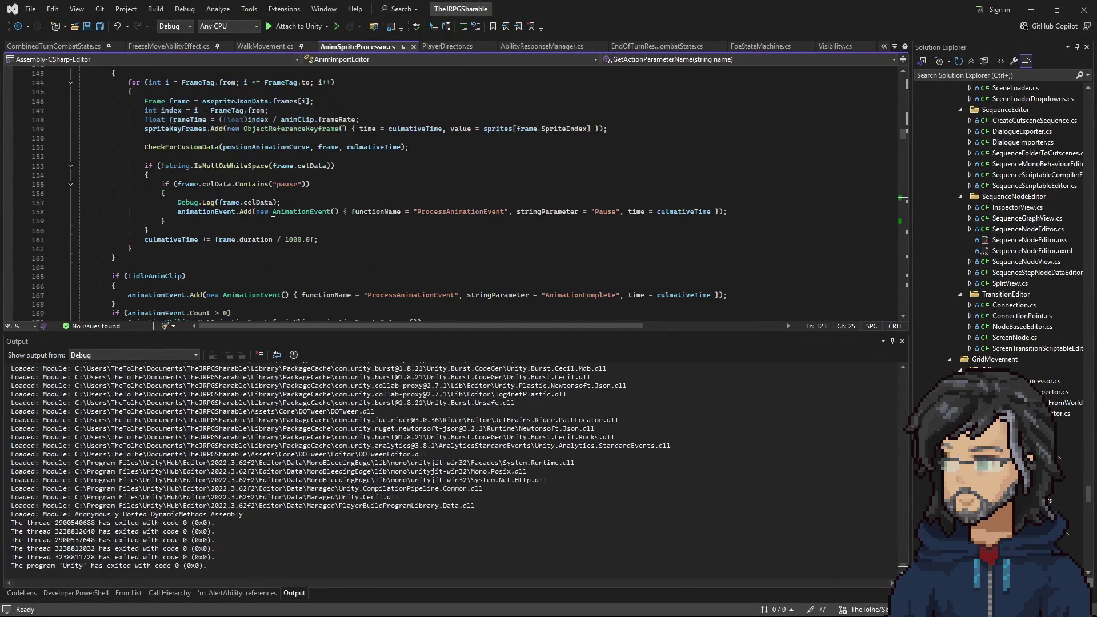
pyautogui.scroll(-20, 265, 214)
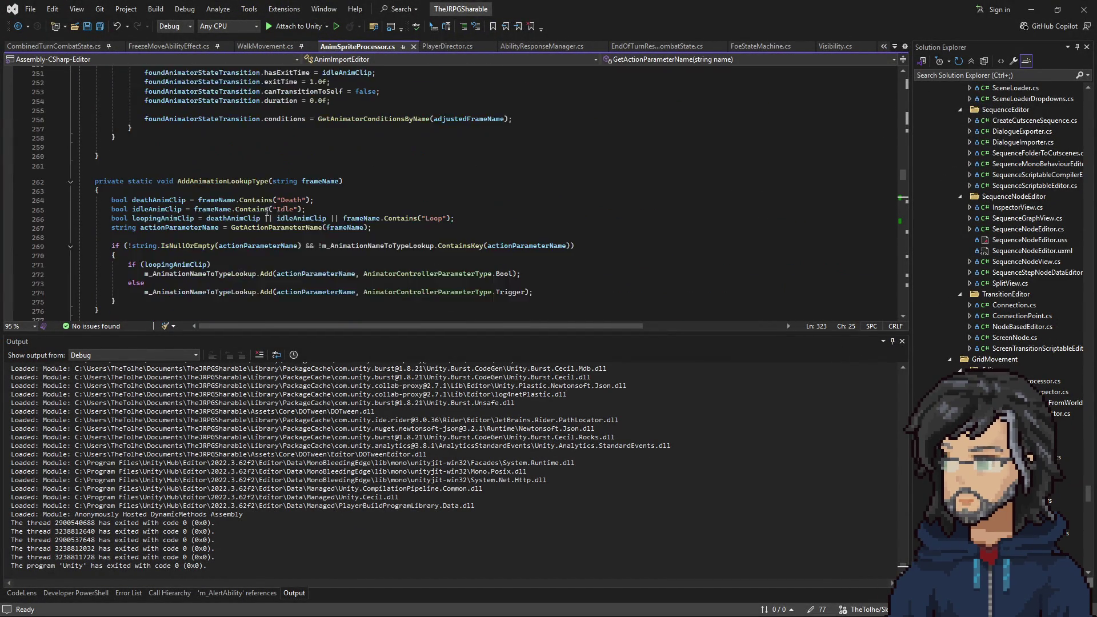
pyautogui.scroll(-16, 269, 213)
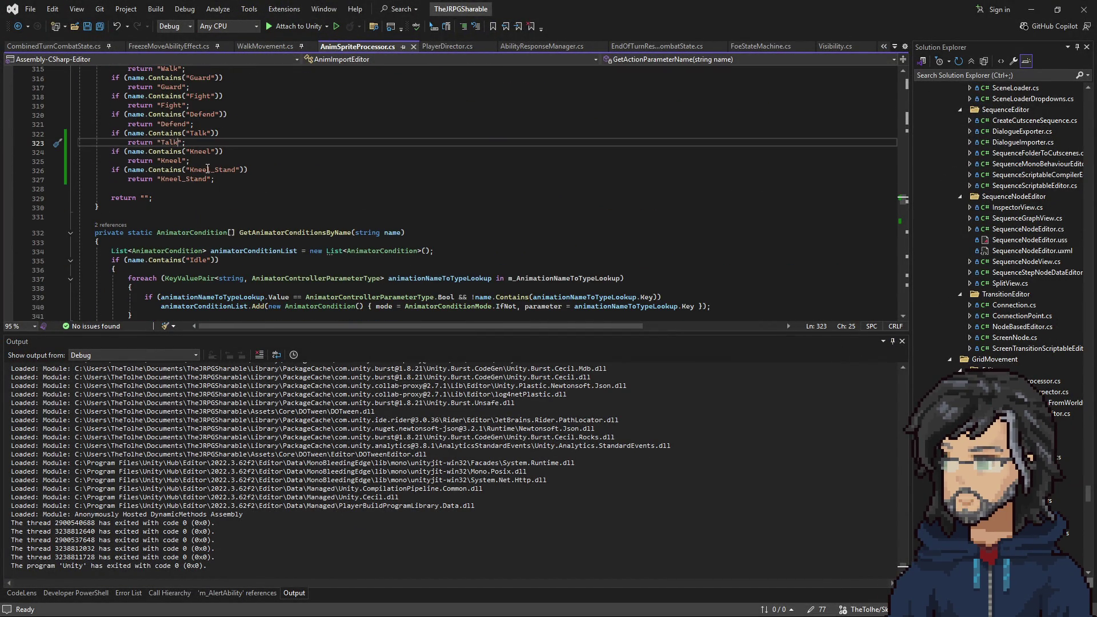
pyautogui.moveTo(214, 170); pyautogui.dragTo(185, 179)
pyautogui.press('BackSpace')
pyautogui.press('BackSpace')
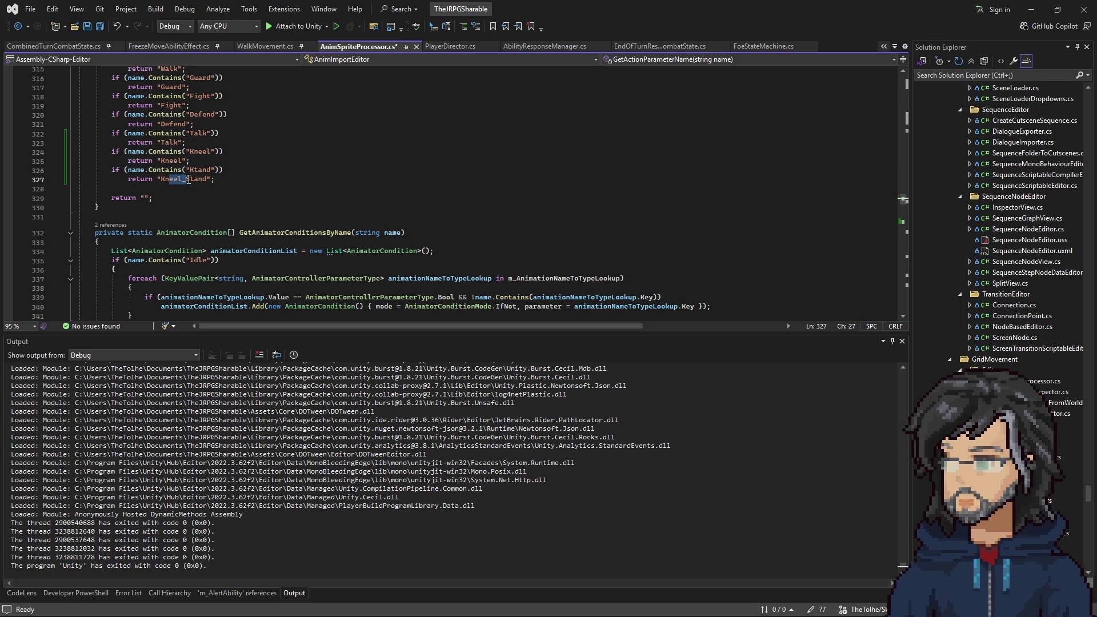
pyautogui.click(192, 169)
pyautogui.write('K')
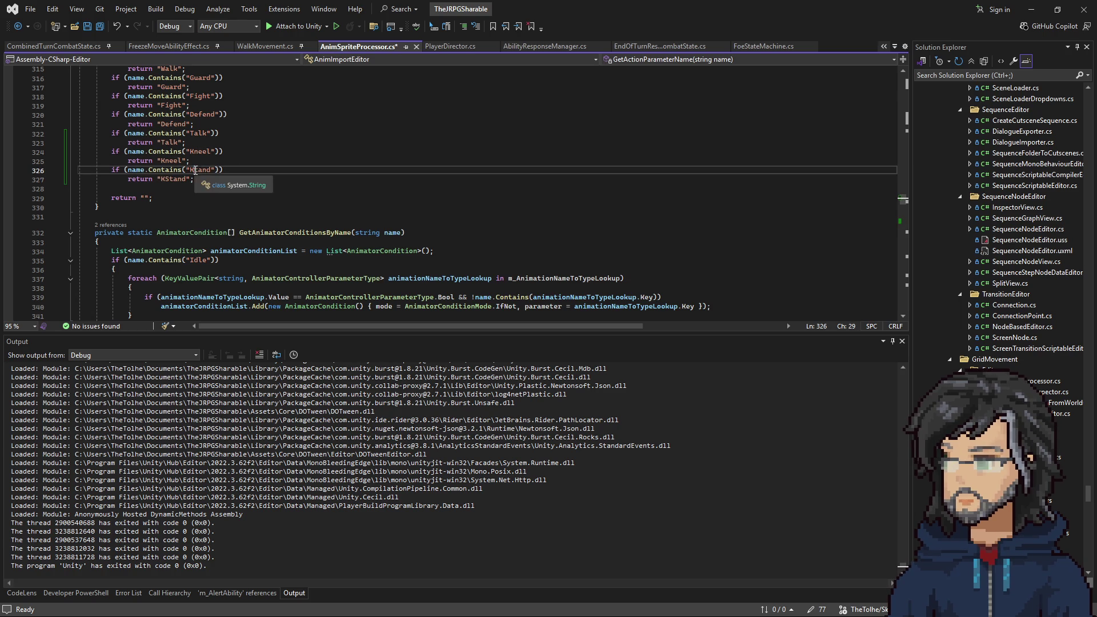
# Step: Change the condition's name check and parameter to KStand and save the script
pyautogui.scroll(-17, 262, 181)
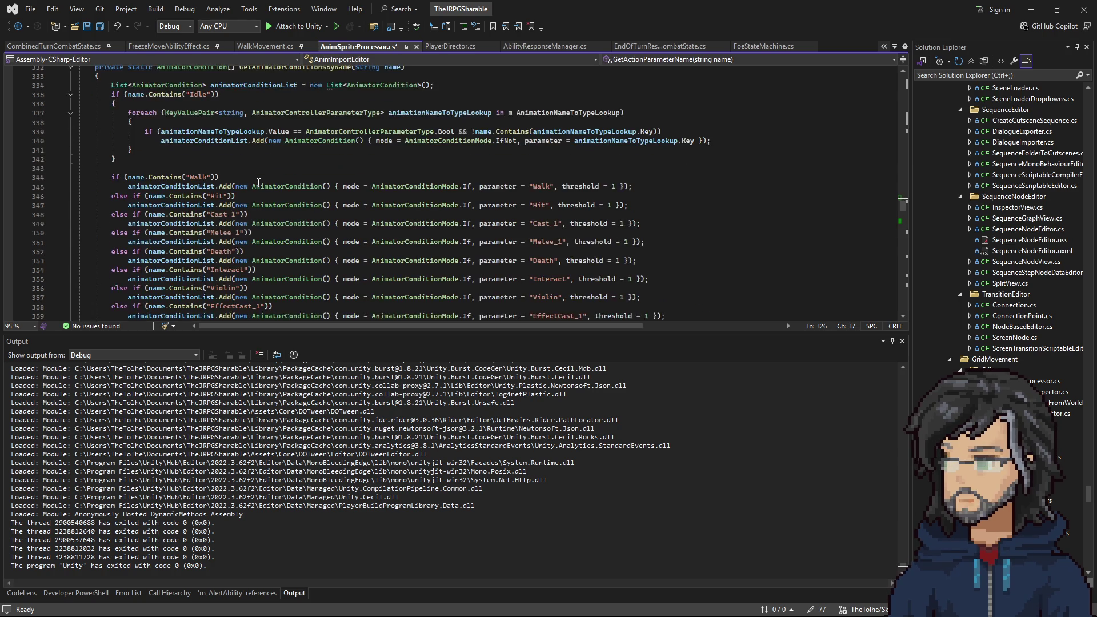
pyautogui.moveTo(219, 280); pyautogui.dragTo(241, 278)
pyautogui.press('BackSpace')
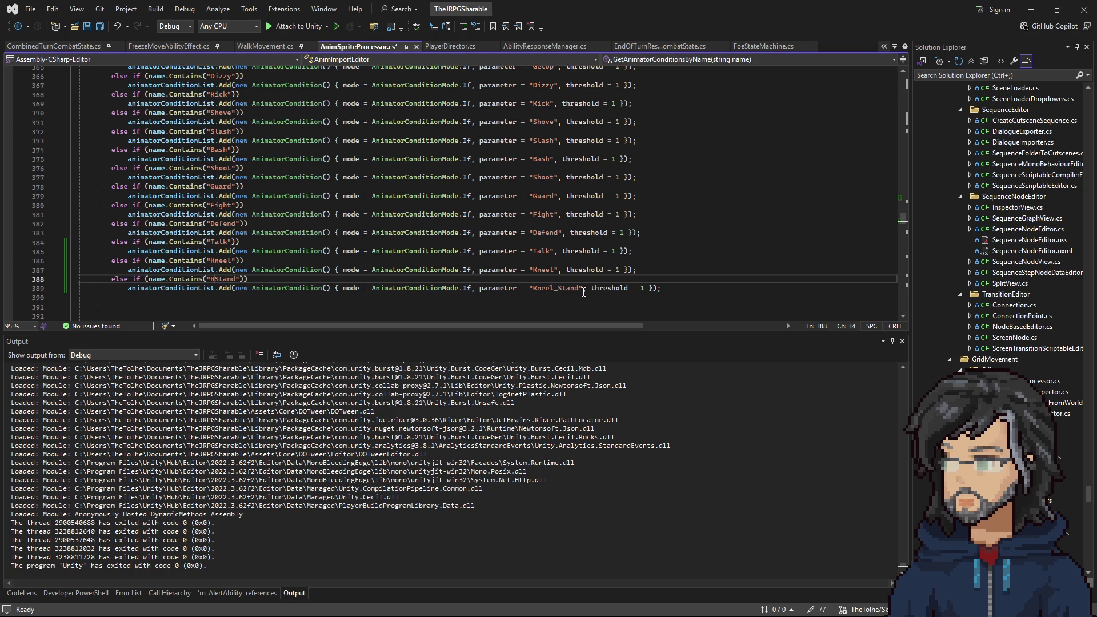
pyautogui.moveTo(557, 289); pyautogui.dragTo(537, 289)
pyautogui.press('BackSpace')
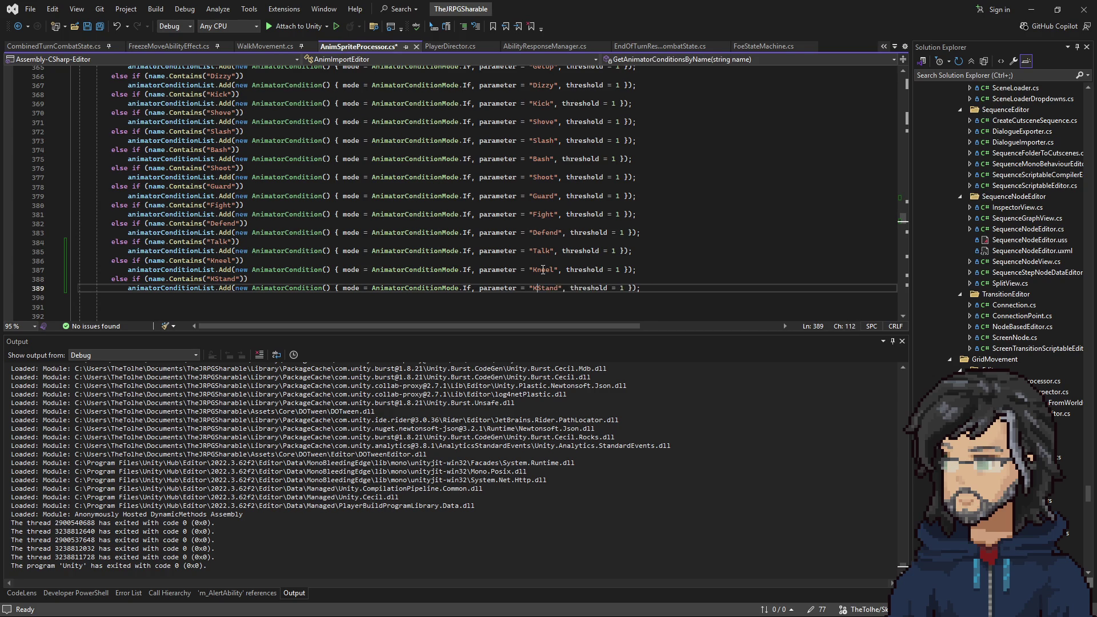
pyautogui.scroll(-6, 538, 269)
pyautogui.hotkey('ctrl', 's')
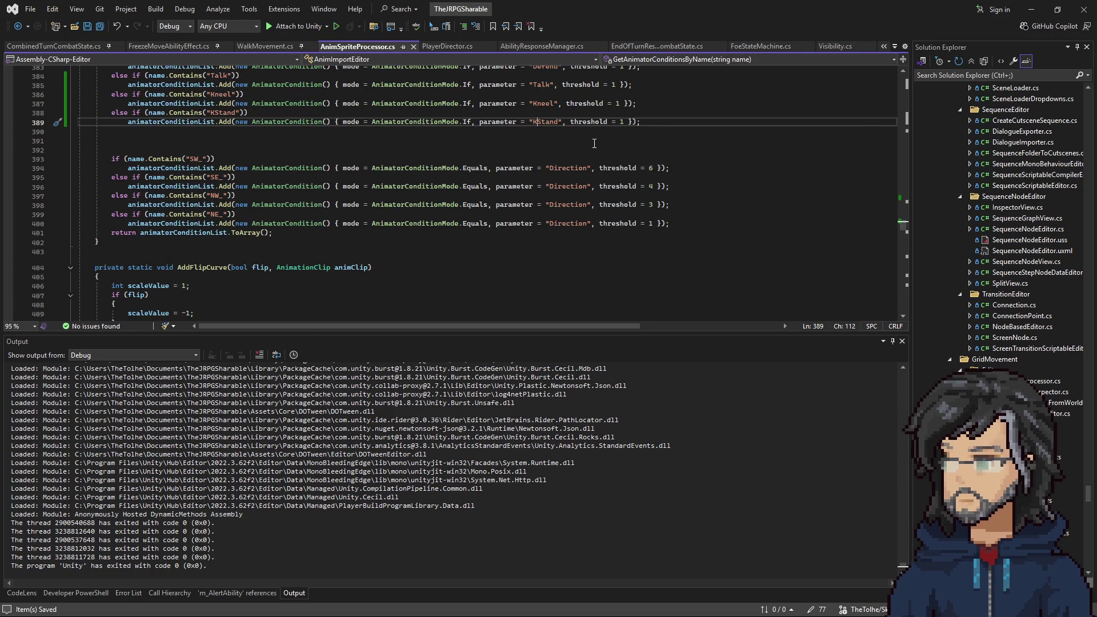
pyautogui.click(1031, 9)
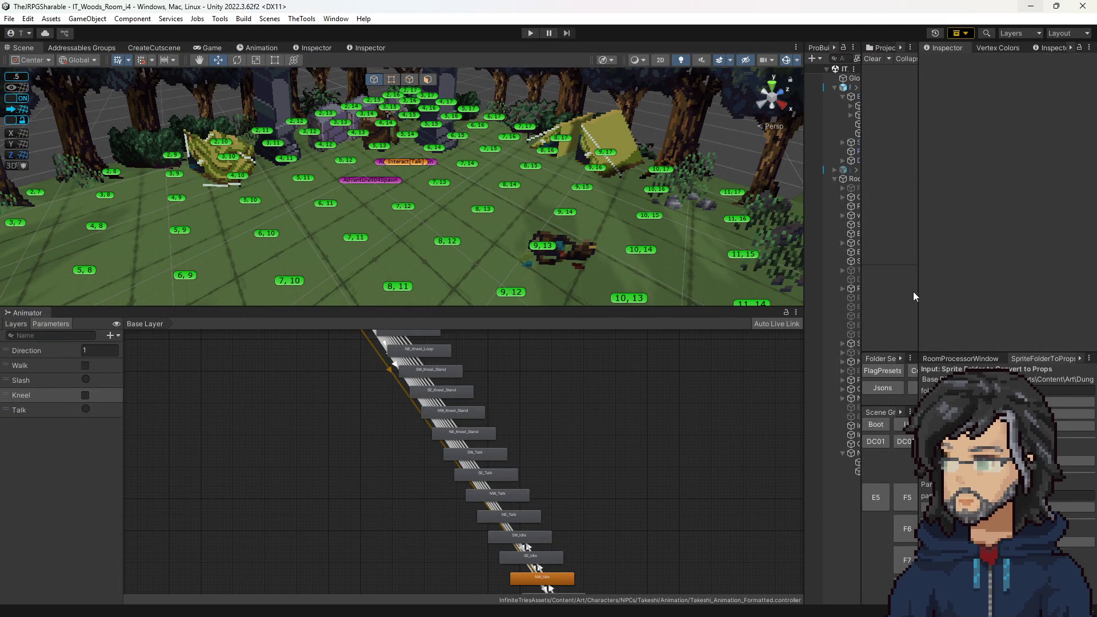
# Step: Enter play mode, set the Kneel parameter, and select Takeshi in the scene to watch it
pyautogui.moveTo(920, 290); pyautogui.dragTo(655, 291)
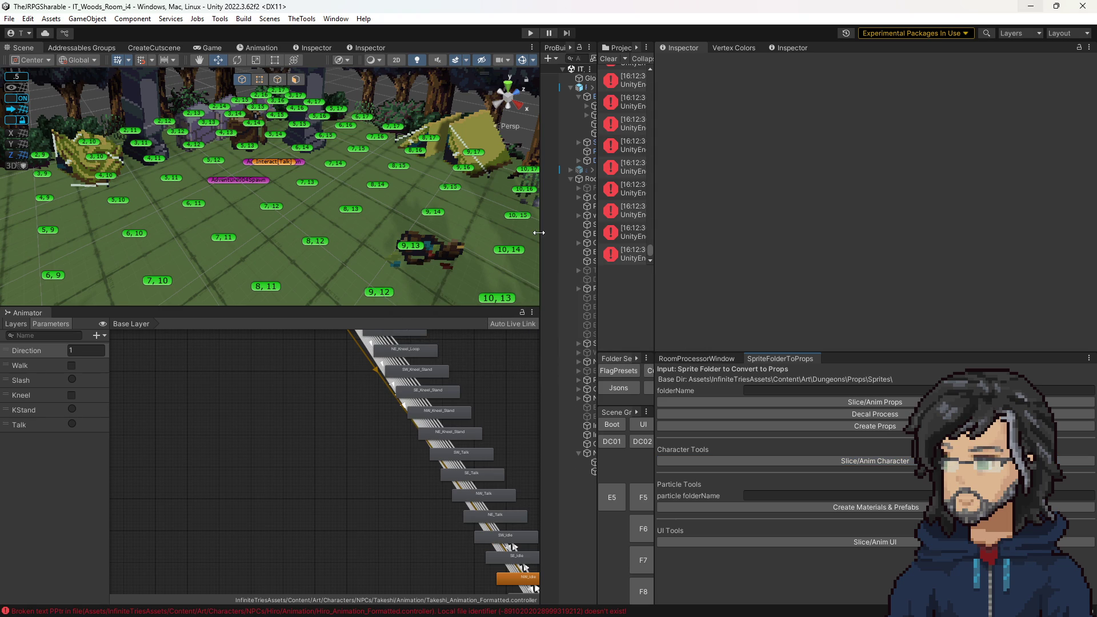
pyautogui.click(530, 33)
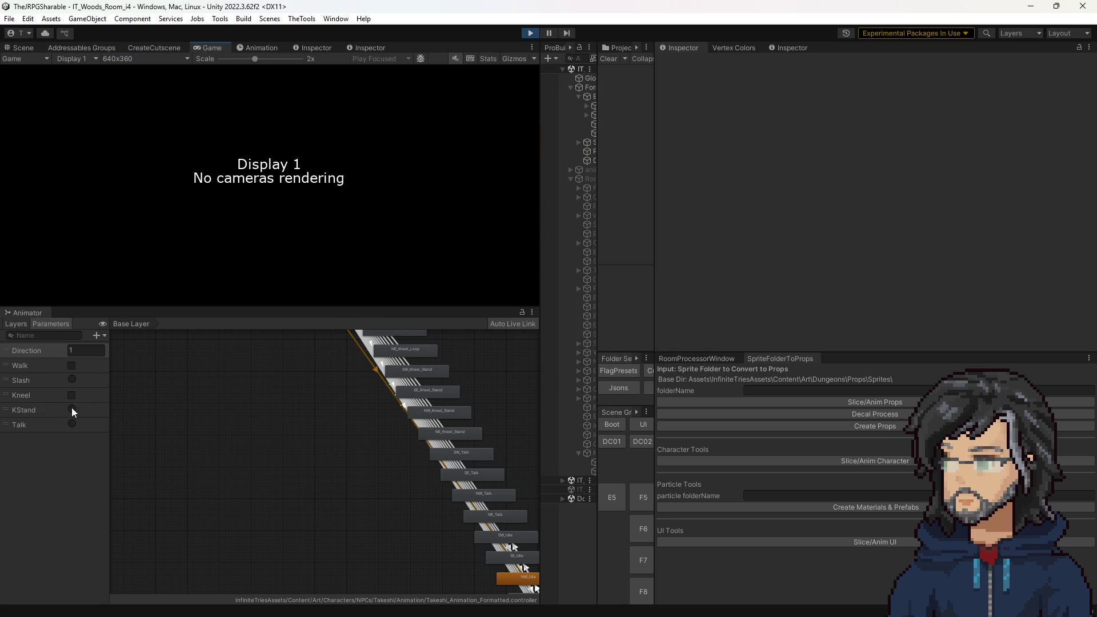
pyautogui.moveTo(540, 232); pyautogui.dragTo(846, 231)
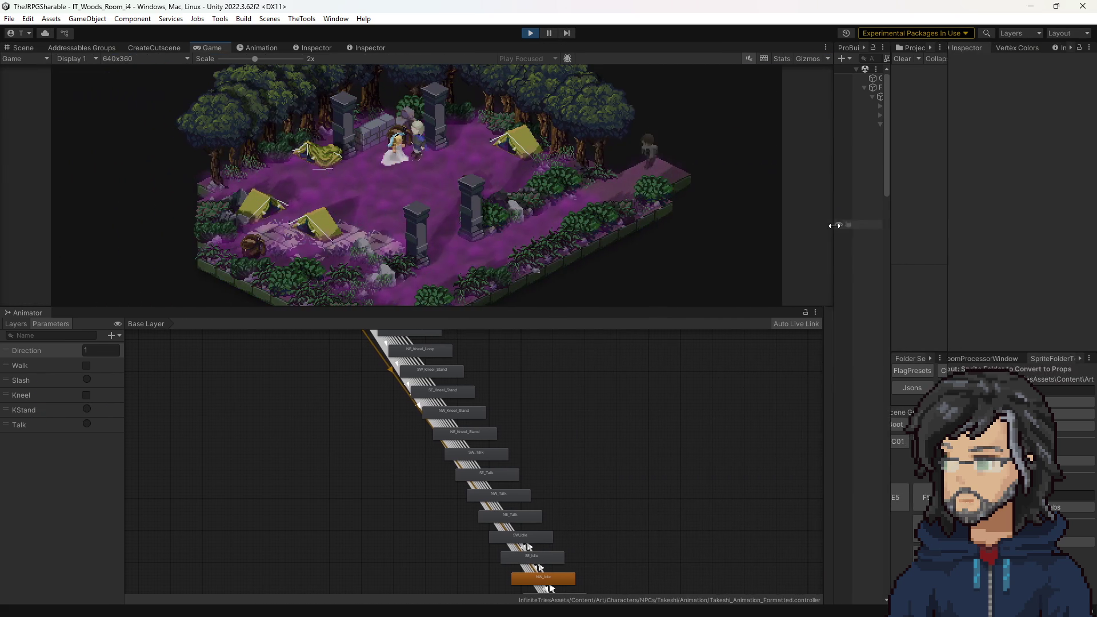
pyautogui.click(88, 397)
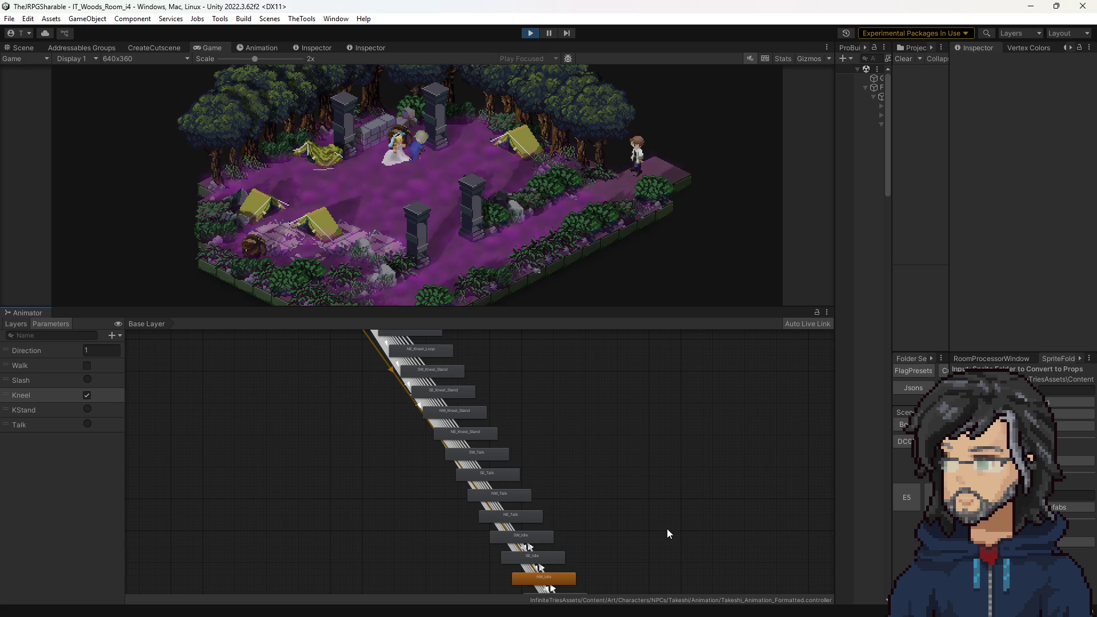
pyautogui.scroll(-2, 556, 490)
pyautogui.scroll(-4, 556, 379)
pyautogui.scroll(4, 559, 384)
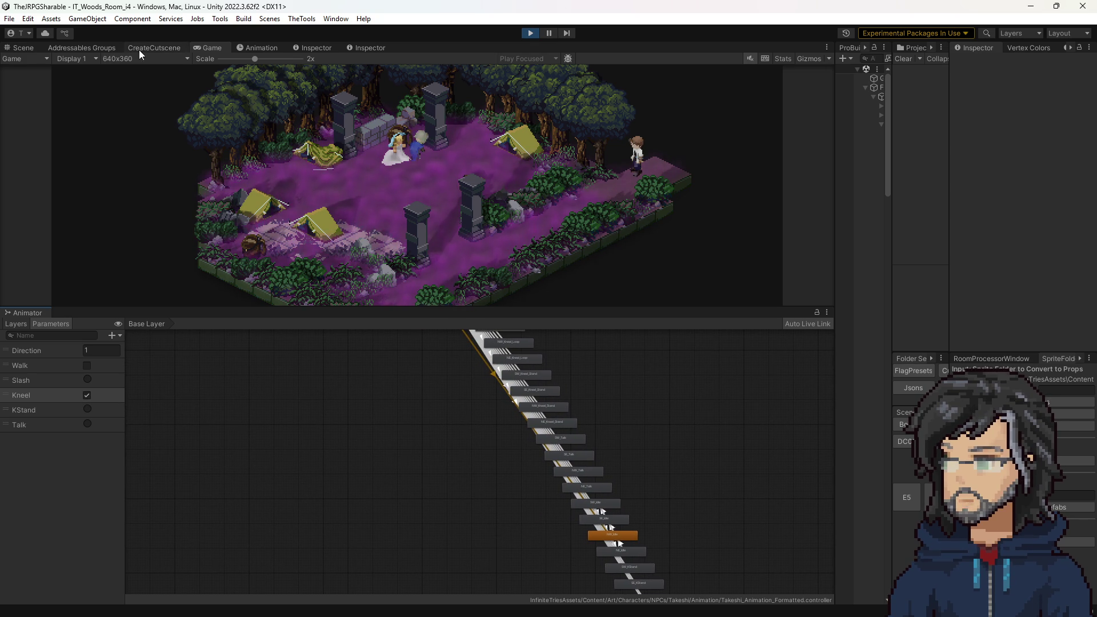
pyautogui.click(29, 47)
pyautogui.click(433, 139)
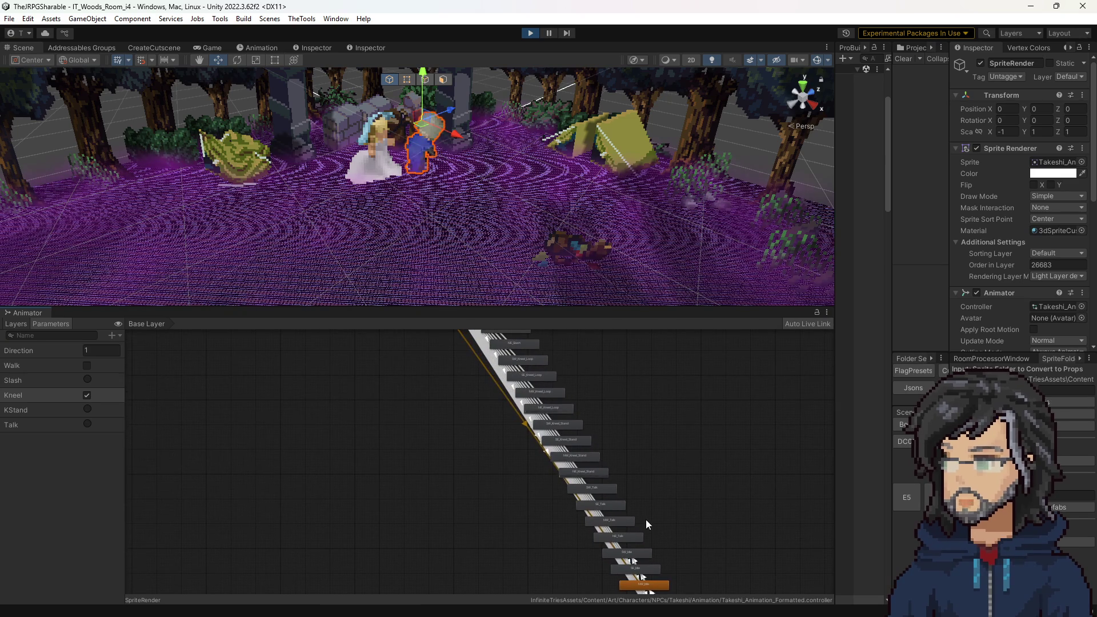
pyautogui.scroll(3, 554, 421)
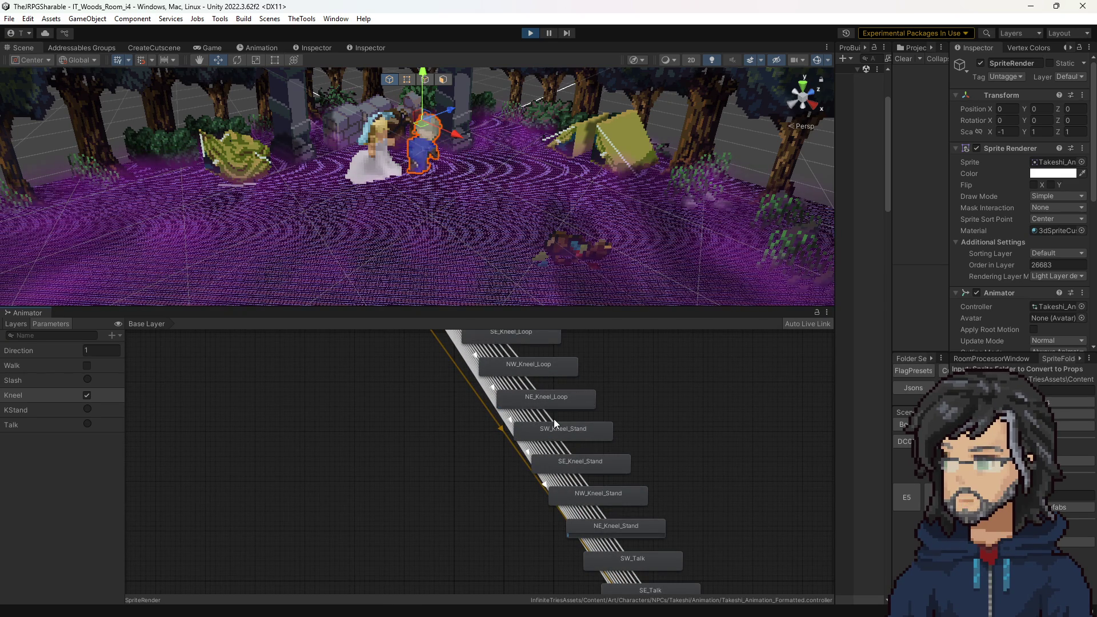
pyautogui.scroll(-4, 552, 414)
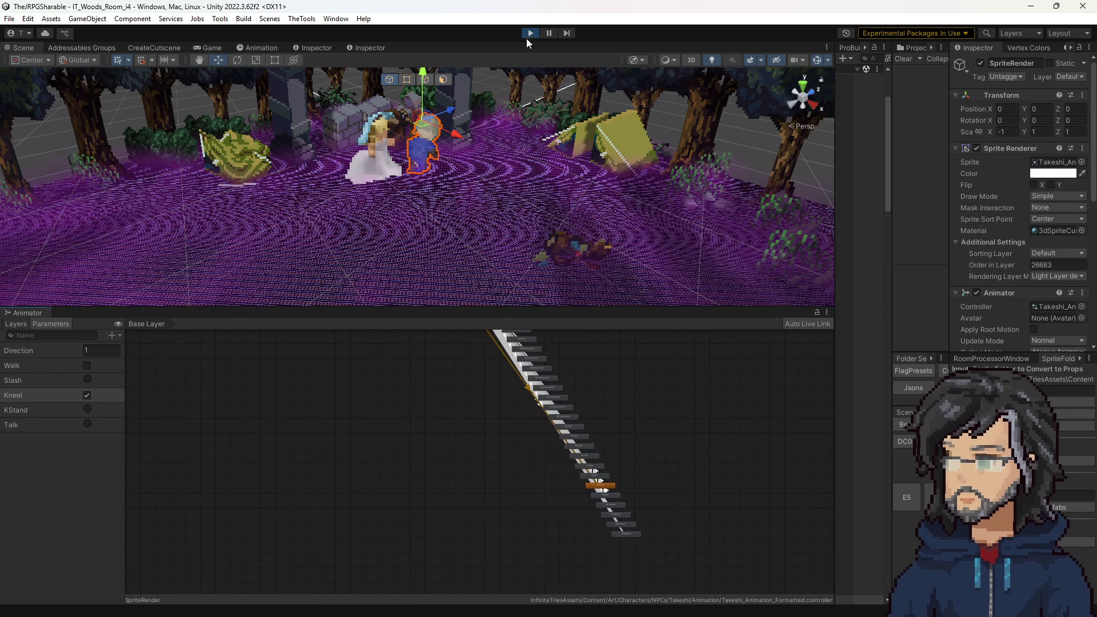
# Step: Stop play mode and delete the SW, SE, NW and NE Kneel_Stand states
pyautogui.click(529, 32)
pyautogui.scroll(4, 574, 394)
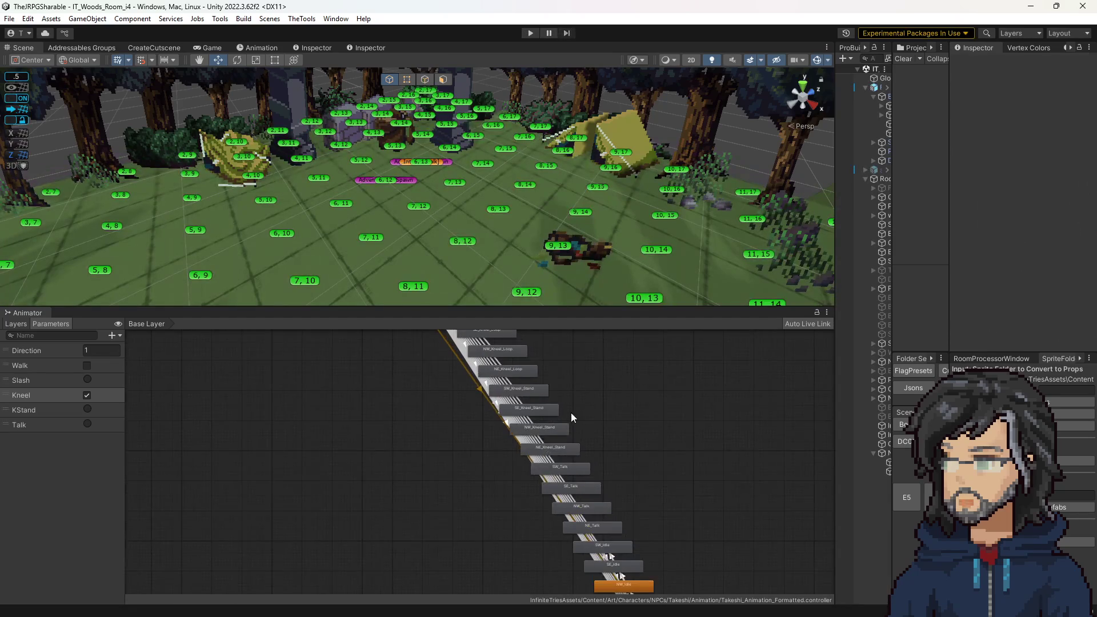
pyautogui.click(490, 376)
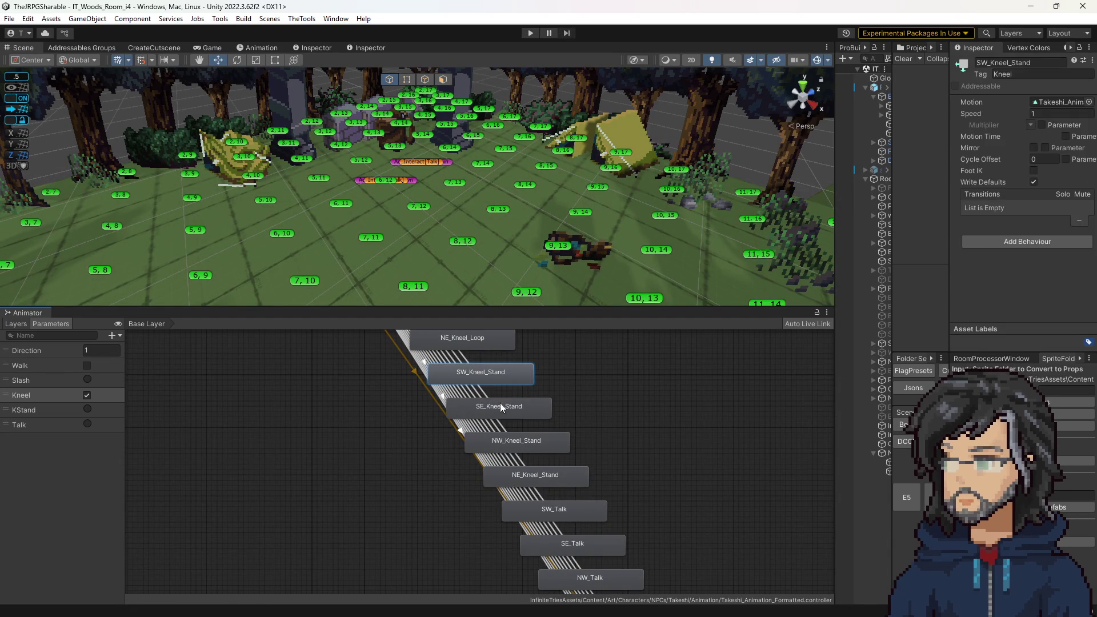
pyautogui.keyDown('shift'); pyautogui.click(503, 406); pyautogui.keyUp('shift')
pyautogui.keyDown('shift'); pyautogui.click(532, 443); pyautogui.keyUp('shift')
pyautogui.keyDown('shift'); pyautogui.click(544, 479); pyautogui.keyUp('shift')
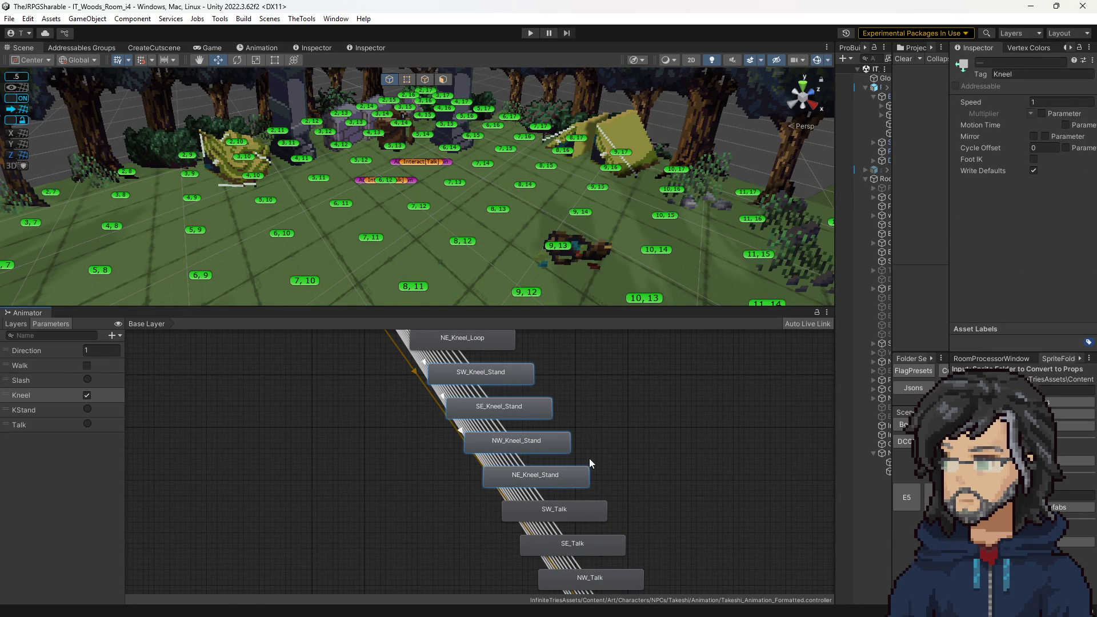
pyautogui.press('Delete')
pyautogui.scroll(-4, 614, 479)
pyautogui.scroll(4, 531, 410)
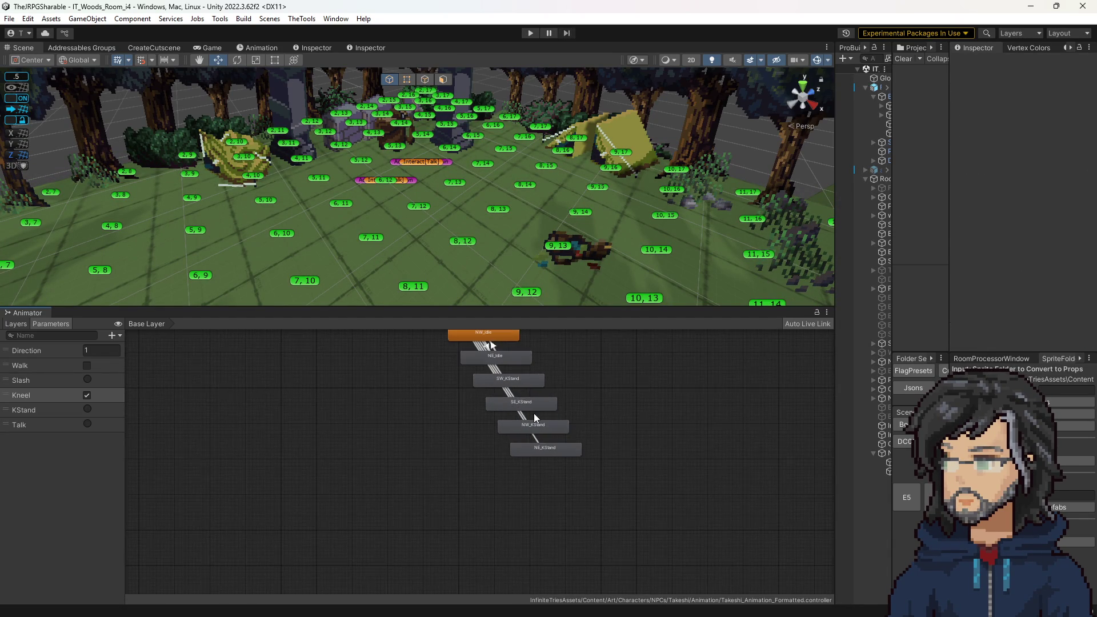
# Step: Retest in play mode: make Takeshi kneel with Kneel, then stand with the KStand trigger
pyautogui.click(530, 33)
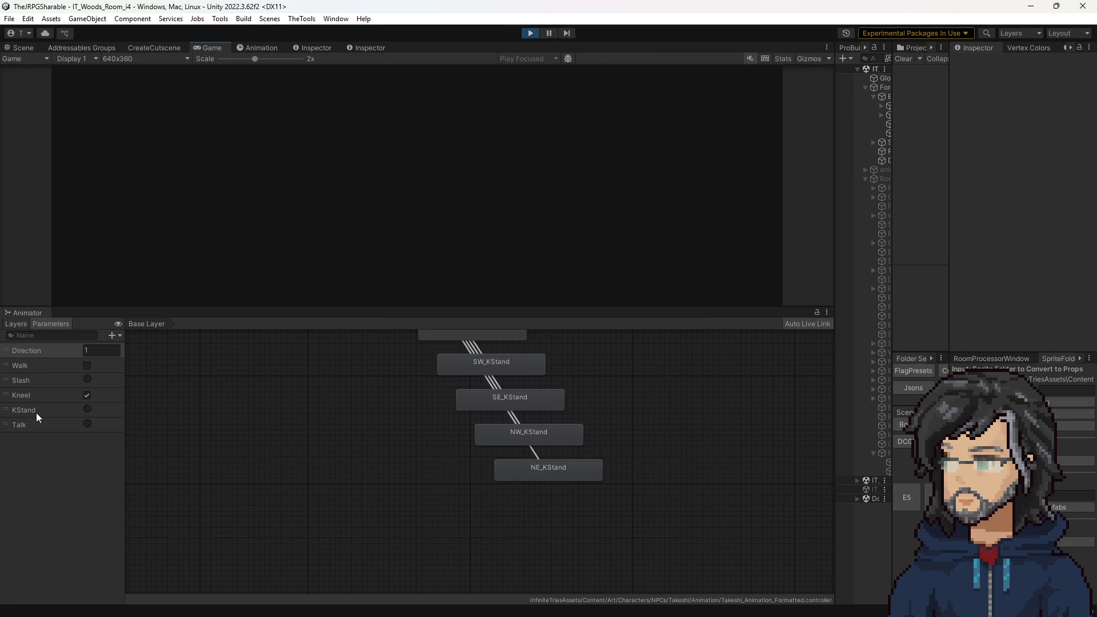
pyautogui.click(87, 397)
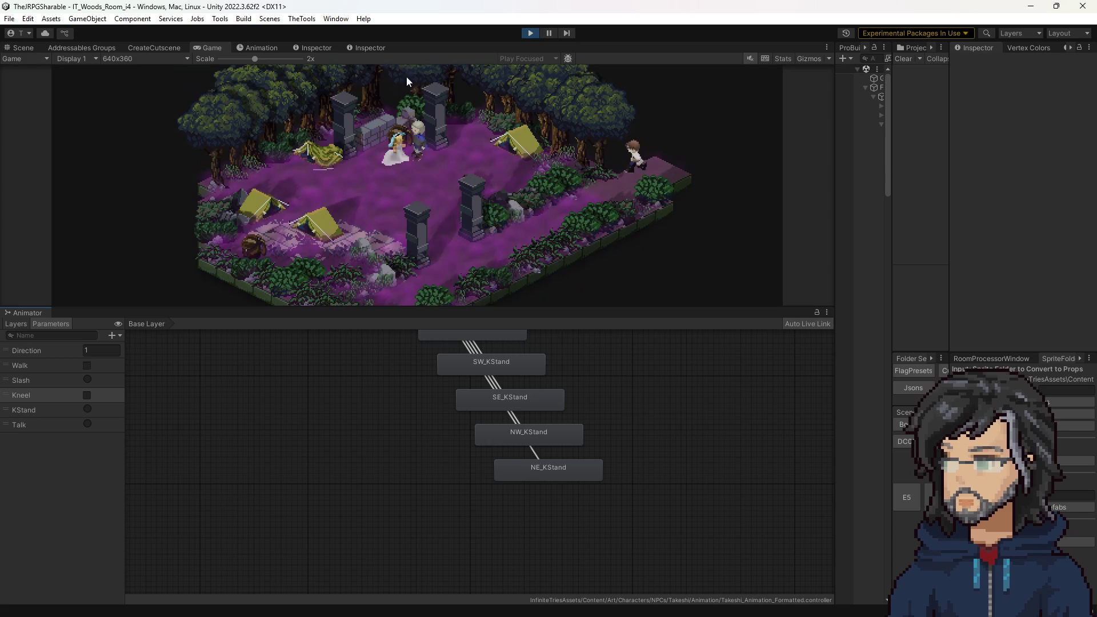
pyautogui.click(22, 47)
pyautogui.click(424, 134)
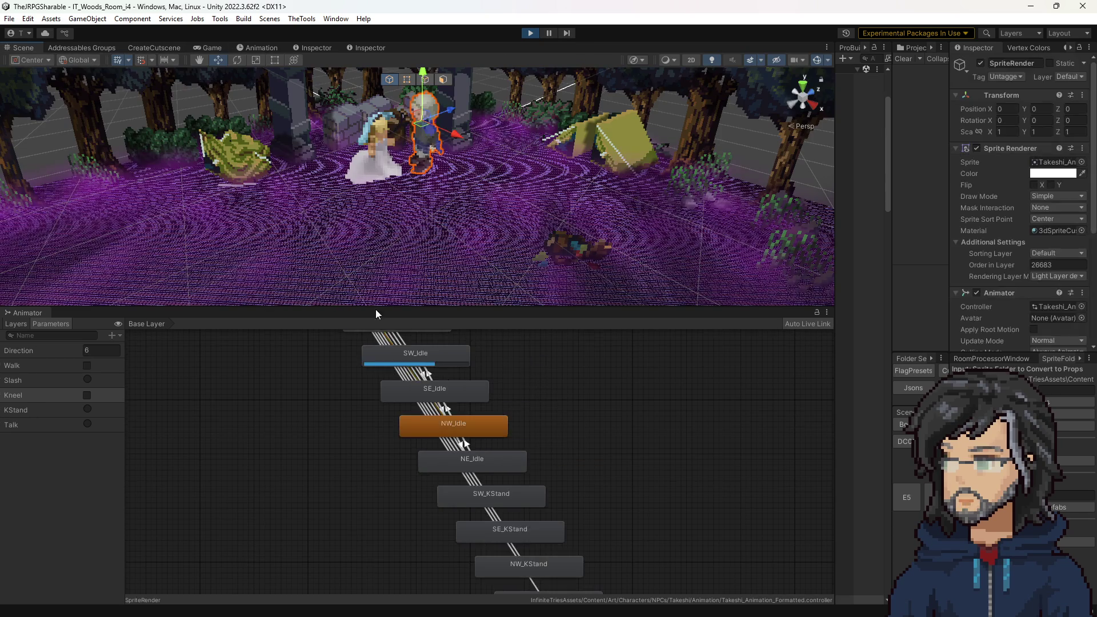
pyautogui.click(87, 395)
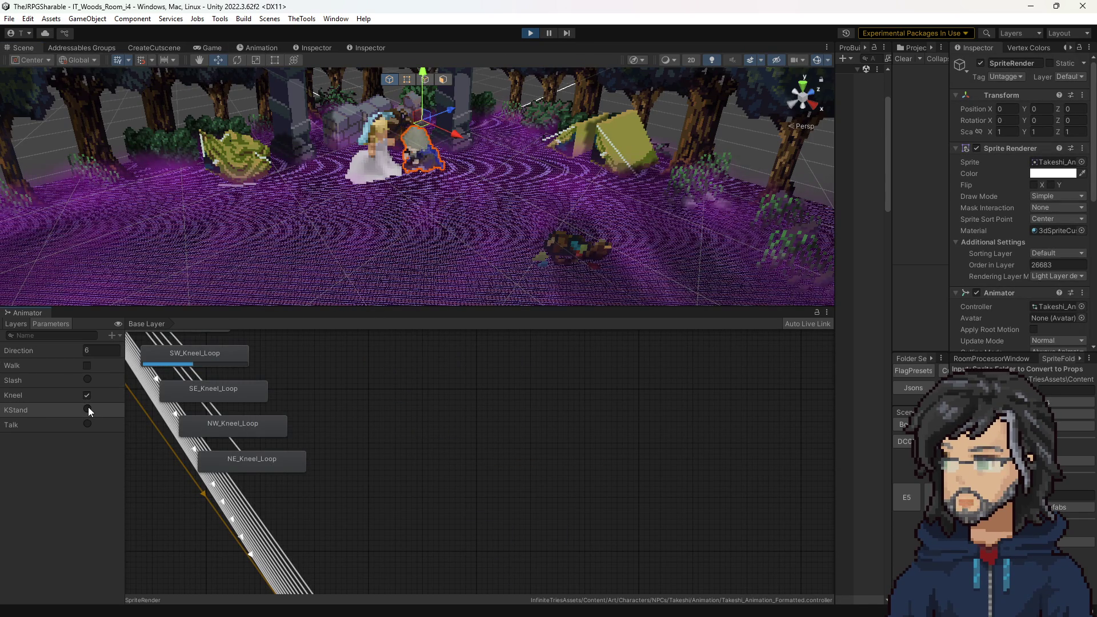
pyautogui.click(86, 408)
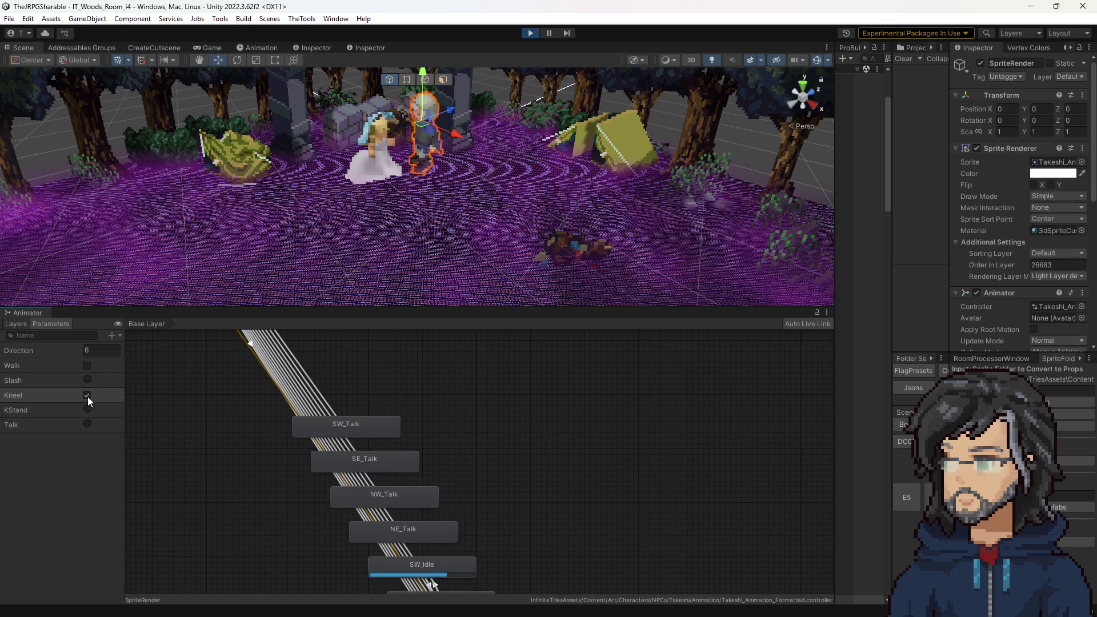
pyautogui.click(88, 398)
pyautogui.click(87, 406)
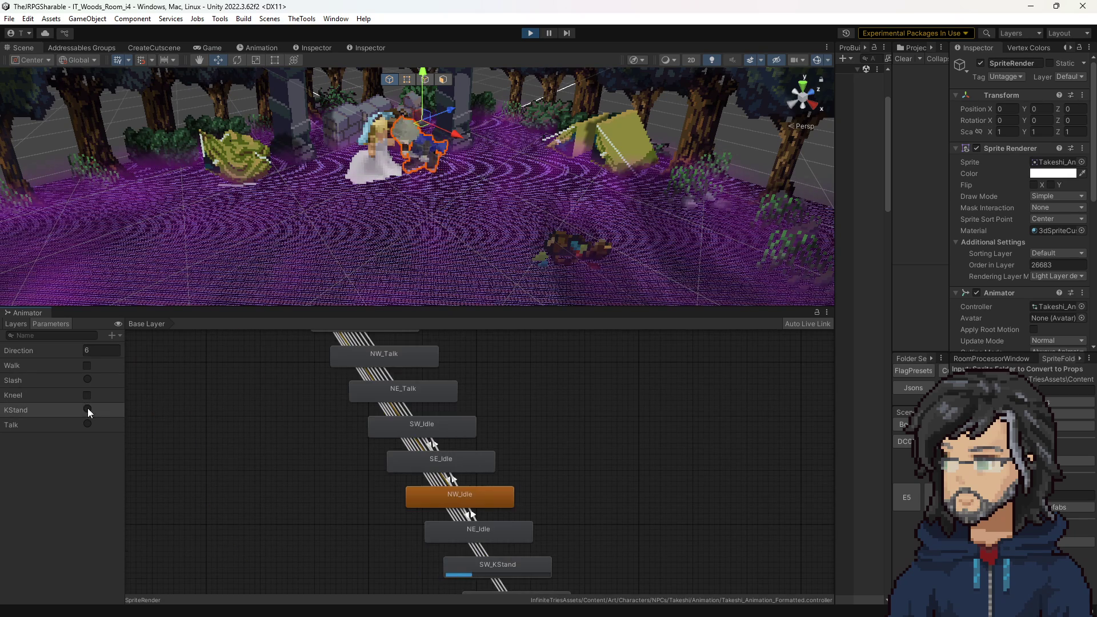
pyautogui.scroll(-5, 393, 208)
pyautogui.scroll(4, 341, 187)
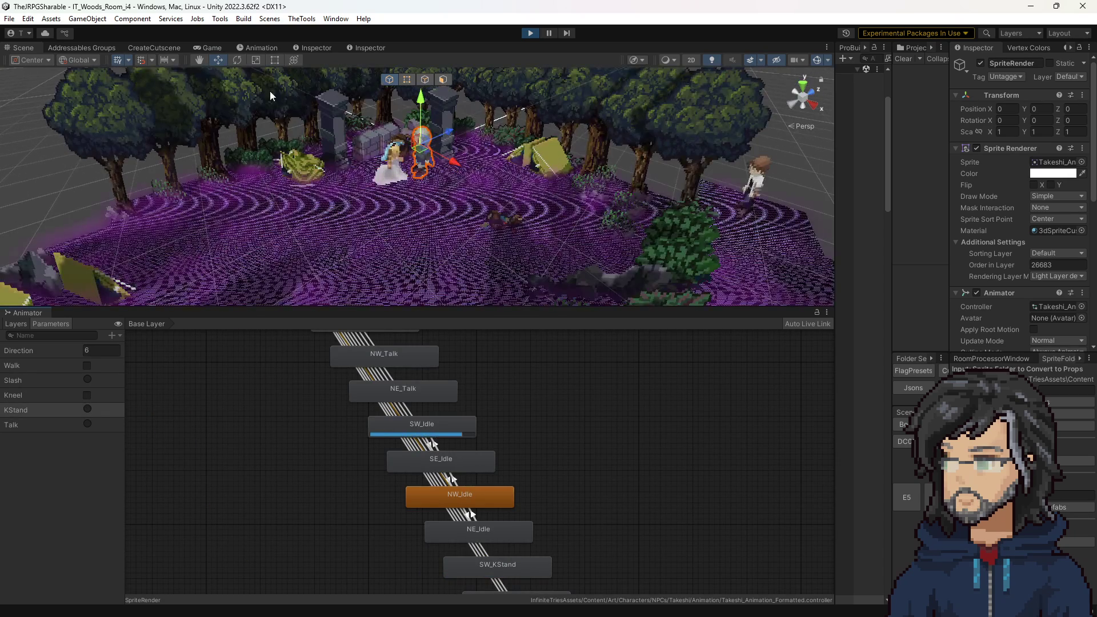
pyautogui.click(200, 48)
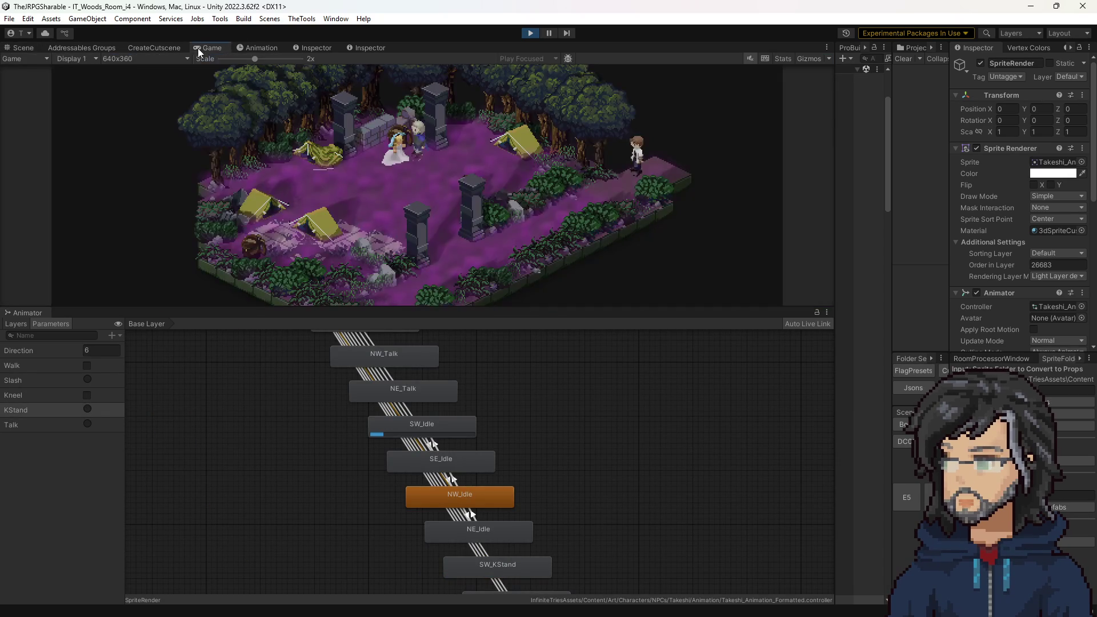
pyautogui.click(88, 408)
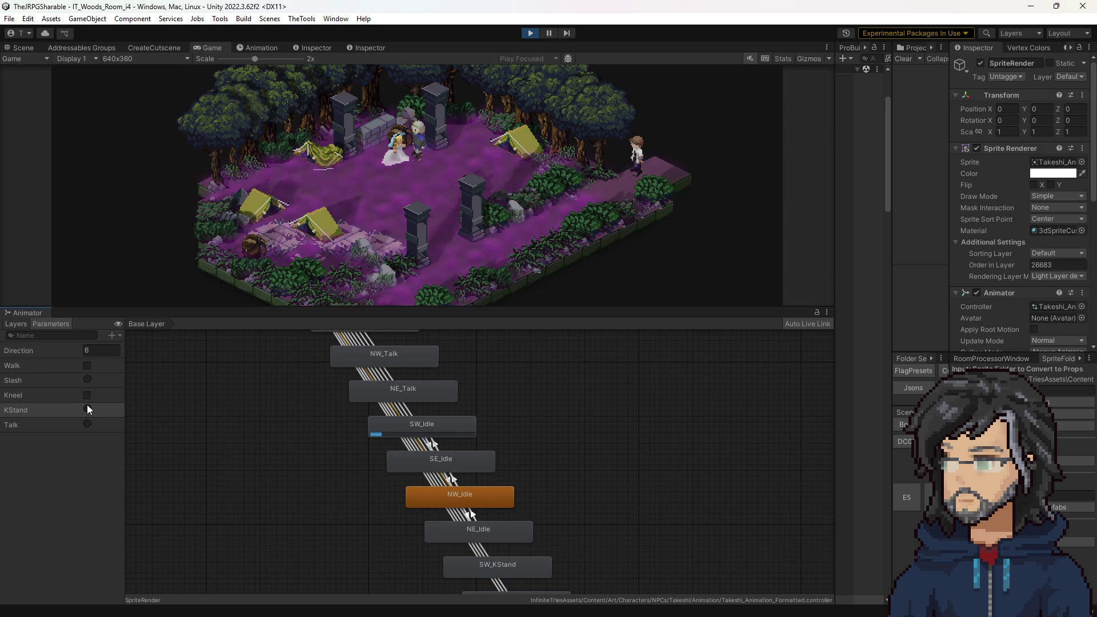
# Step: Toggle Kneel on and off several times, finishing with a KStand trigger
pyautogui.click(88, 395)
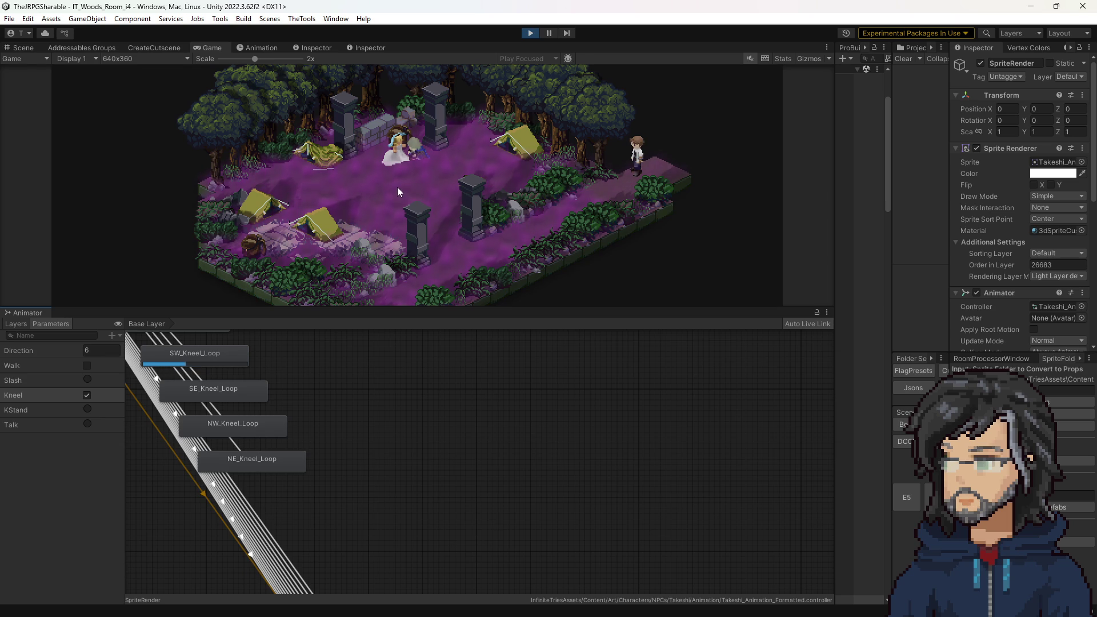
pyautogui.click(87, 396)
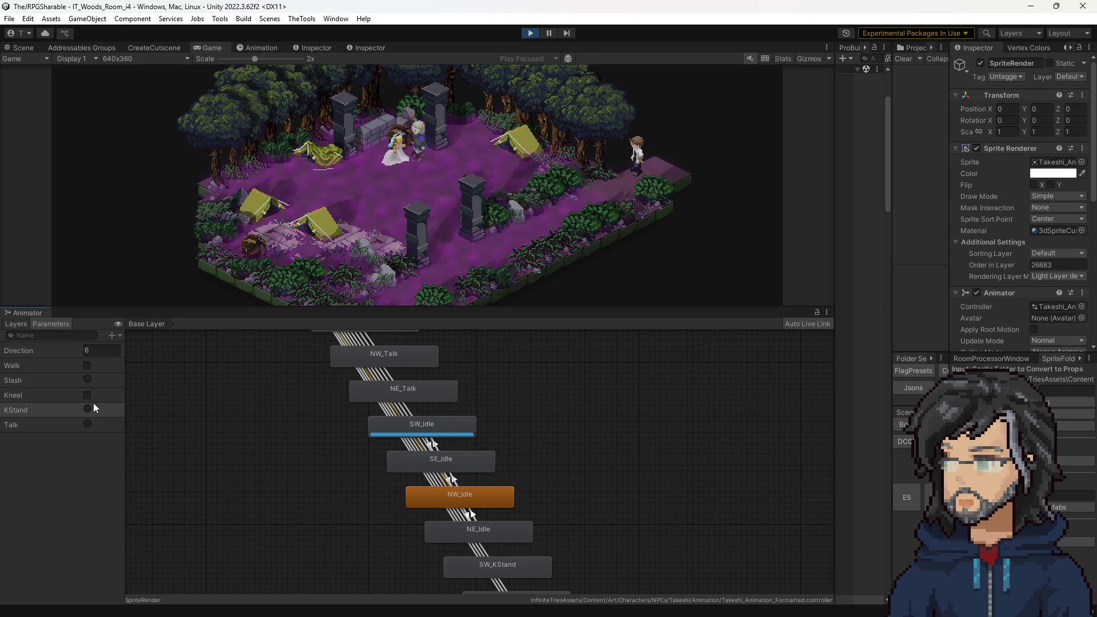
pyautogui.click(87, 395)
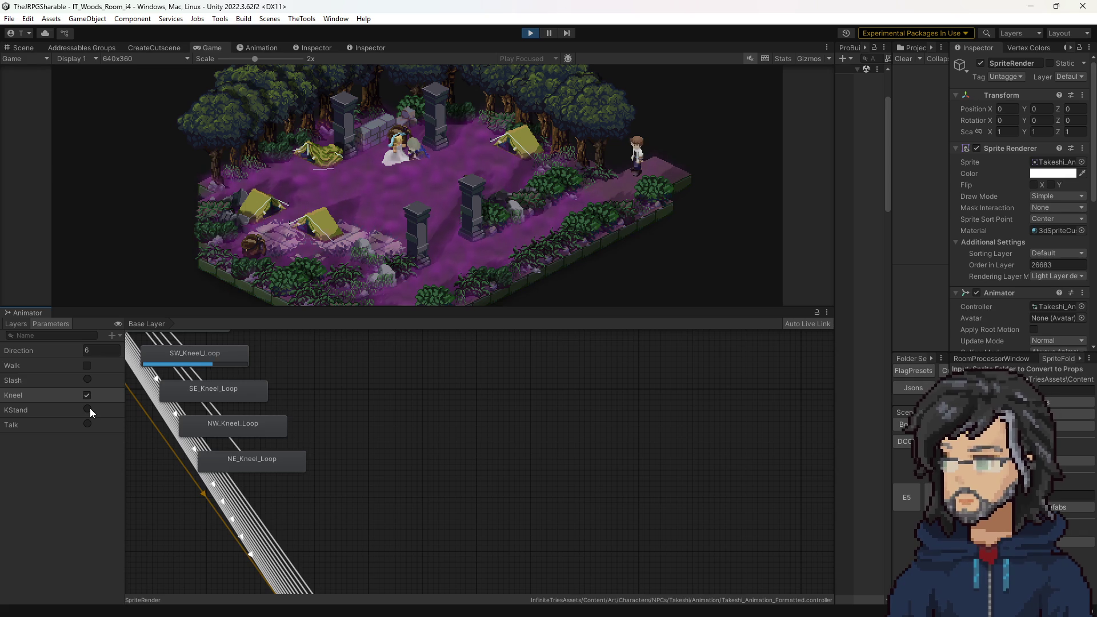
pyautogui.click(88, 396)
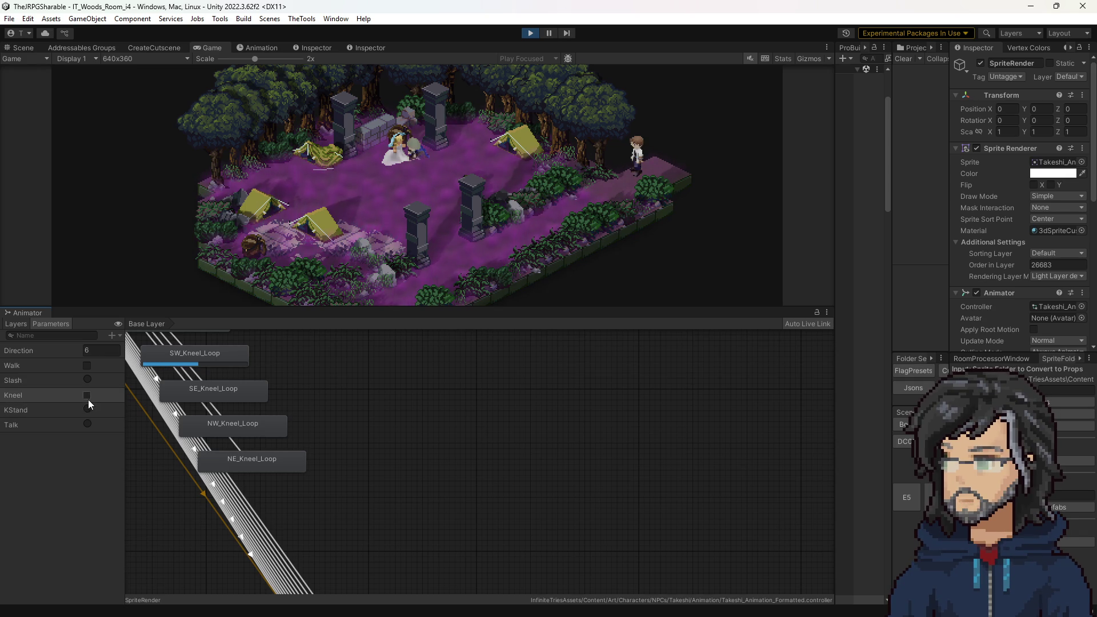
pyautogui.click(88, 396)
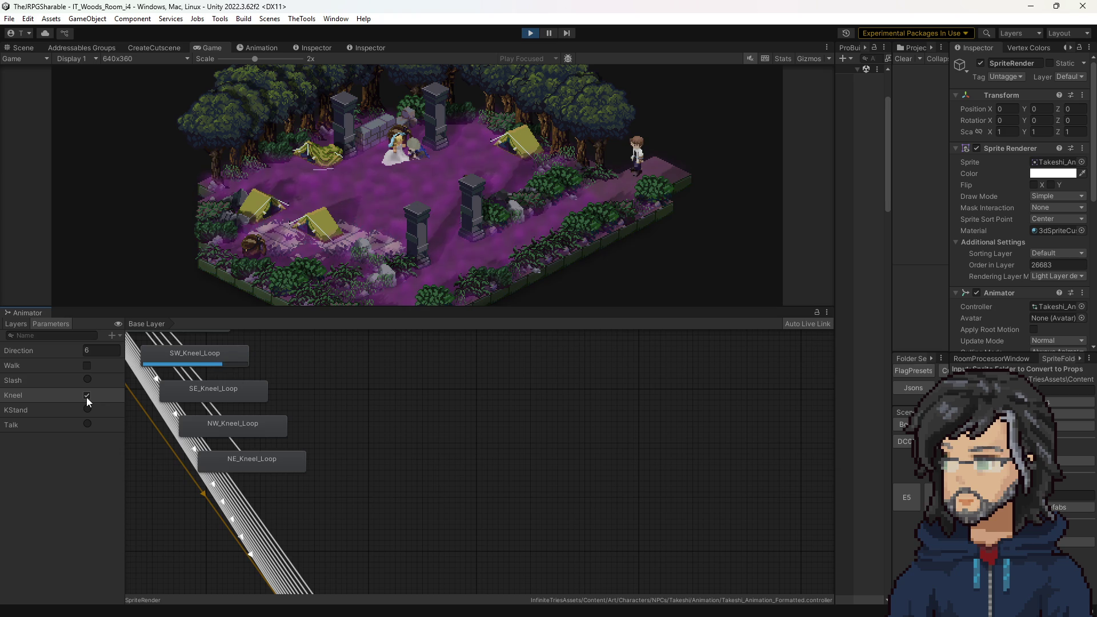
pyautogui.click(87, 396)
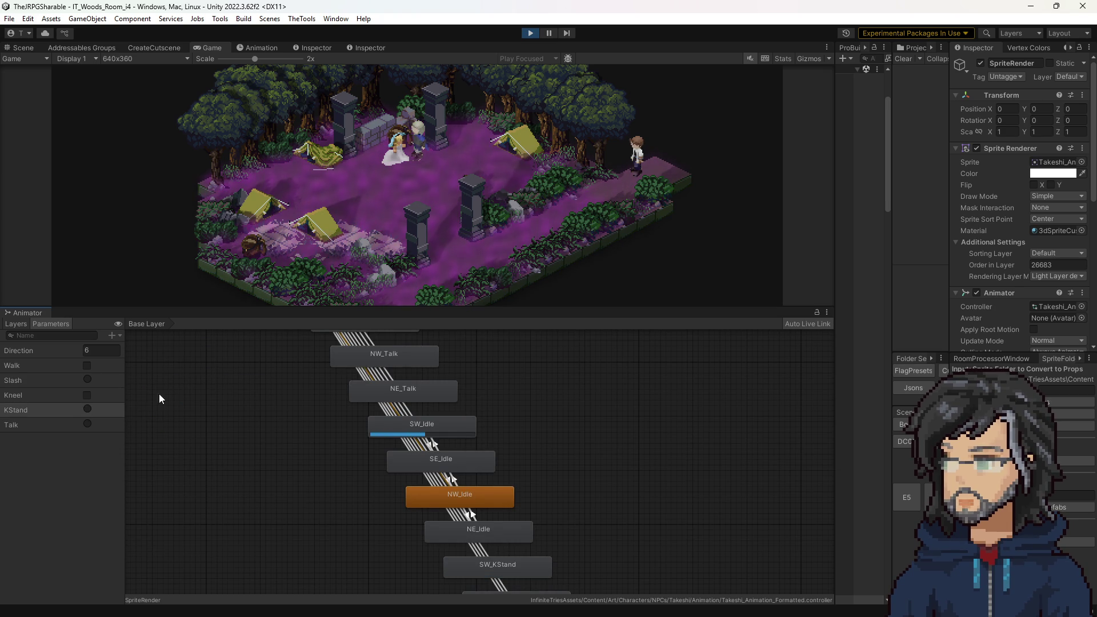
pyautogui.click(89, 396)
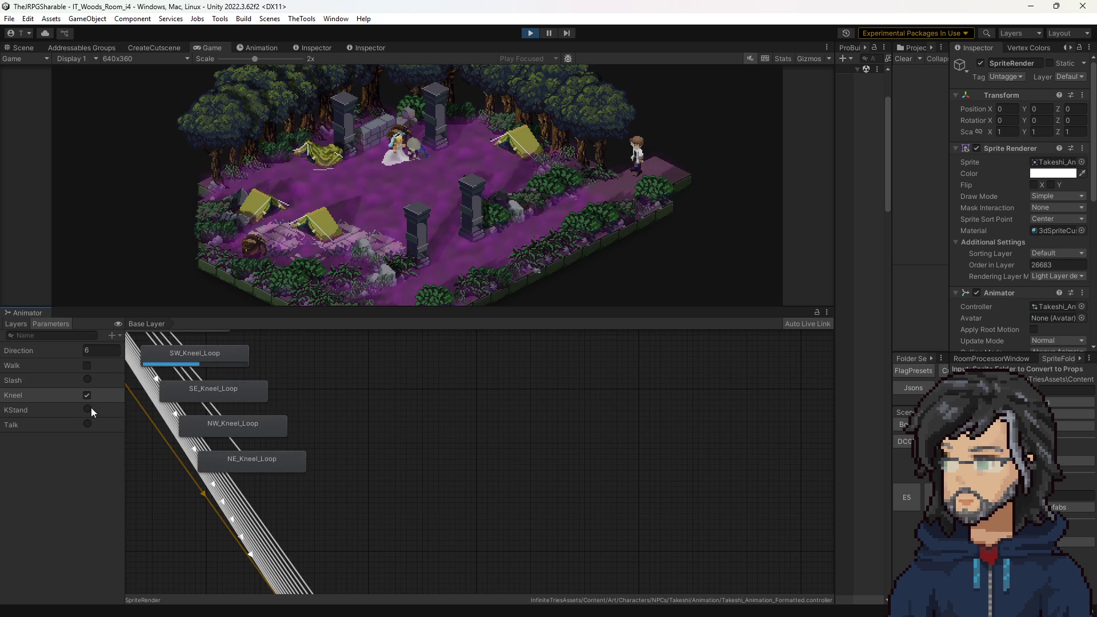
pyautogui.click(89, 396)
pyautogui.click(88, 407)
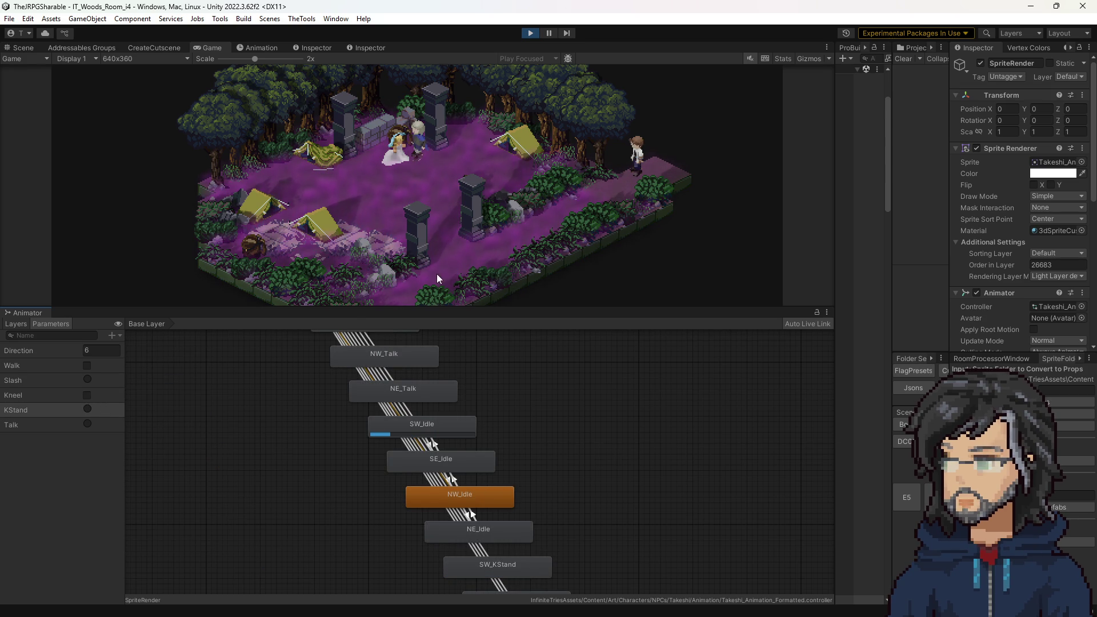
# Step: Set Direction to 3 and fire the Slash trigger, then switch to Aseprite
pyautogui.moveTo(353, 308)
pyautogui.mouseDown()
pyautogui.moveTo(355, 379)
pyautogui.moveTo(355, 312)
pyautogui.mouseUp()
pyautogui.scroll(-8, 334, 420)
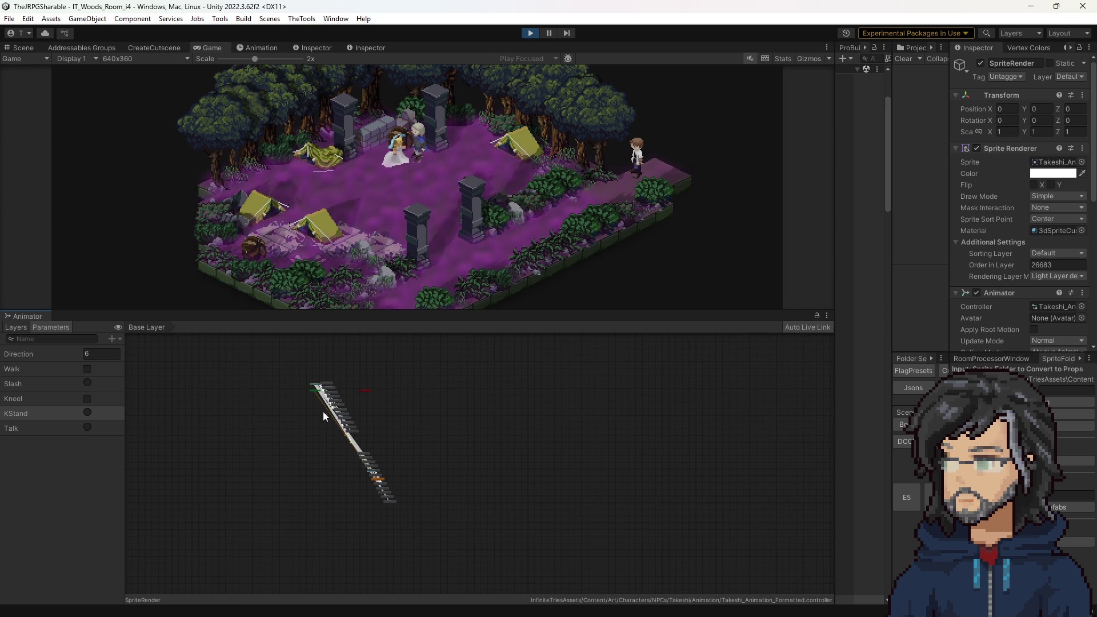
pyautogui.moveTo(357, 309)
pyautogui.mouseDown()
pyautogui.moveTo(356, 357)
pyautogui.moveTo(354, 331)
pyautogui.mouseUp()
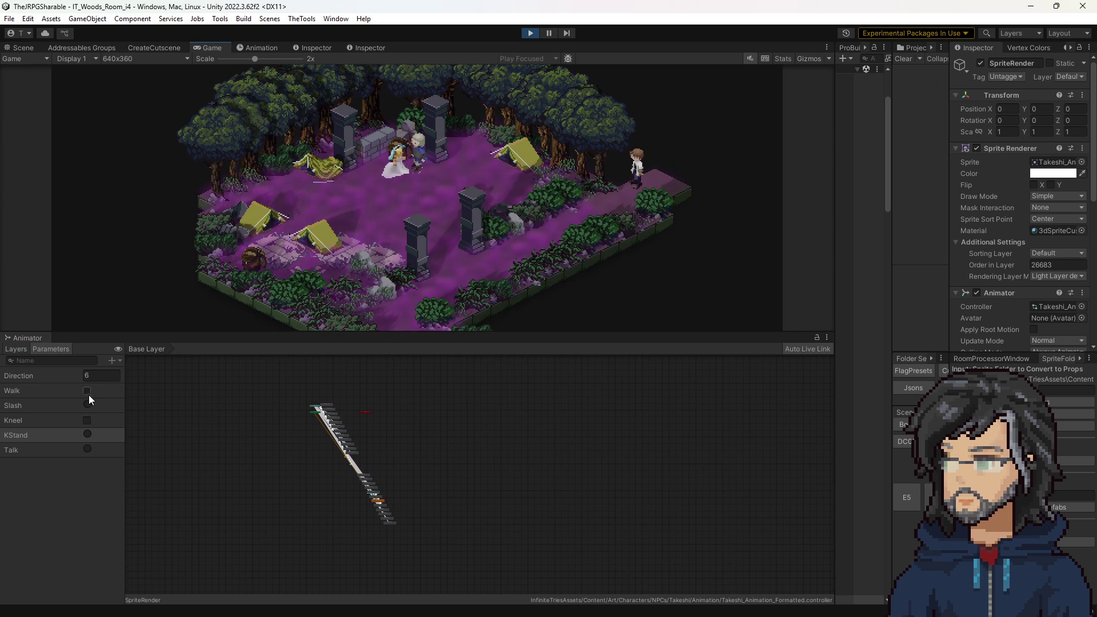
pyautogui.click(87, 404)
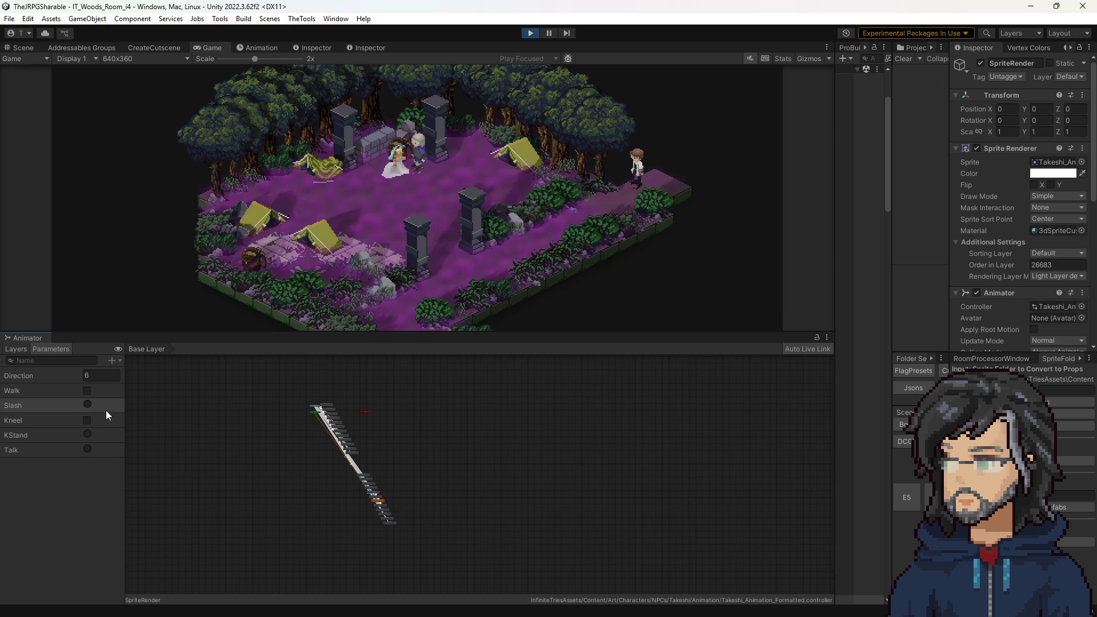
pyautogui.click(99, 377)
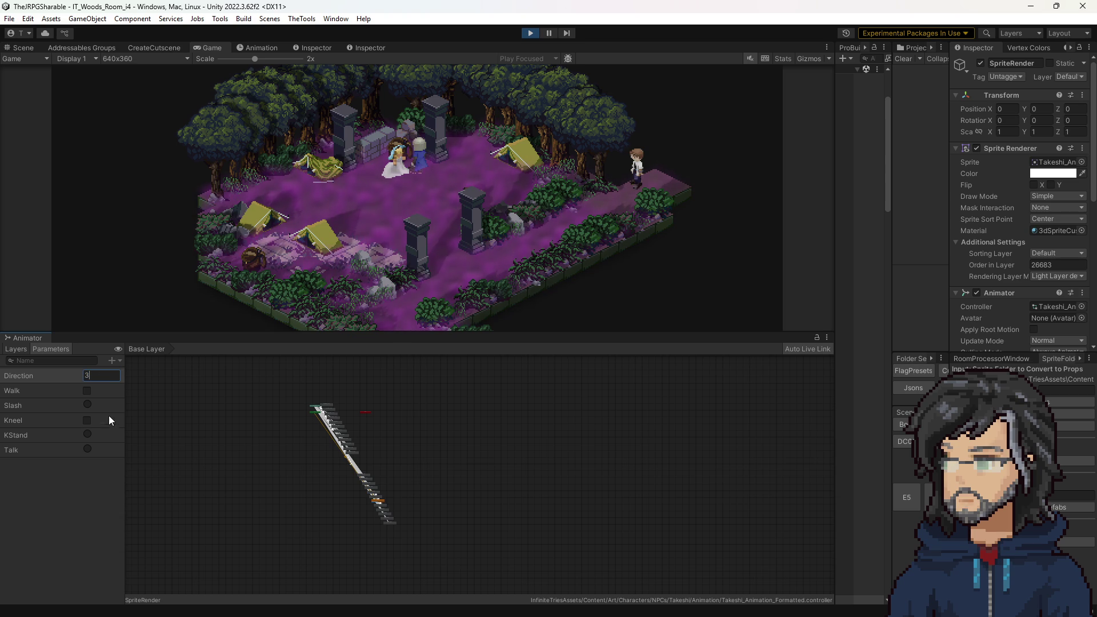
pyautogui.click(88, 404)
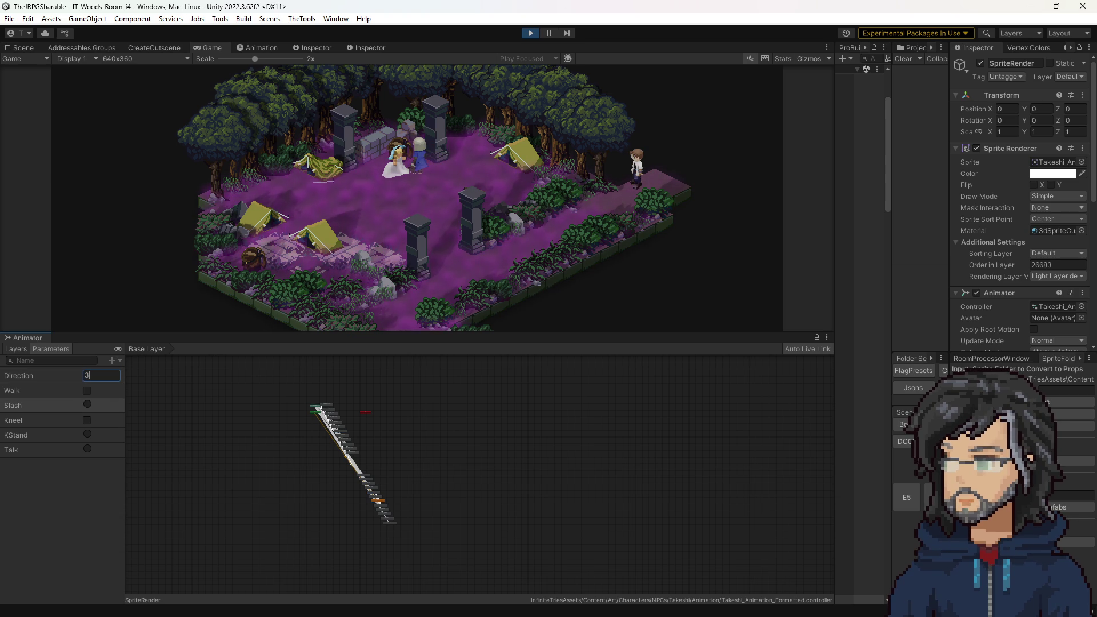
pyautogui.hotkey('alt', 'Tab')
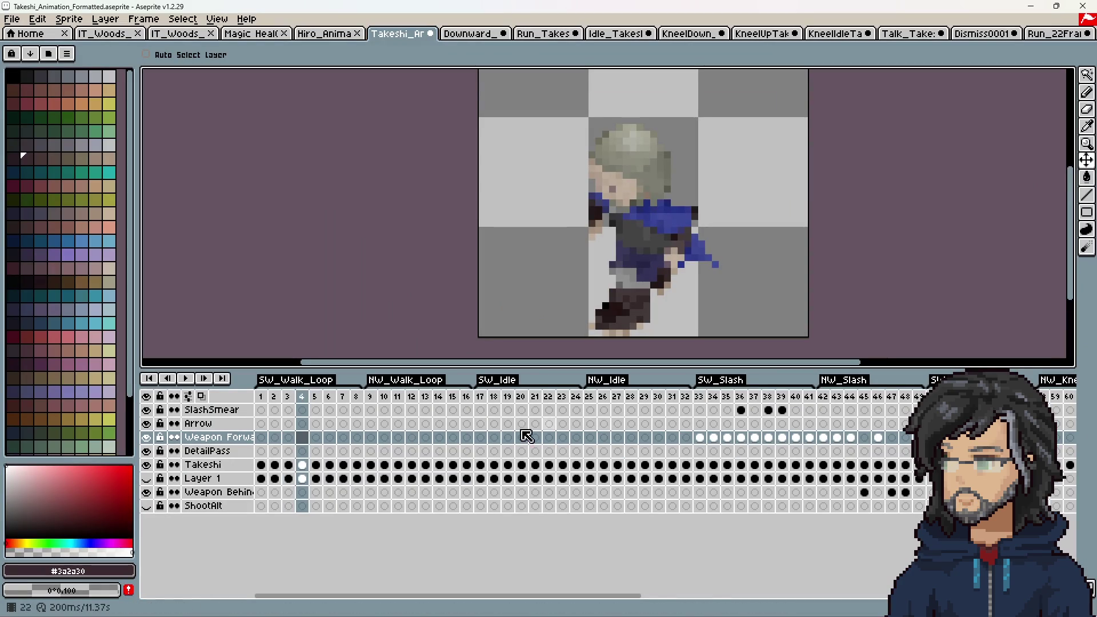
# Step: Play the SW_Slash tag and check frame 45's duration, leaving it at 125 ms
pyautogui.click(699, 396)
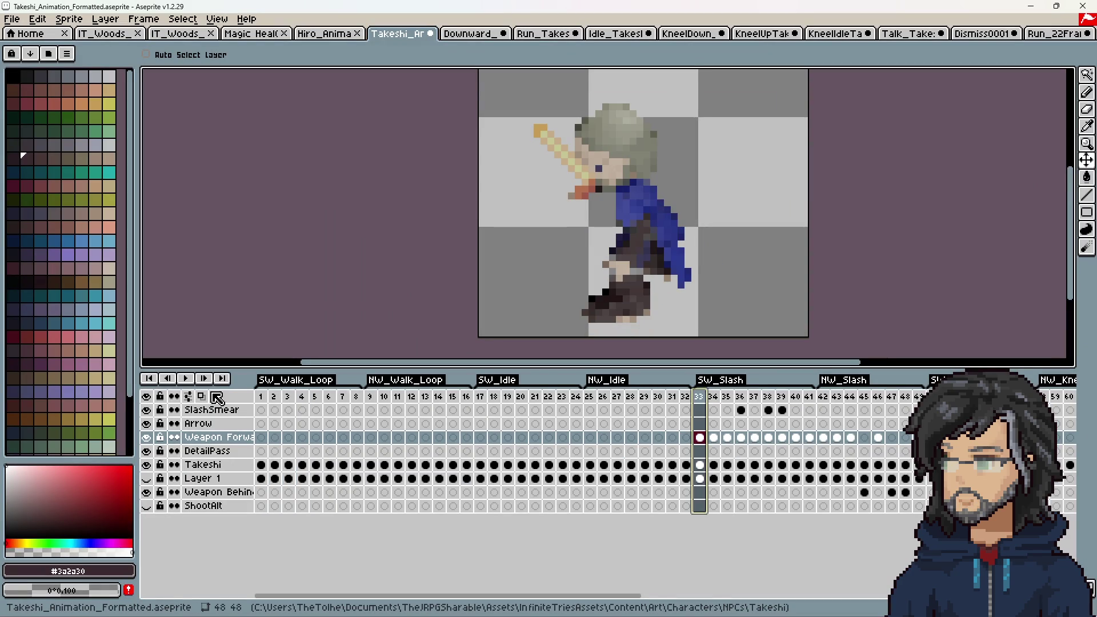
pyautogui.click(197, 382)
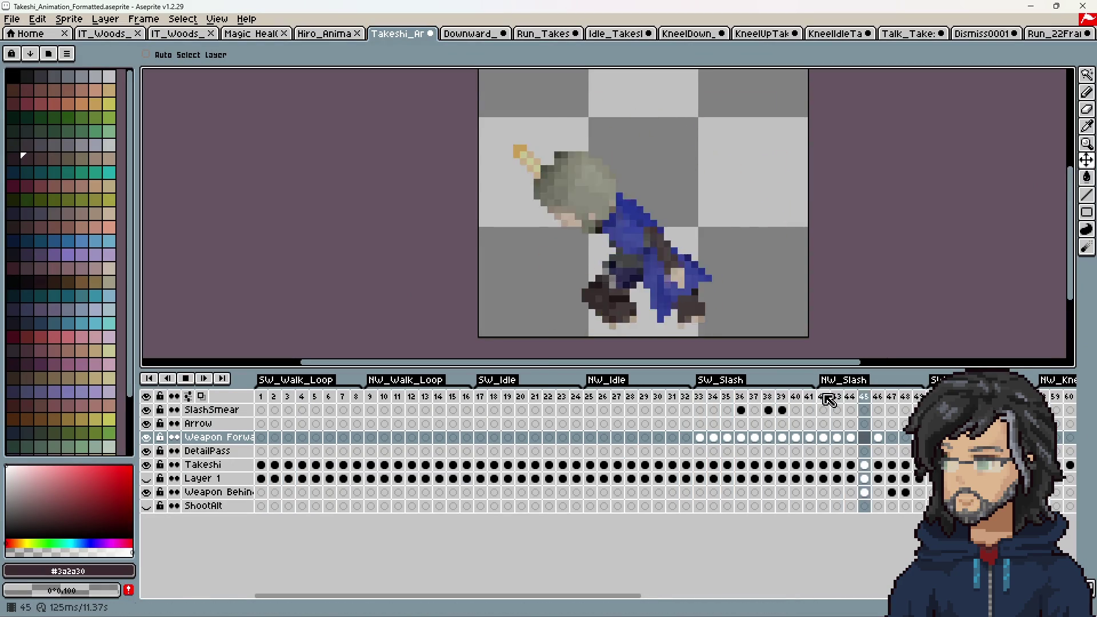
pyautogui.press('Return')
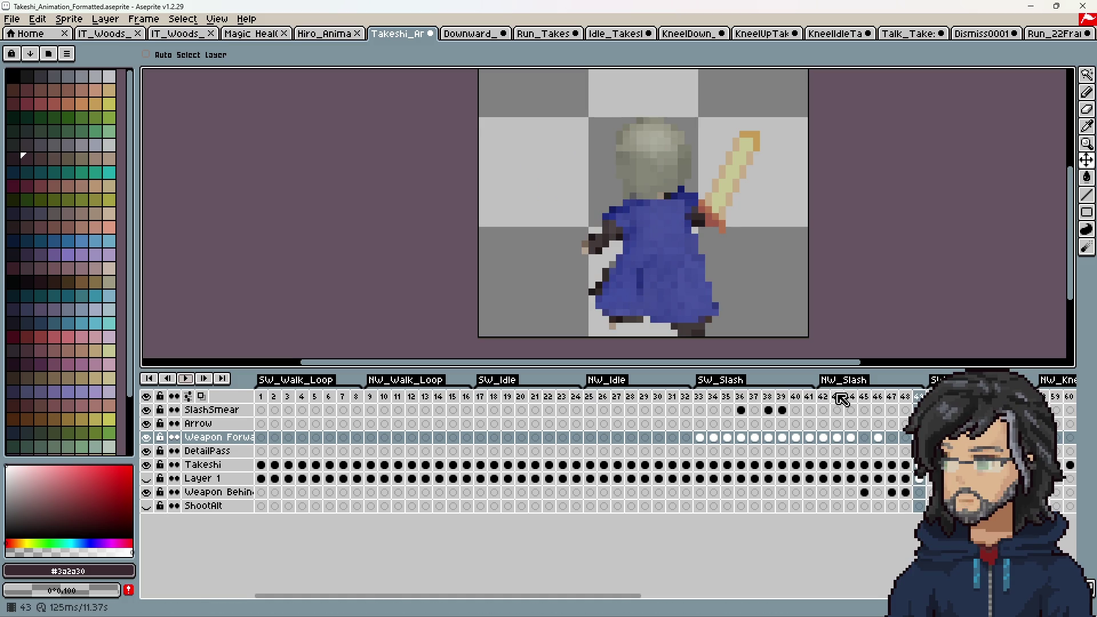
pyautogui.click(824, 396)
pyautogui.moveTo(835, 400)
pyautogui.mouseDown()
pyautogui.moveTo(914, 402)
pyautogui.moveTo(830, 401)
pyautogui.moveTo(869, 401)
pyautogui.moveTo(859, 403)
pyautogui.mouseUp()
pyautogui.click(860, 403)
pyautogui.rightClick(864, 403)
pyautogui.click(886, 413)
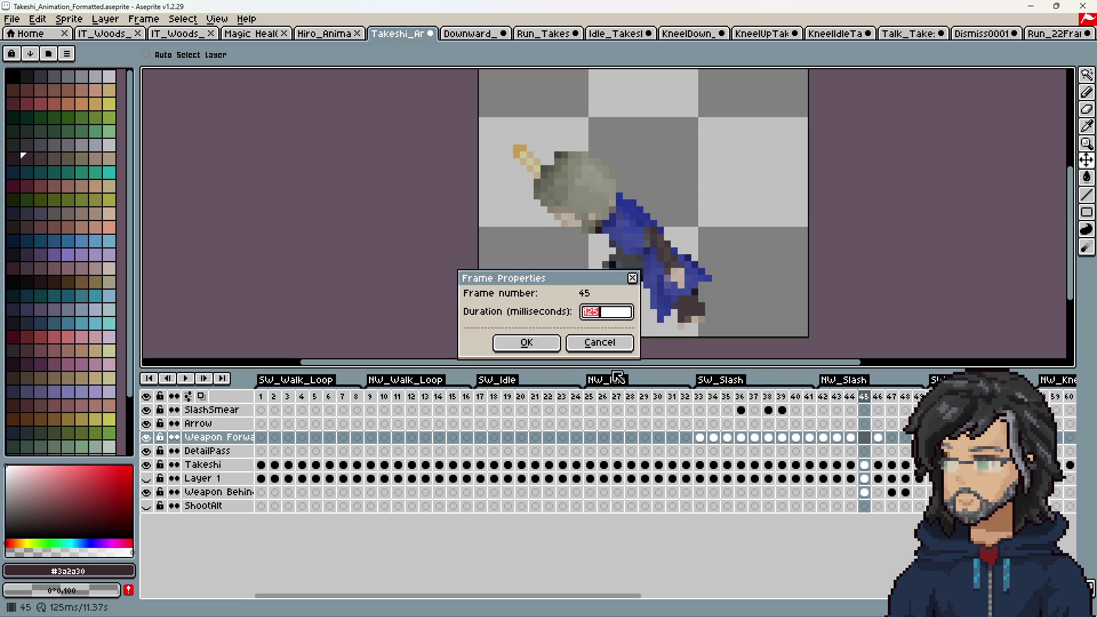
pyautogui.click(599, 343)
# Step: Change frame 49's duration to 150 ms, then switch to the Balsamiq schedule
pyautogui.click(835, 402)
pyautogui.press('Right')
pyautogui.press('Right')
pyautogui.press('Right')
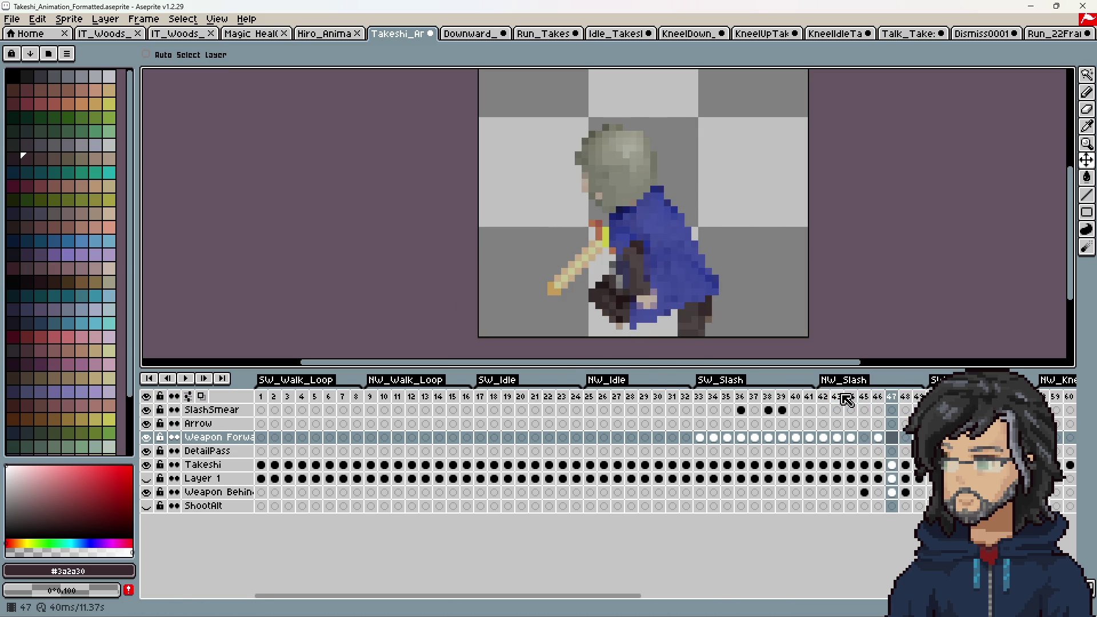
pyautogui.press('Right')
pyautogui.press('Right')
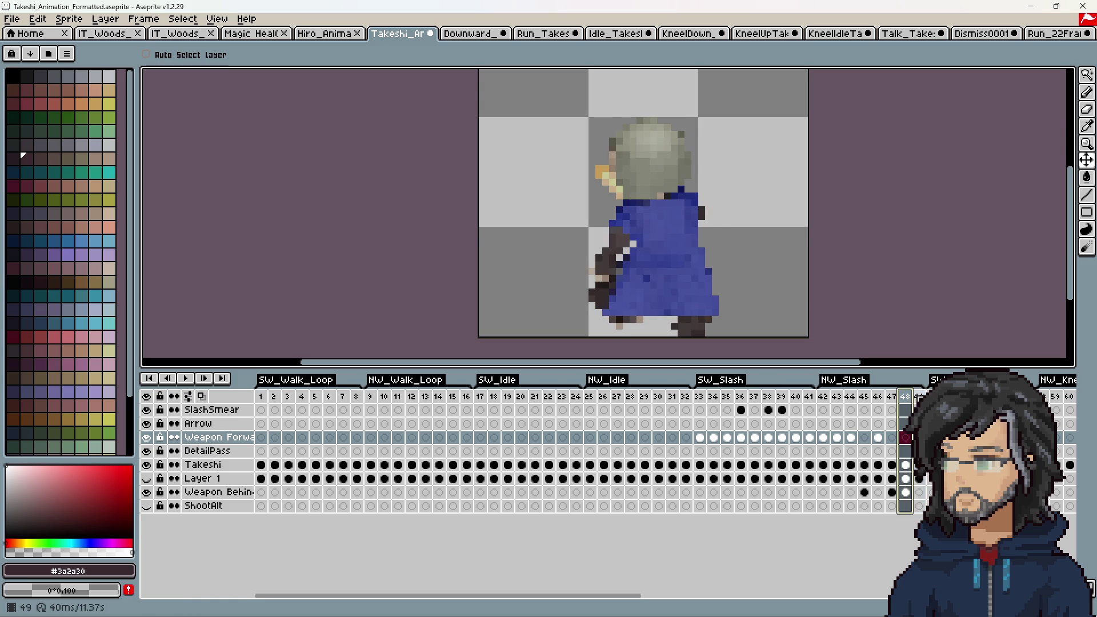
pyautogui.doubleClick(914, 398)
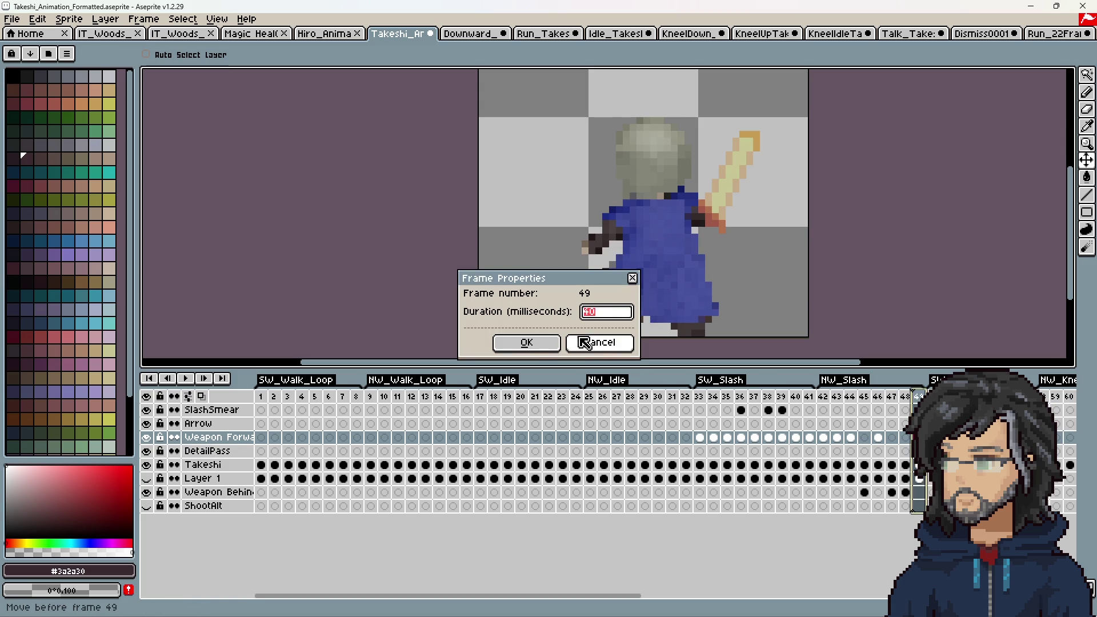
pyautogui.write('0')
pyautogui.click(526, 343)
pyautogui.click(11, 22)
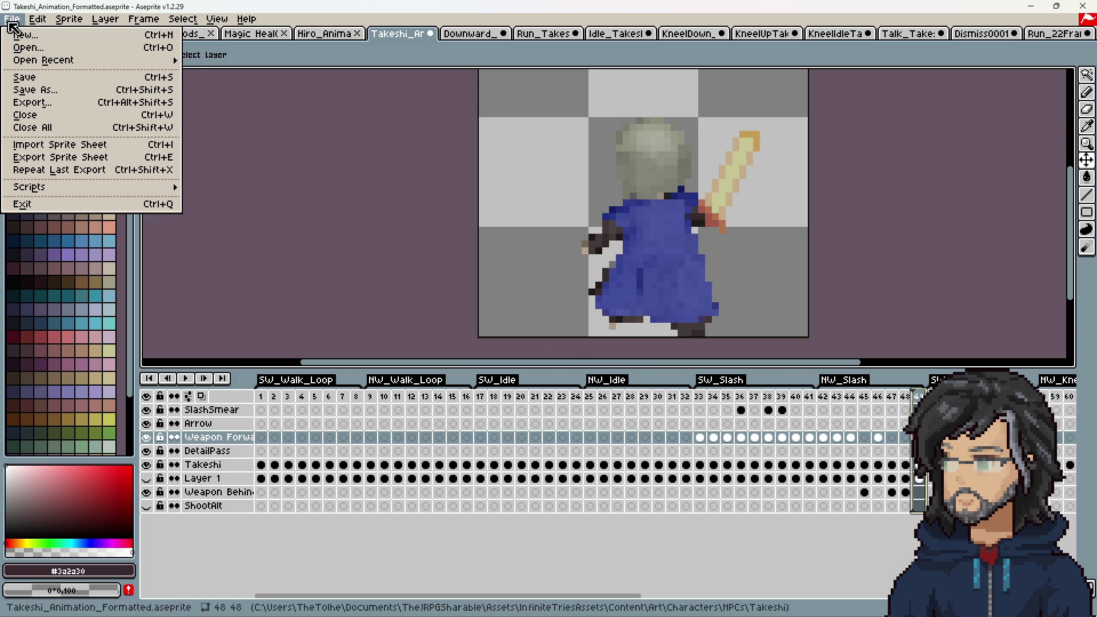
pyautogui.press('Escape')
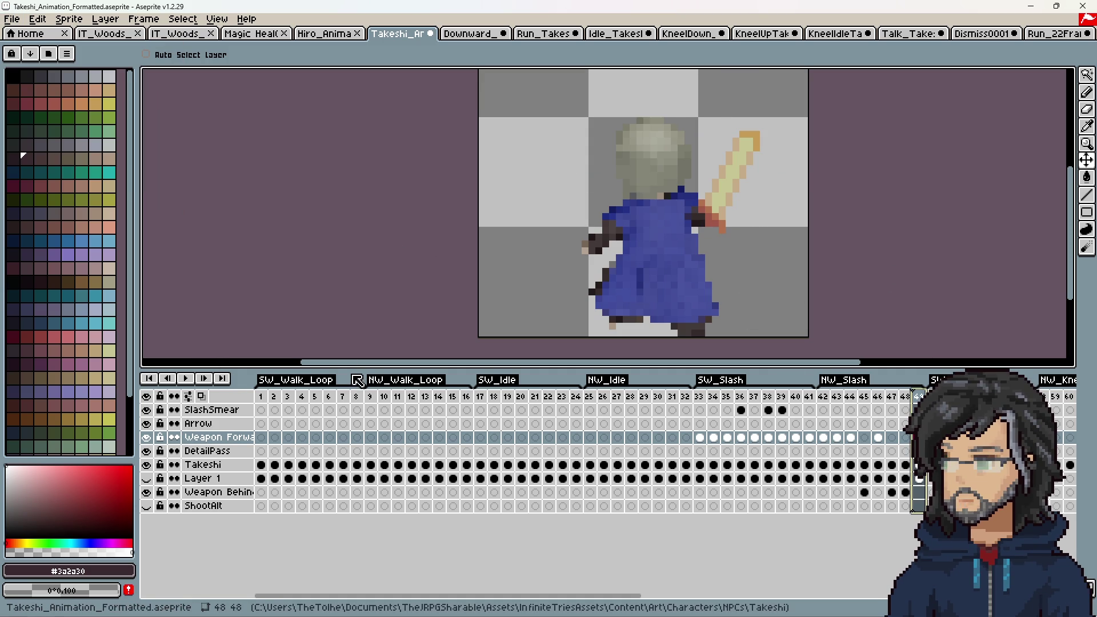
pyautogui.hotkey('alt', 'Tab')
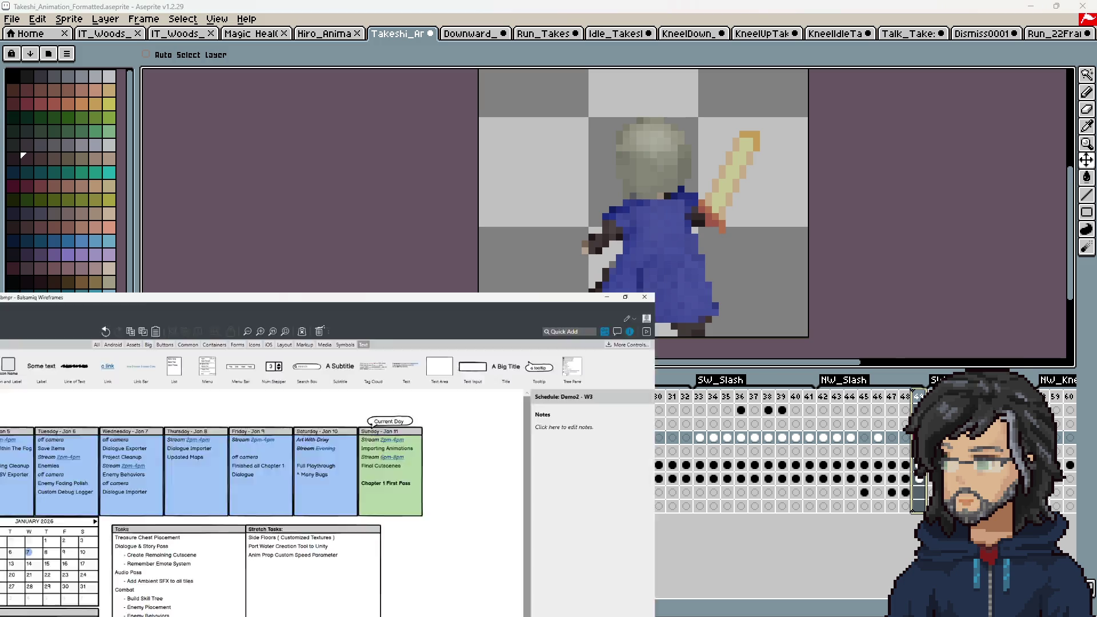
# Step: Select the Sunday task list in the weekly stream schedule wireframe
pyautogui.click(732, 246)
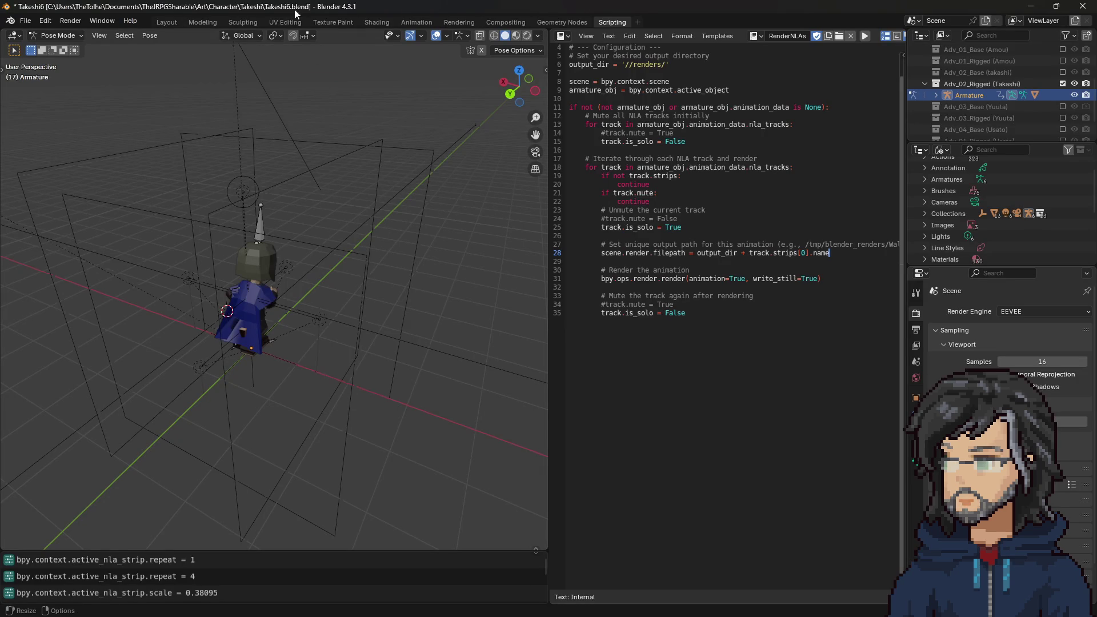
# Step: In the Animation workspace, exclude Adv_02_Rigged (Takashi) and include Adv_01_Rigged (Amou)
pyautogui.click(416, 23)
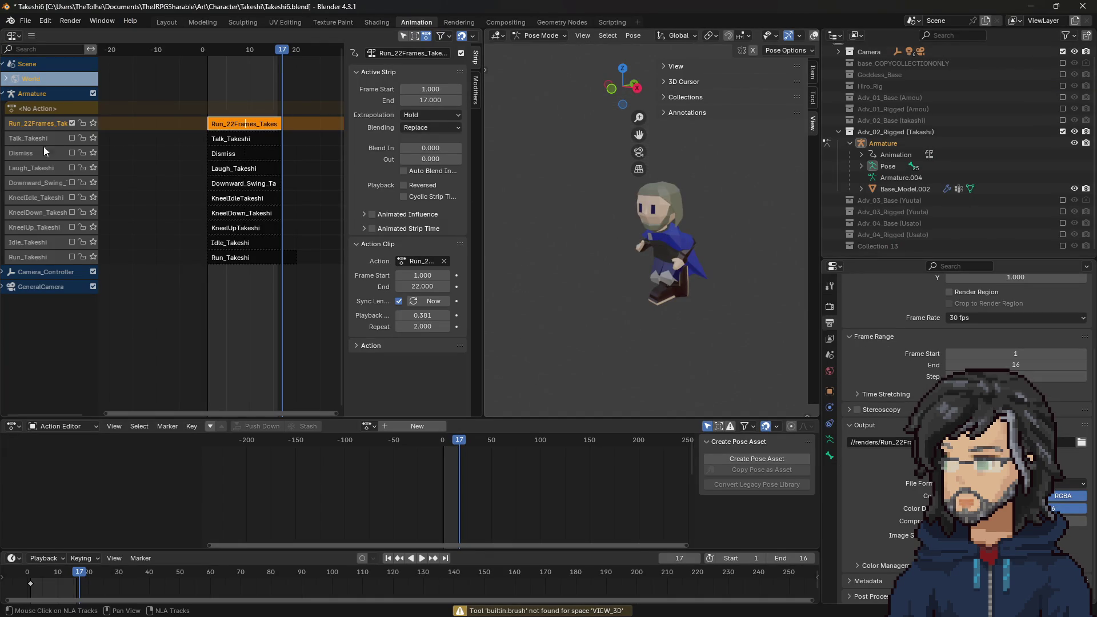
pyautogui.click(1062, 132)
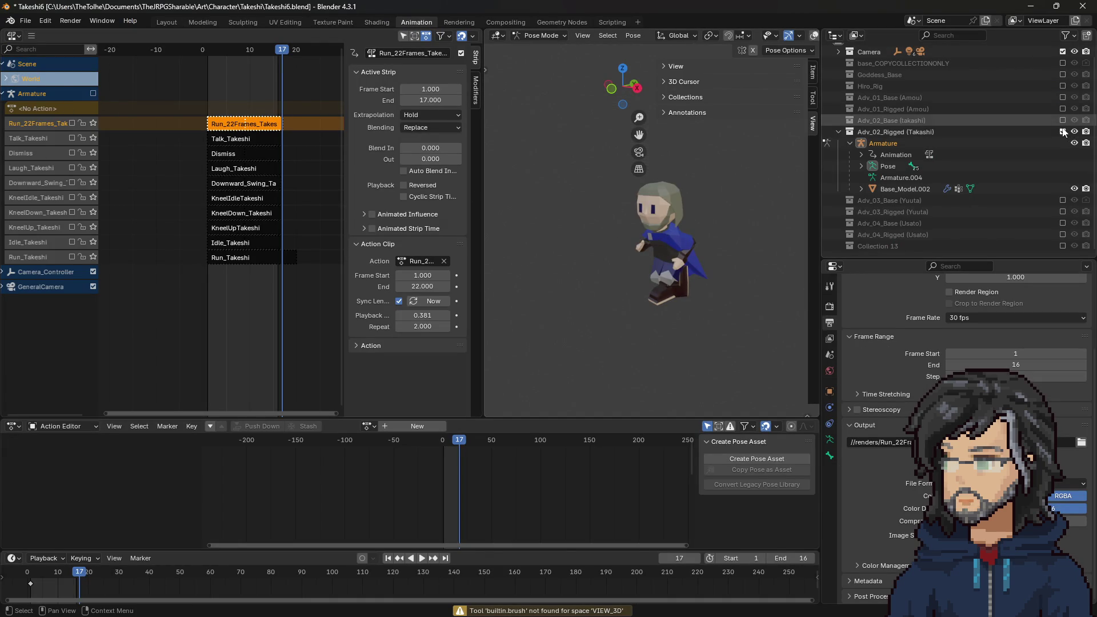
pyautogui.click(1062, 118)
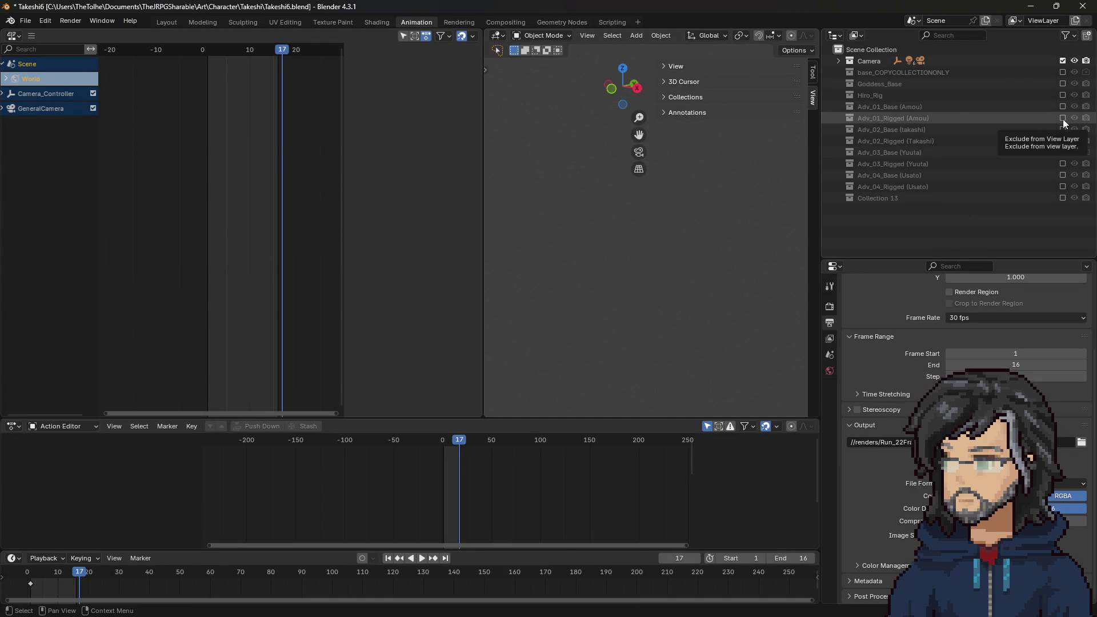
pyautogui.scroll(-2, 142, 181)
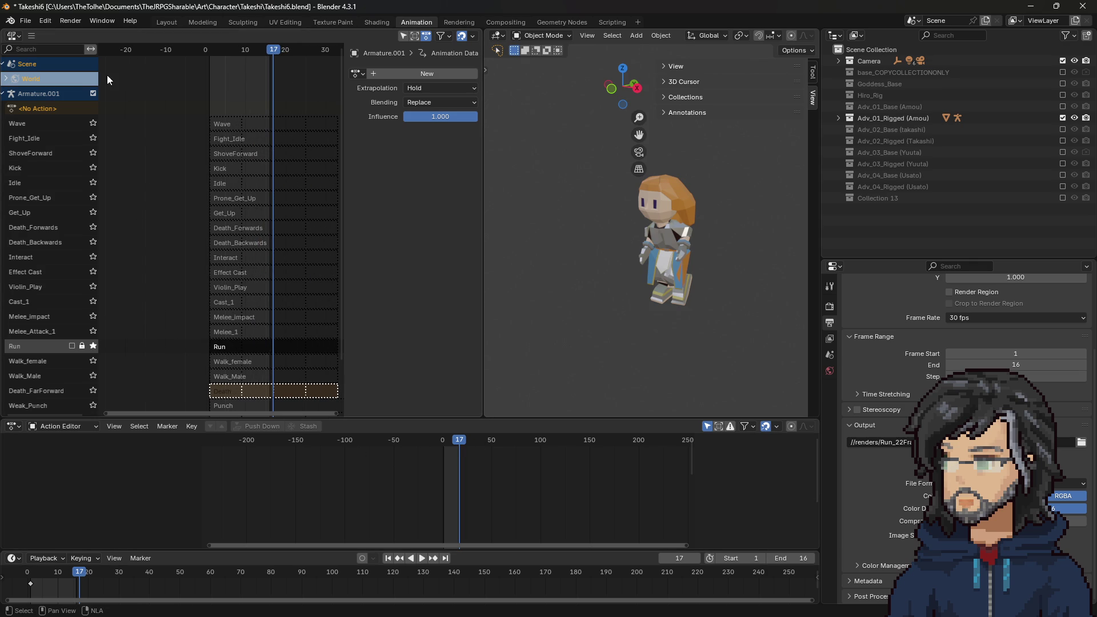
pyautogui.moveTo(437, 440); pyautogui.dragTo(464, 445)
pyautogui.press('Escape')
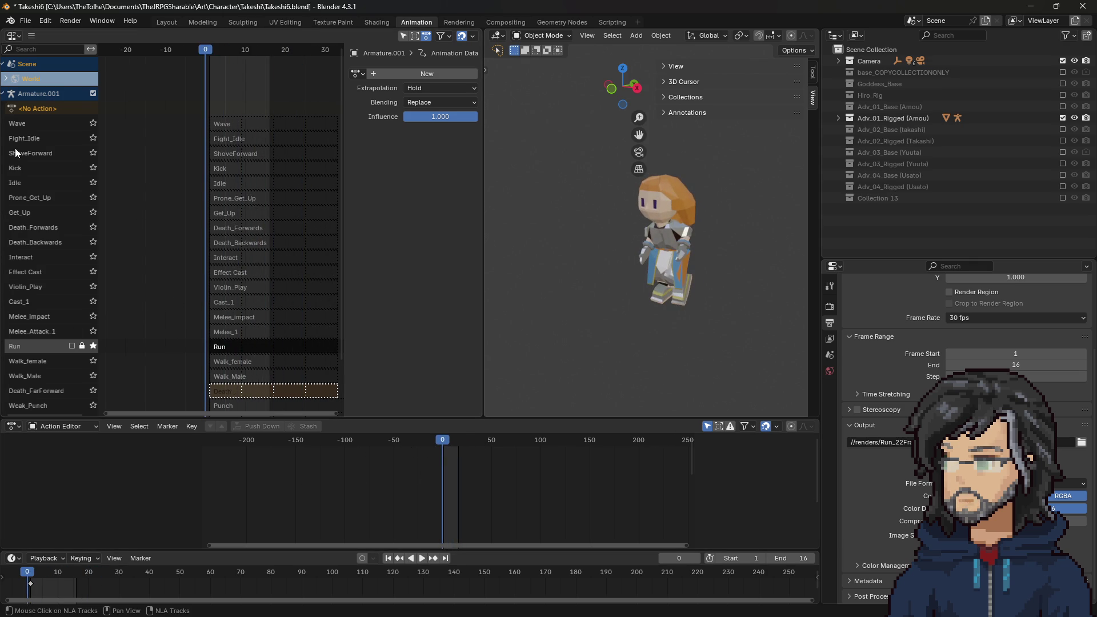
pyautogui.scroll(-3, 97, 168)
# Step: Solo the Idle NLA track and play the Idle animation to frame 12
pyautogui.press('a')
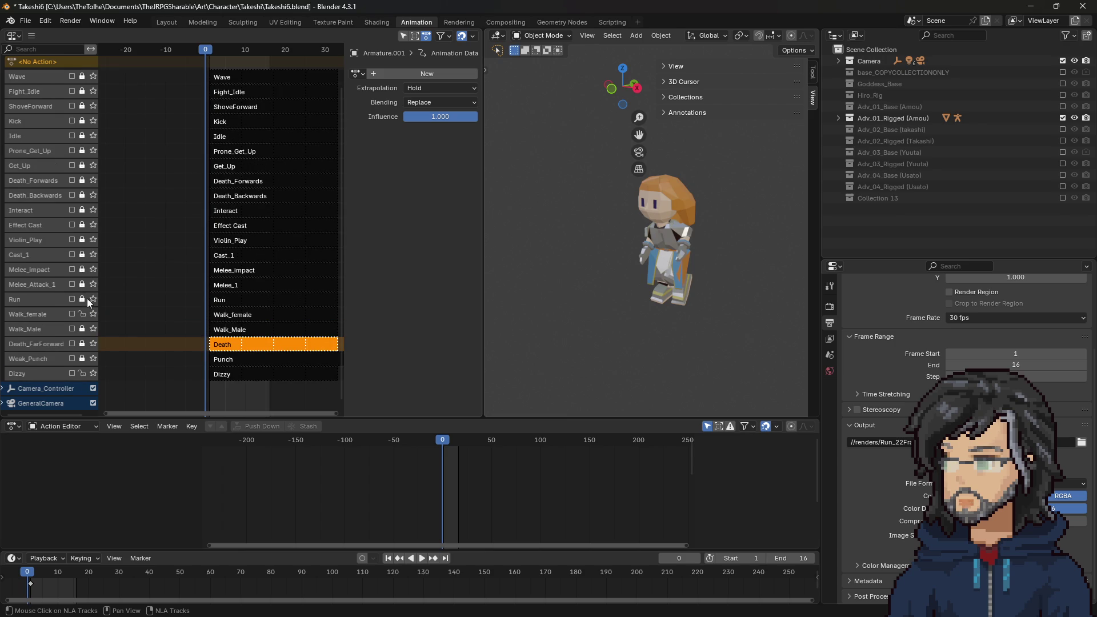
pyautogui.click(93, 299)
pyautogui.click(94, 136)
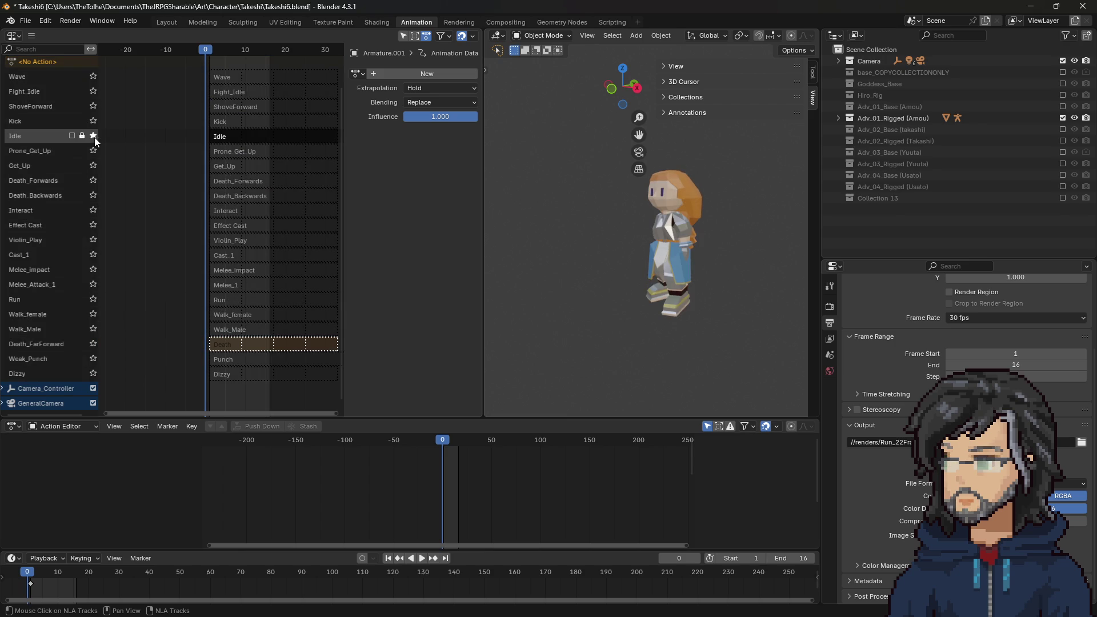
pyautogui.click(423, 560)
pyautogui.click(423, 560)
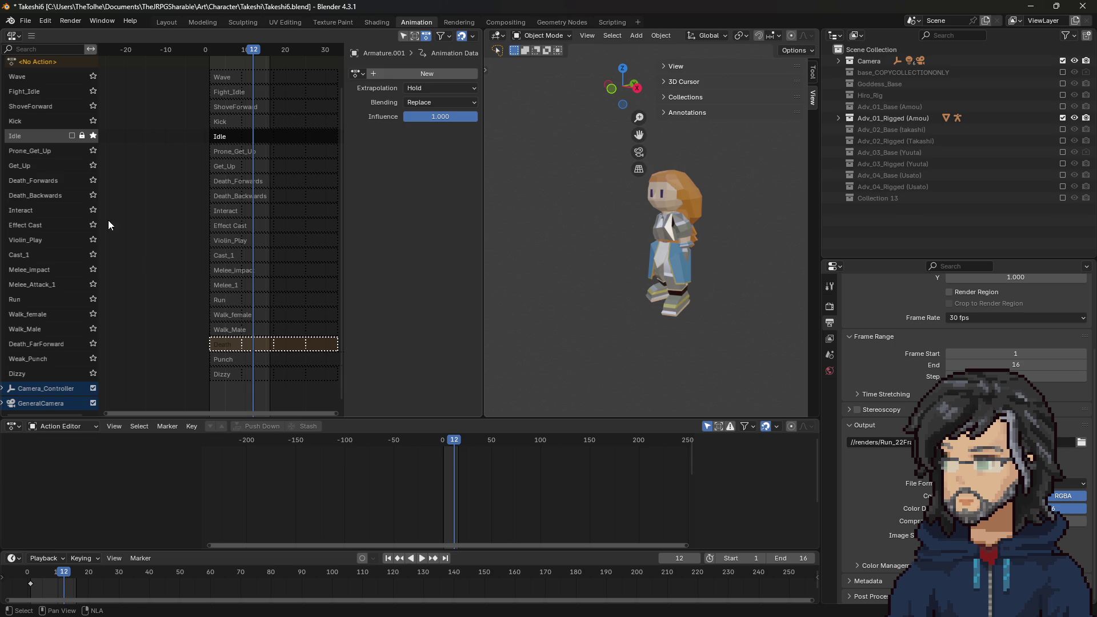
pyautogui.scroll(1, 137, 244)
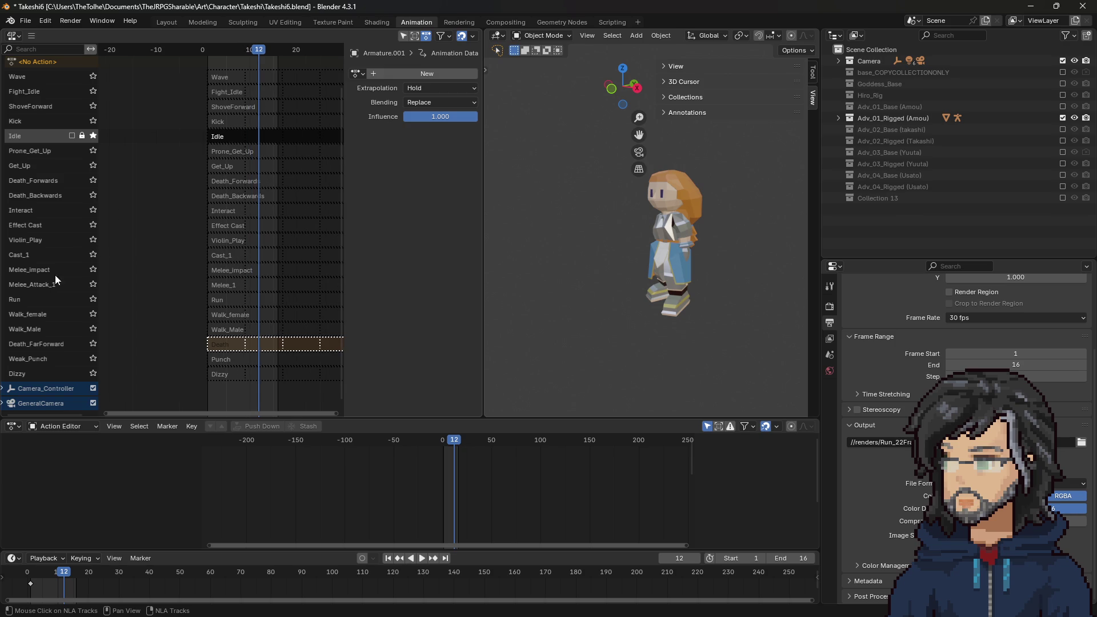